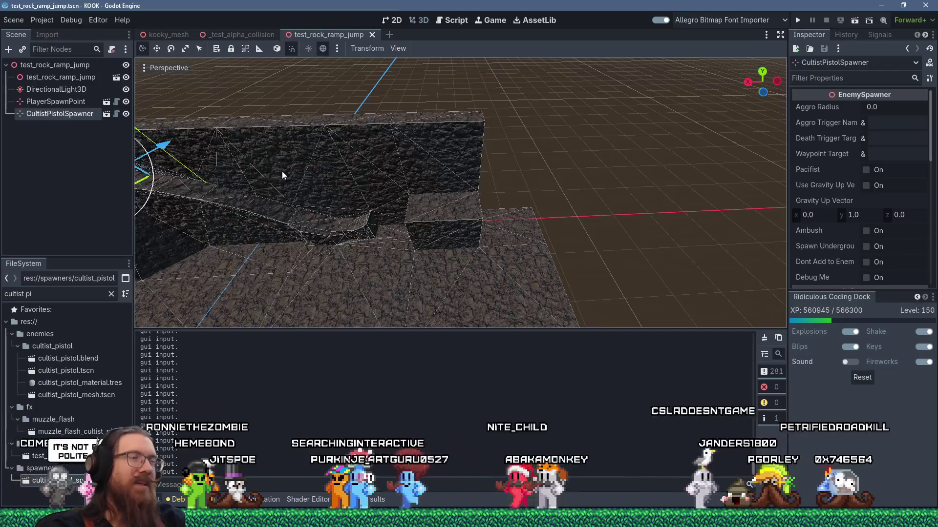
key(alt+Tab)
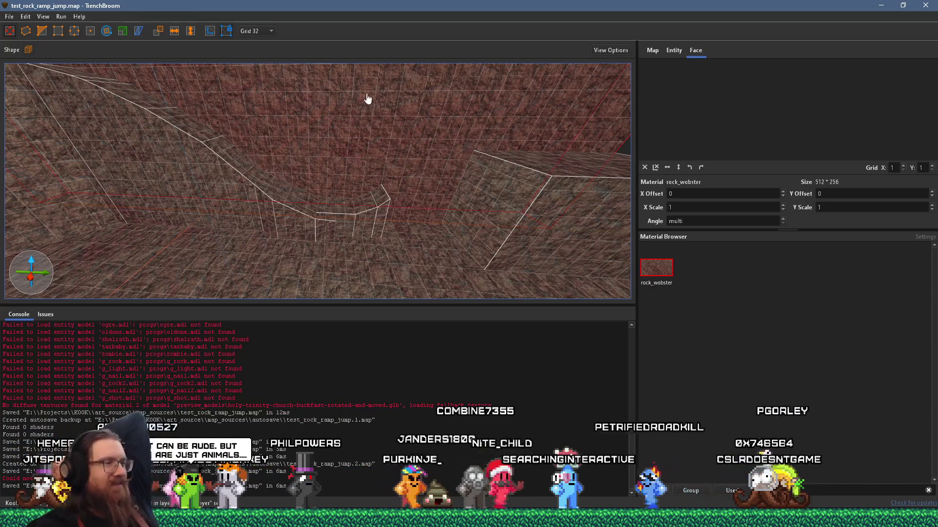
- Leave the Godot editor and bring the Paint window to the front
mouse_move(370, 519)
click(369, 479)
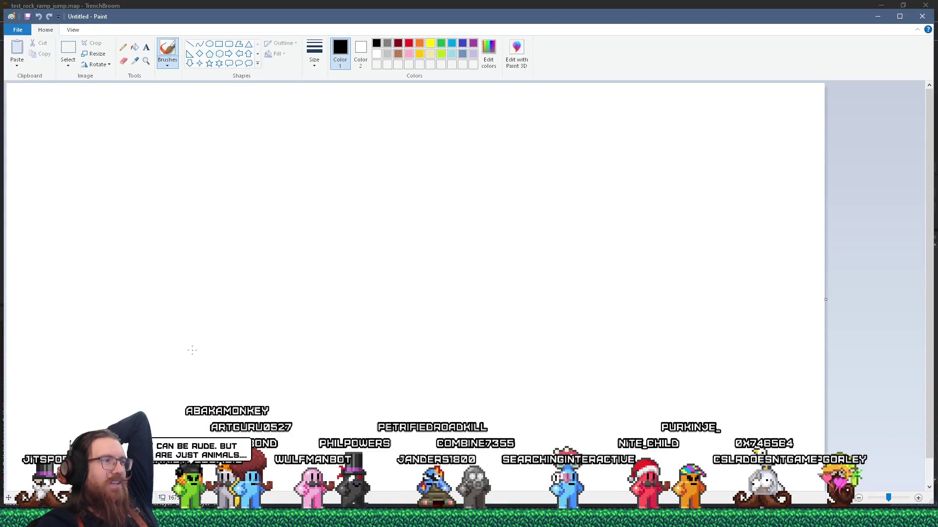
- Draw the large rock arch and a rising stroke from its left end, scribbling at the lower-left tip
drag(705, 262, 732, 332)
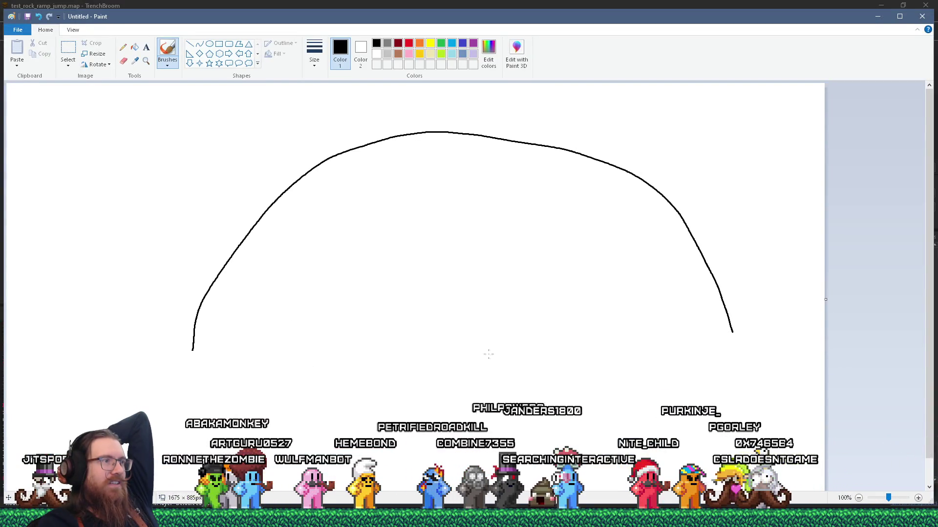
mouse_move(186, 355)
mouse_down()
mouse_move(234, 323)
mouse_move(409, 283)
mouse_move(430, 261)
mouse_move(533, 238)
mouse_move(654, 263)
mouse_up()
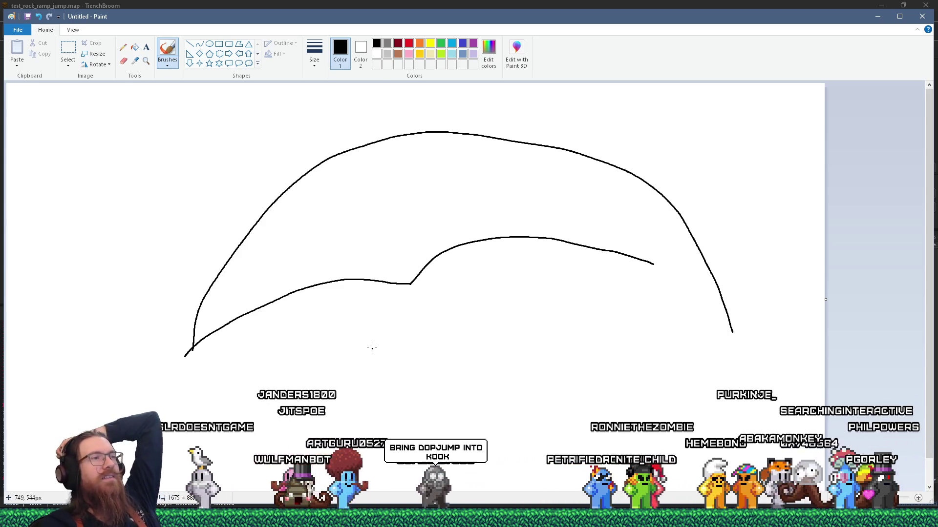
mouse_move(164, 376)
mouse_down()
mouse_move(224, 339)
mouse_move(155, 368)
mouse_move(204, 331)
mouse_up()
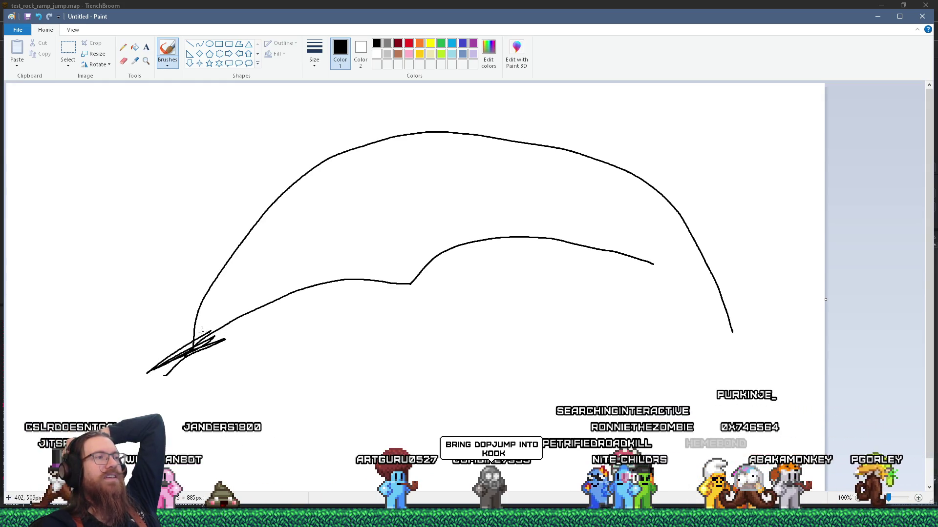
- Draw the inner curve from the lower-left tip to meet the arch, then retrace both curves
drag(161, 355, 222, 312)
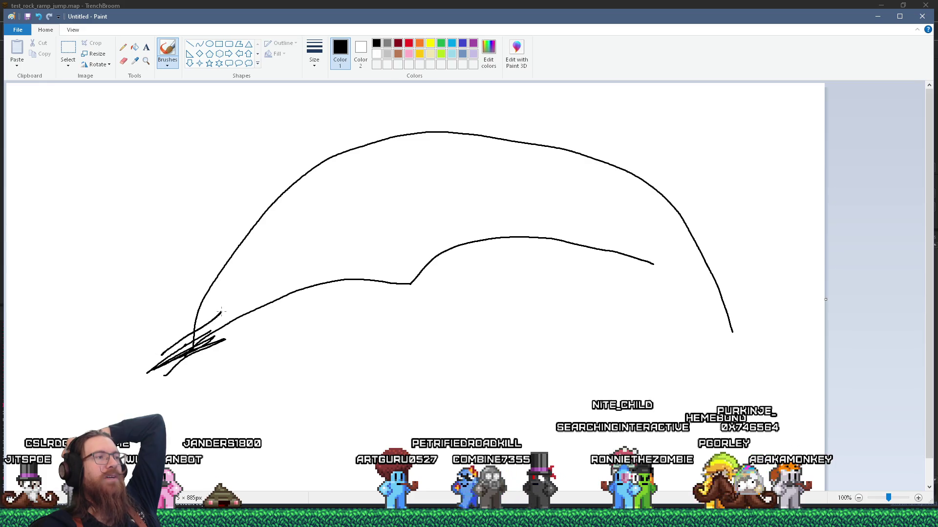
drag(268, 231, 341, 190)
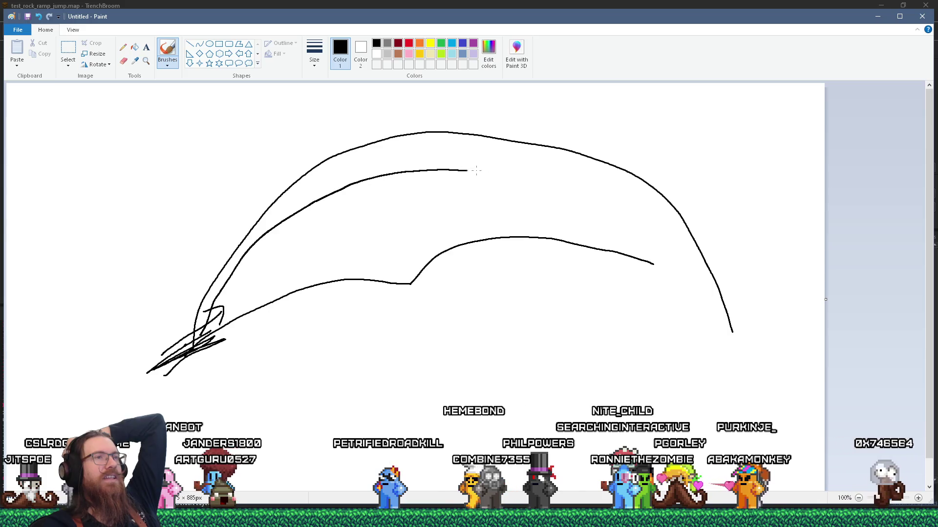
drag(613, 184, 668, 197)
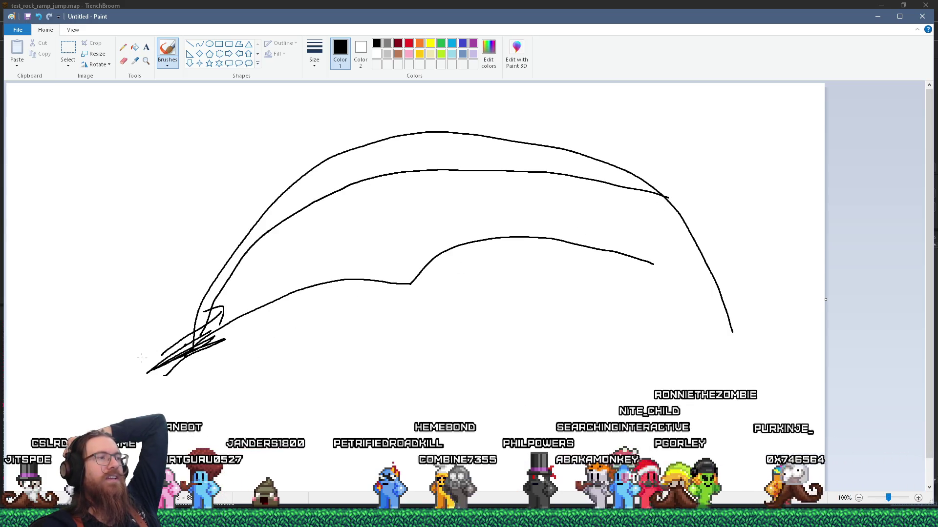
drag(225, 321, 508, 235)
mouse_move(442, 245)
mouse_down()
mouse_move(596, 225)
mouse_move(656, 262)
mouse_up()
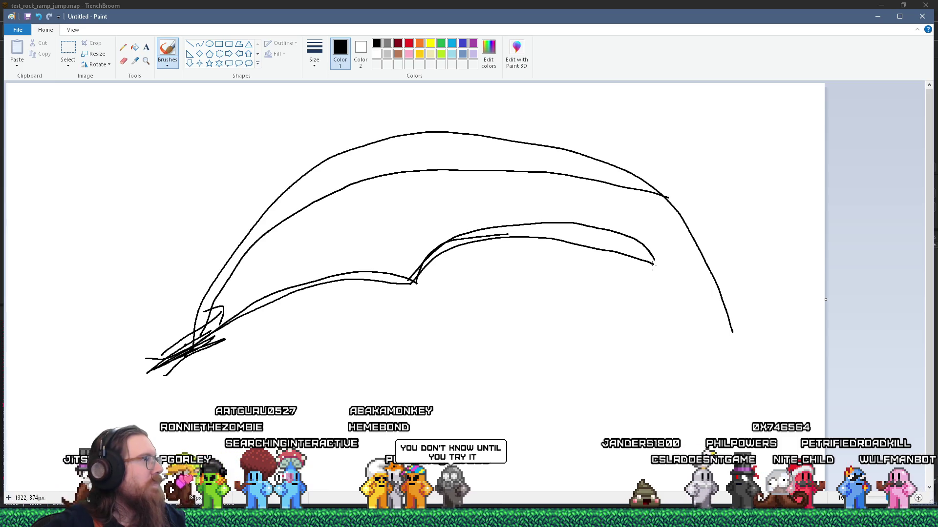
key(alt+Tab)
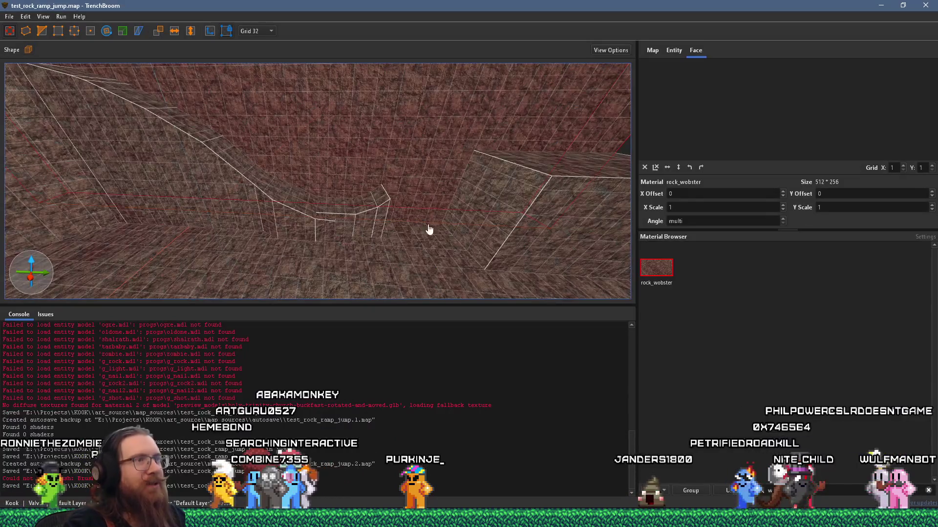
- Orbit around the ramp, select the rock box beside the ramp wall and move the view close to it
mouse_move(429, 229)
mouse_down()
mouse_move(284, 203)
mouse_move(319, 179)
mouse_move(401, 196)
mouse_move(362, 188)
mouse_move(362, 204)
mouse_move(270, 165)
mouse_move(415, 217)
mouse_move(302, 169)
mouse_move(430, 232)
mouse_up()
mouse_move(519, 276)
mouse_down()
mouse_move(249, 211)
mouse_move(270, 181)
mouse_move(427, 197)
mouse_move(288, 191)
mouse_move(472, 198)
mouse_move(368, 219)
mouse_move(406, 222)
mouse_up()
click(362, 218)
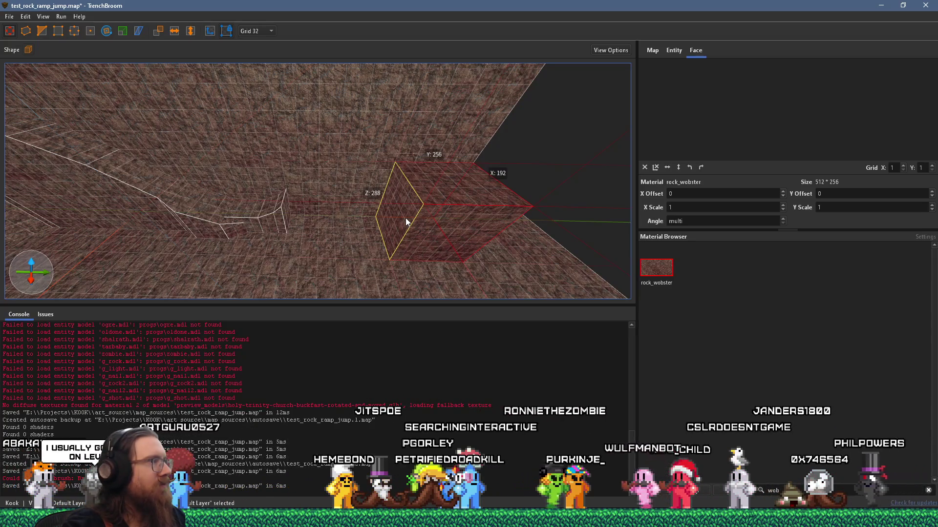
drag(432, 227, 336, 195)
scroll(329, 196, up, 2)
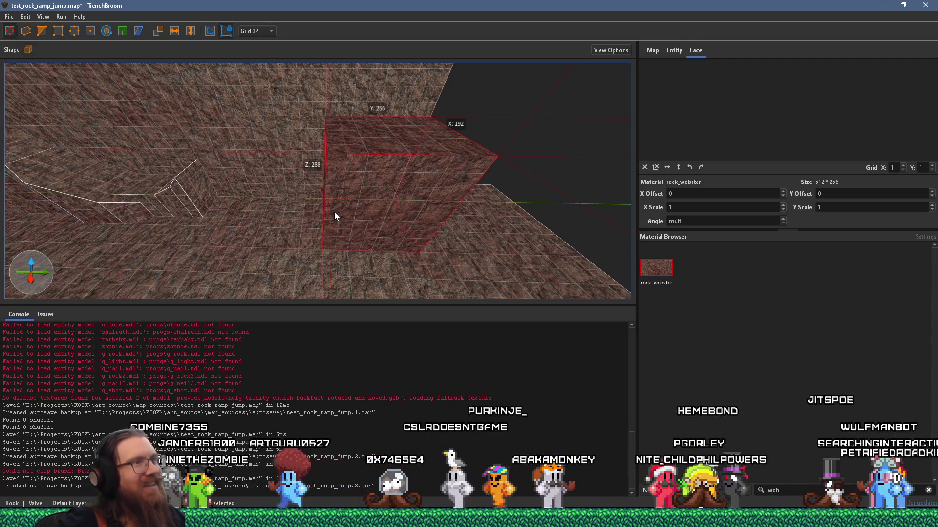
drag(341, 198, 507, 199)
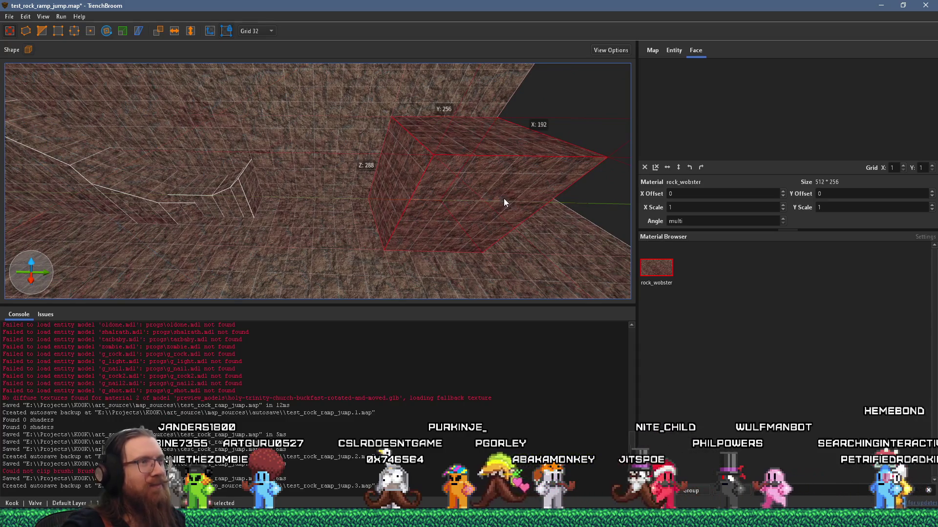
mouse_move(437, 183)
mouse_down()
mouse_move(181, 163)
mouse_move(229, 192)
mouse_move(277, 187)
mouse_move(223, 122)
mouse_up()
- Reselect the rock box and stretch it lengthwise to 192 × 480 × 288
key(Escape)
click(309, 156)
drag(310, 156, 544, 161)
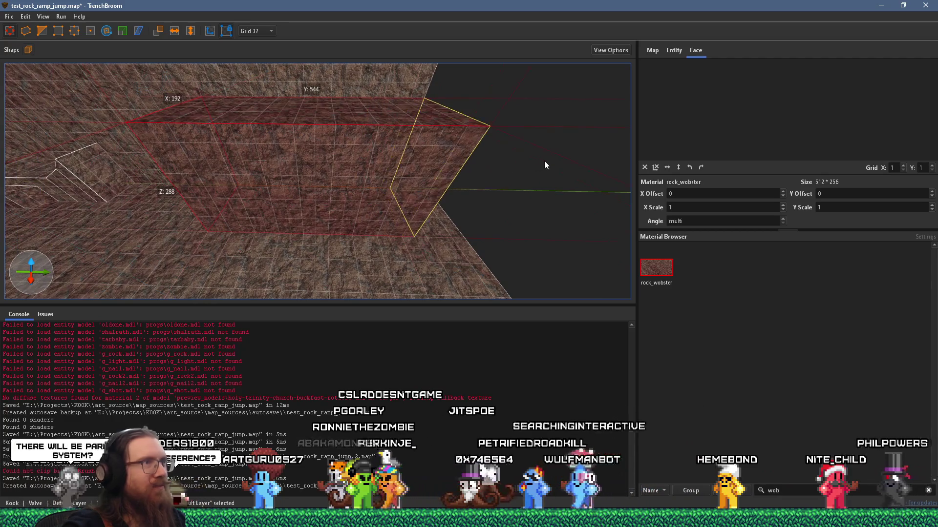
drag(248, 189, 508, 196)
mouse_move(326, 198)
mouse_down()
mouse_move(517, 205)
mouse_move(403, 189)
mouse_up()
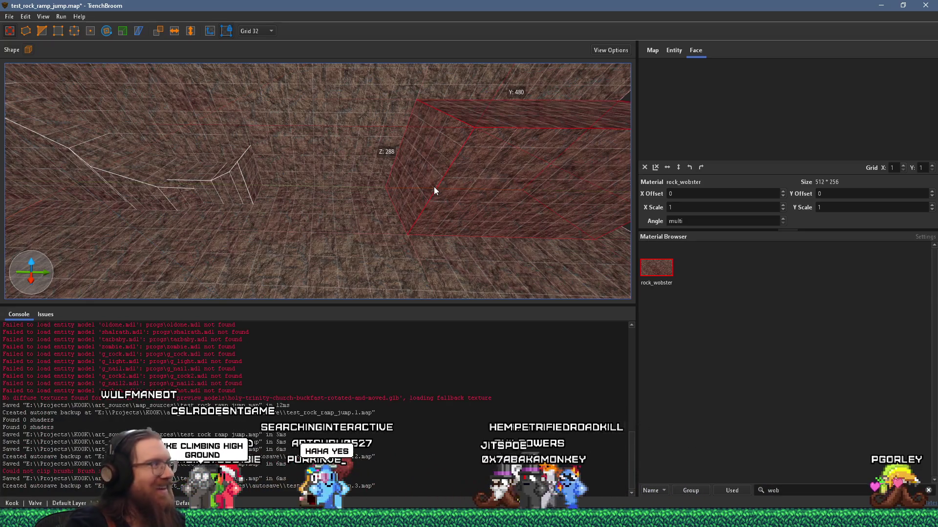
- Orbit around the lengthened block to check it, then save test_rock_ramp_jump.map
mouse_move(282, 192)
mouse_down()
mouse_move(443, 211)
mouse_move(432, 248)
mouse_up()
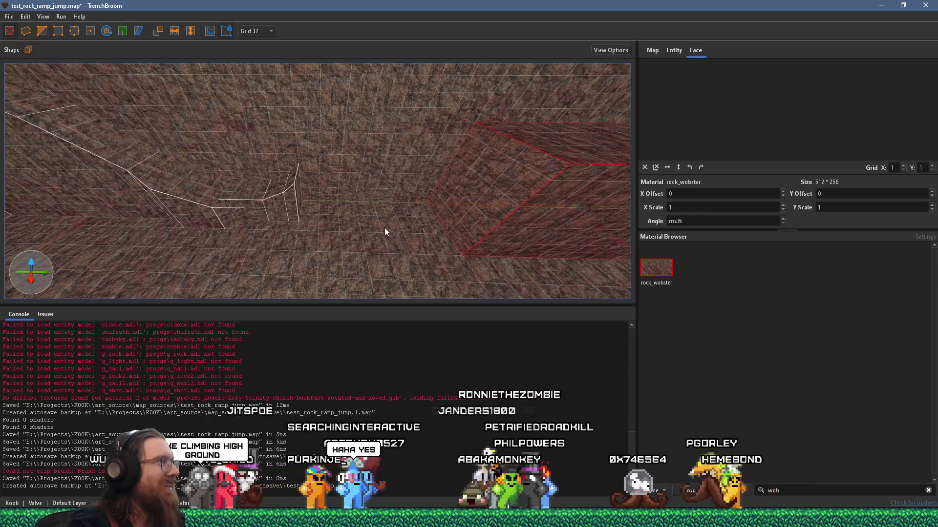
mouse_move(383, 227)
mouse_down()
mouse_move(367, 198)
mouse_move(218, 253)
mouse_up()
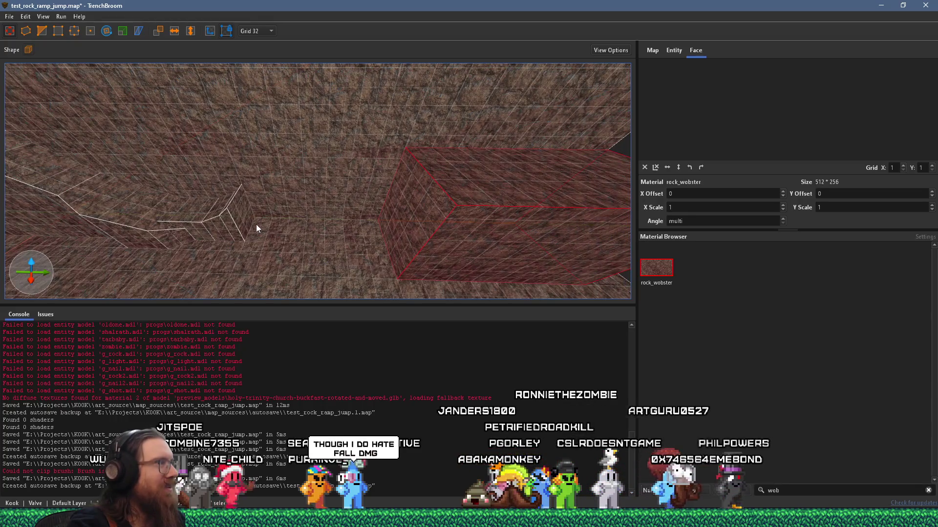
mouse_move(257, 224)
mouse_down()
mouse_move(313, 220)
mouse_move(336, 204)
mouse_move(423, 180)
mouse_up()
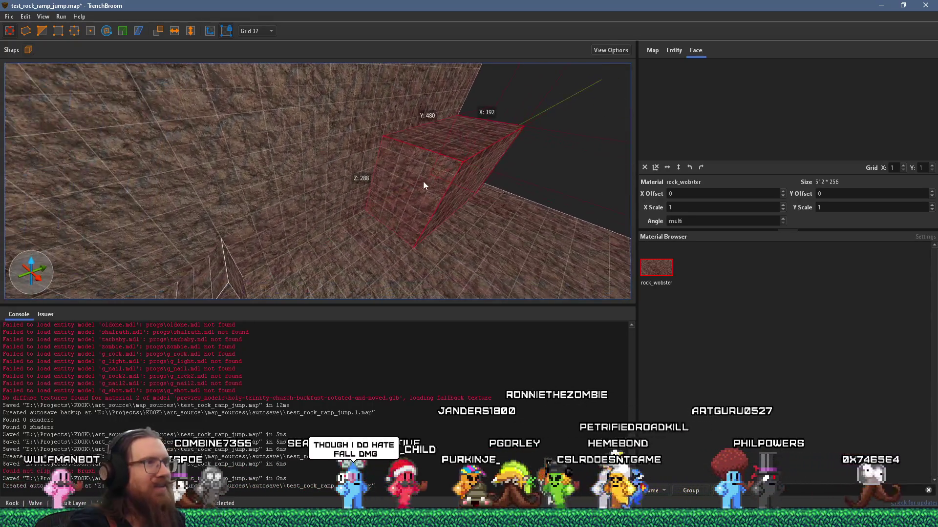
click(10, 17)
click(29, 62)
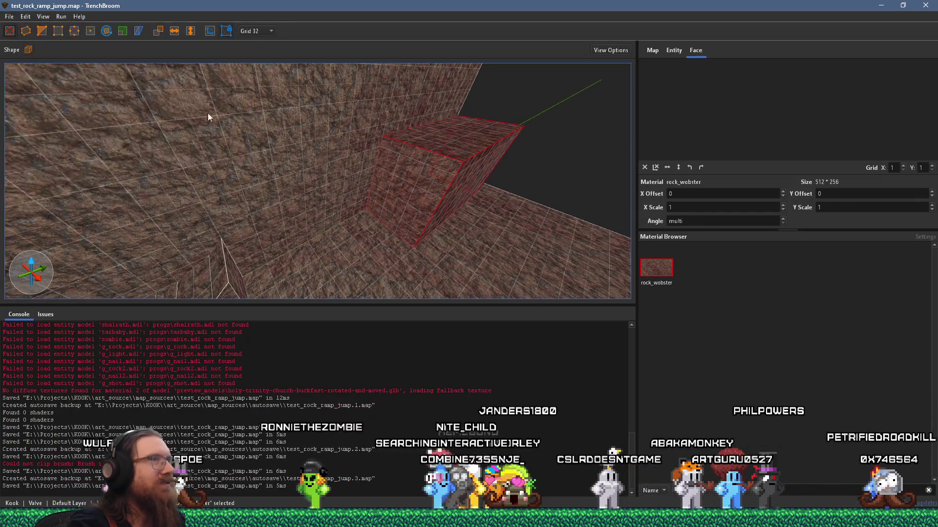
key(alt+Tab)
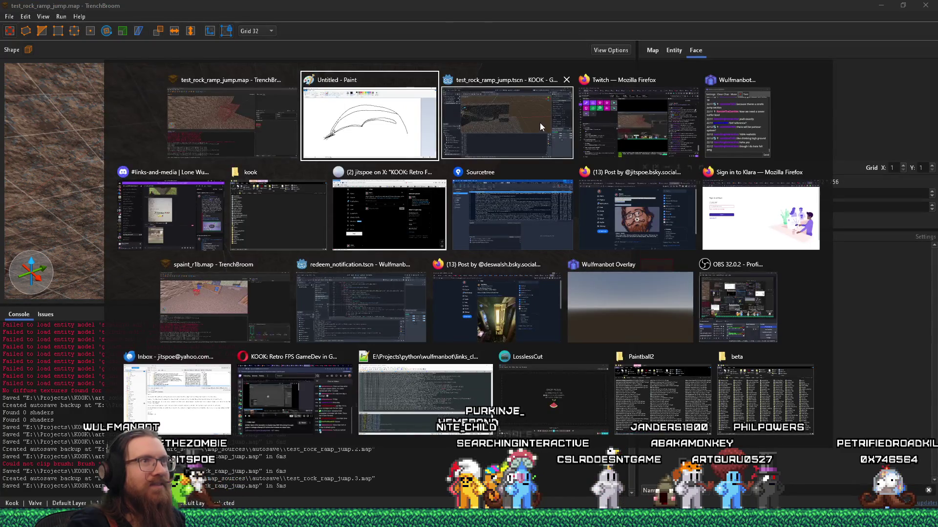
- Run the game from the Godot editor, playtest the level, then enter 'quit' in the console
click(540, 122)
click(801, 19)
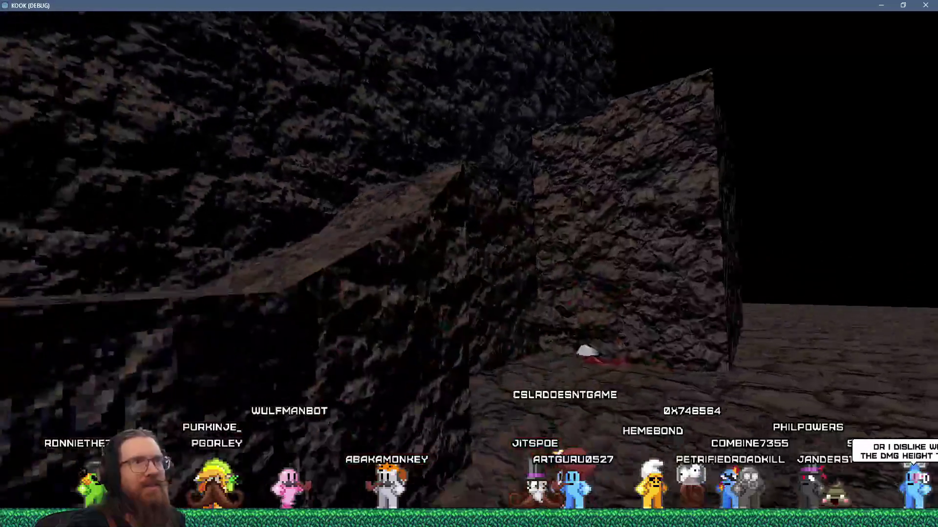
key(grave)
text(quit)
key(Return)
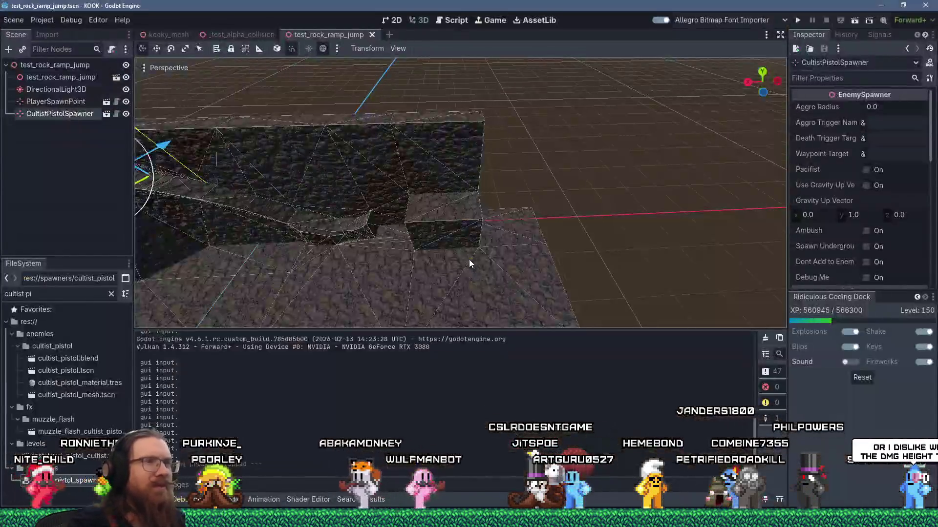
- Save the map in TrenchBroom and compile it to test_rock_ramp_jump.bsp with the qbsp profile
key(alt+Tab)
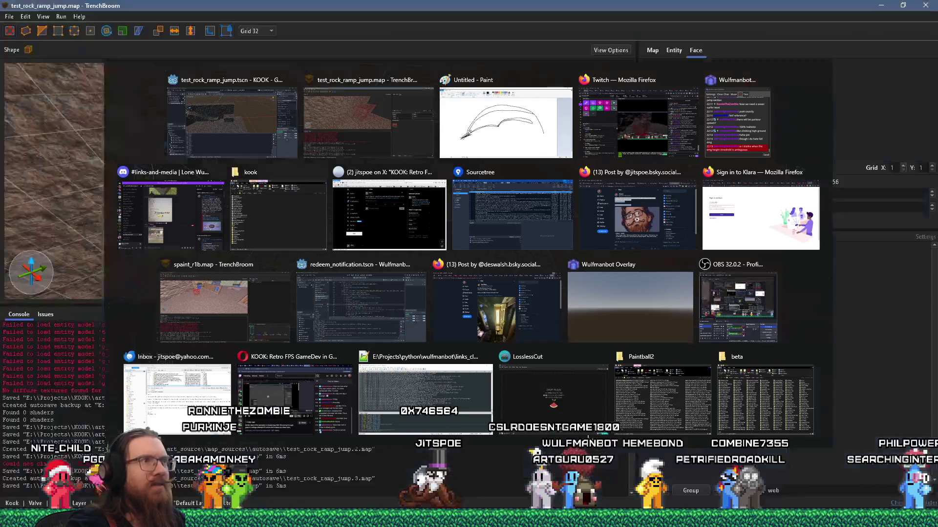
click(9, 17)
click(29, 74)
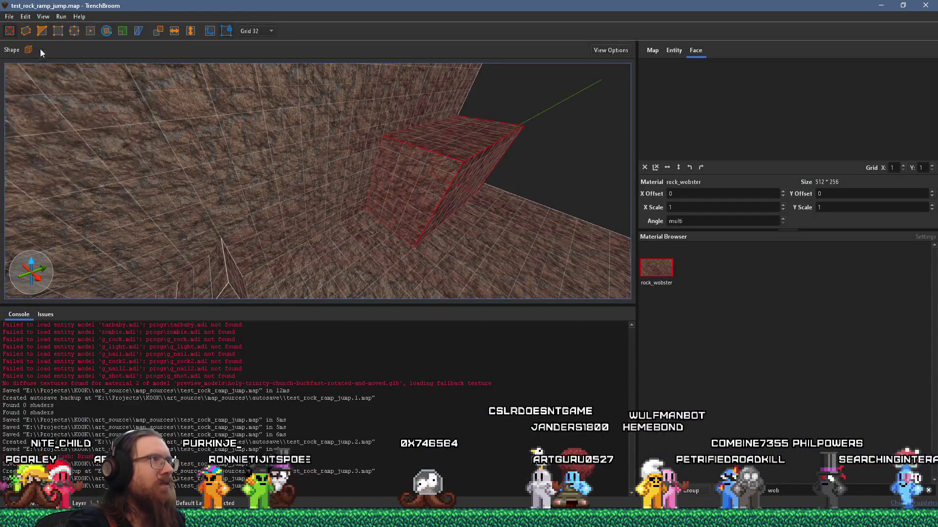
click(87, 28)
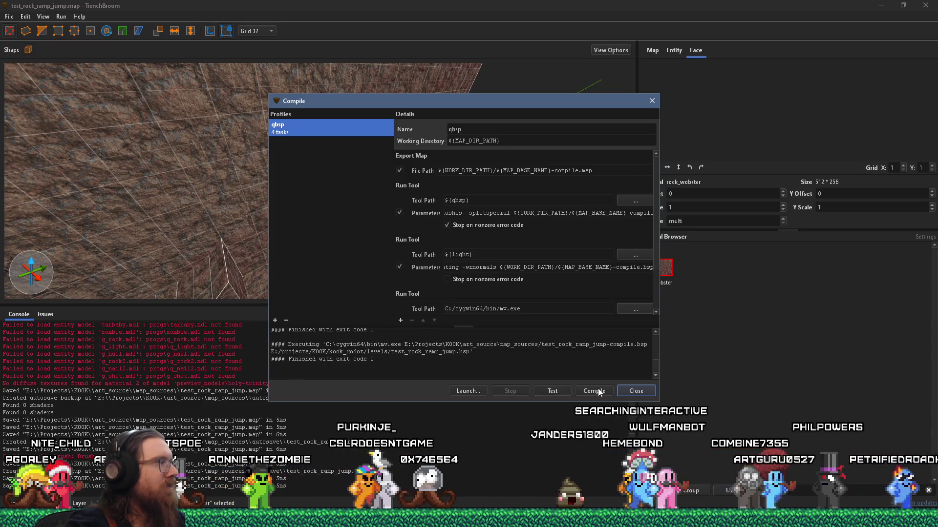
click(636, 390)
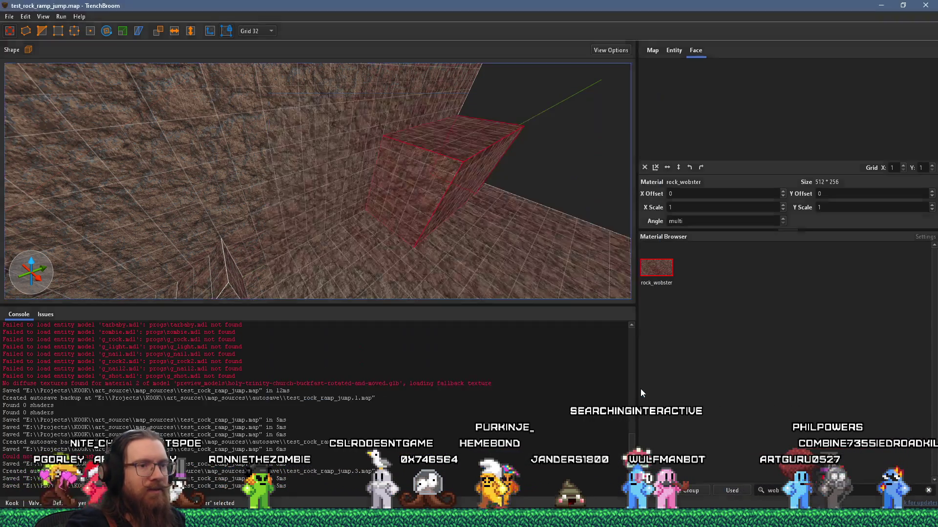
key(alt+Tab)
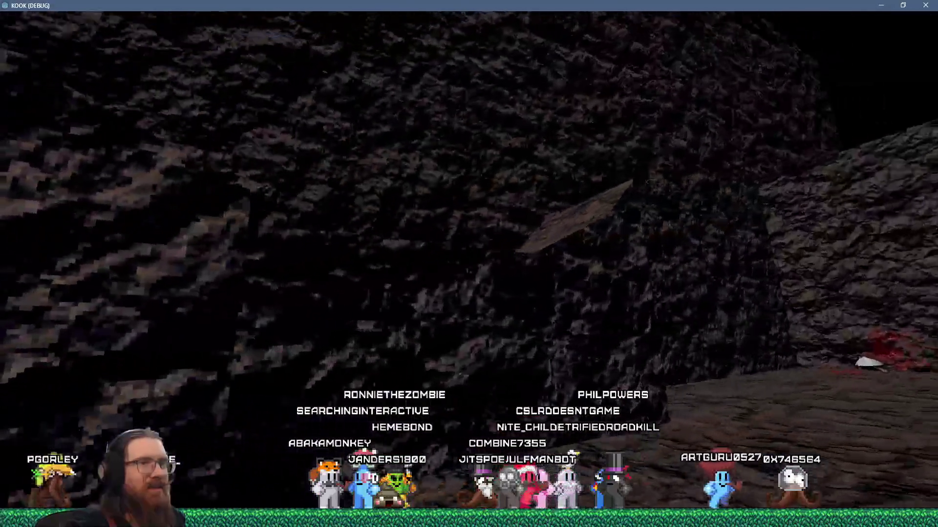
- Open the game console and quit the playtest back to the Godot editor
key(grave)
key(Return)
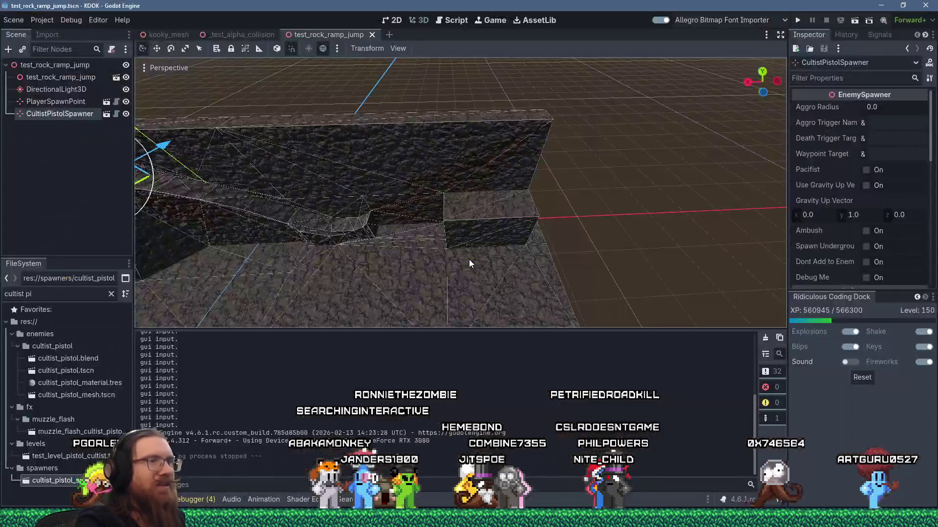
- Recompile test_rock_ramp_jump to a .bsp in TrenchBroom, then return to the Godot editor
key(alt+Tab)
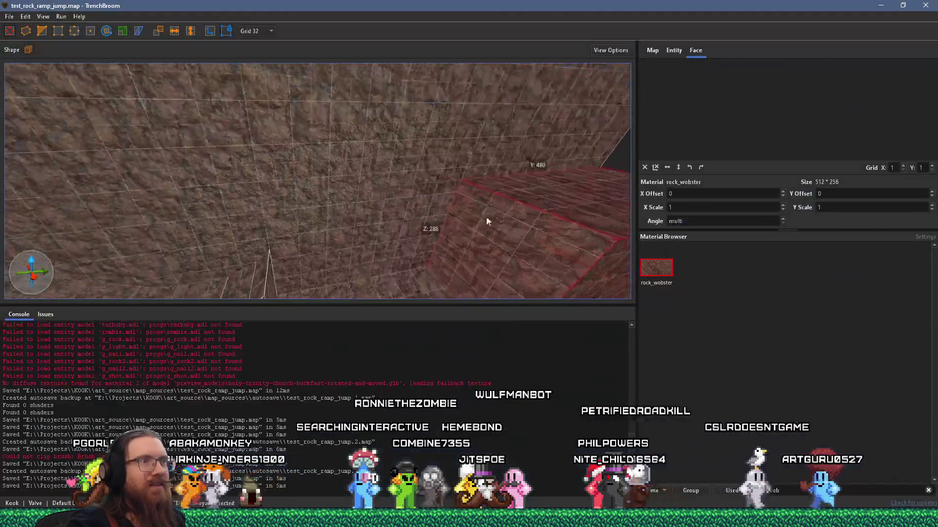
key(a)
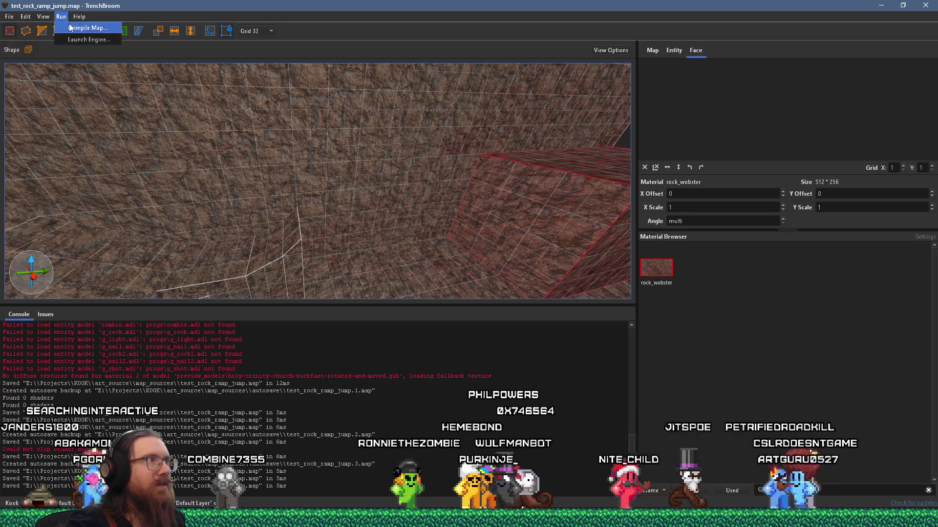
click(71, 28)
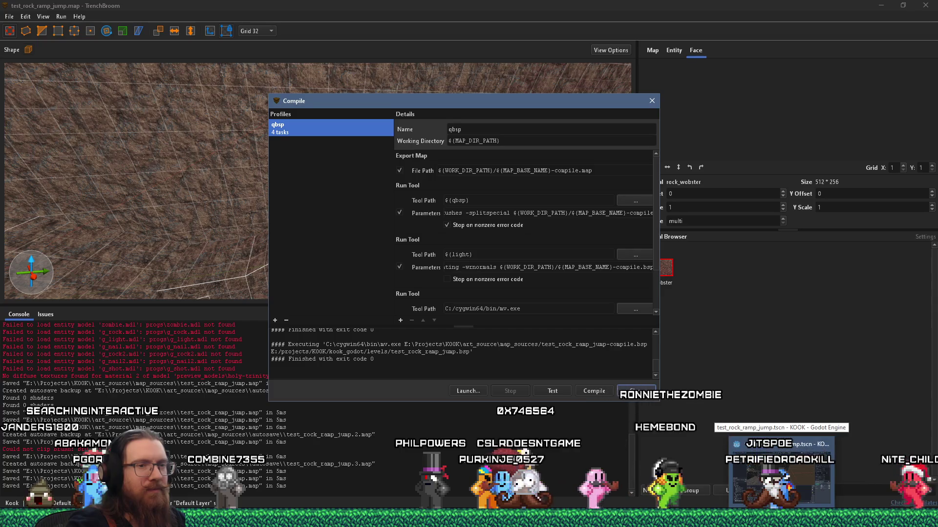
click(781, 472)
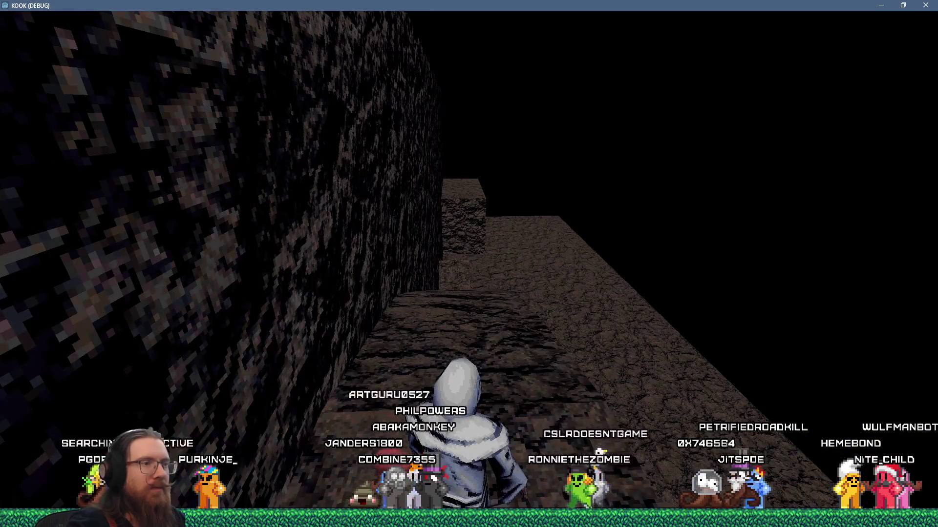
- Walk the stone path beside the rock wall and approach the angled rock slope
key(w)
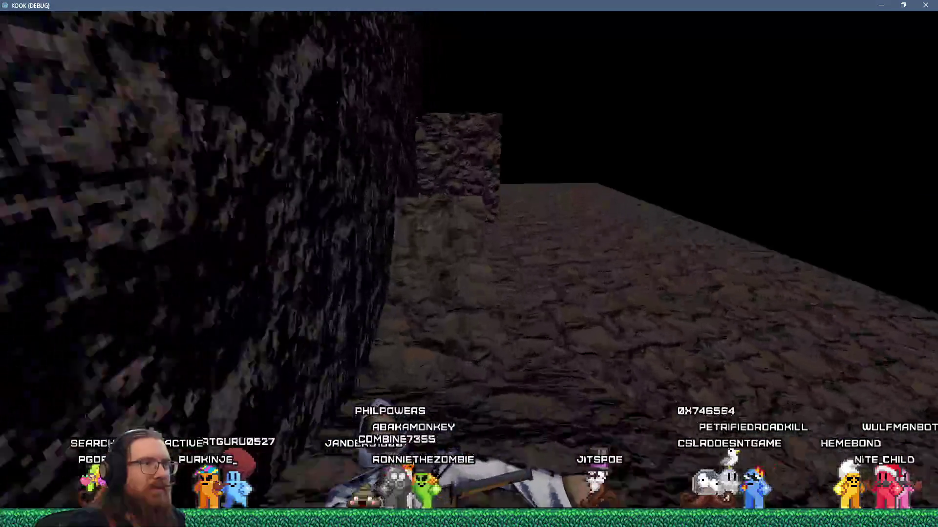
key(a)
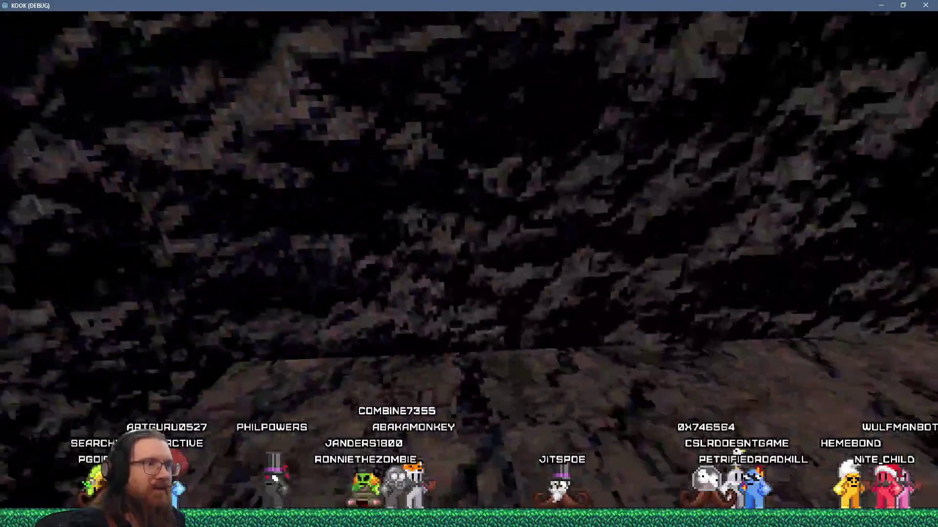
key(w)
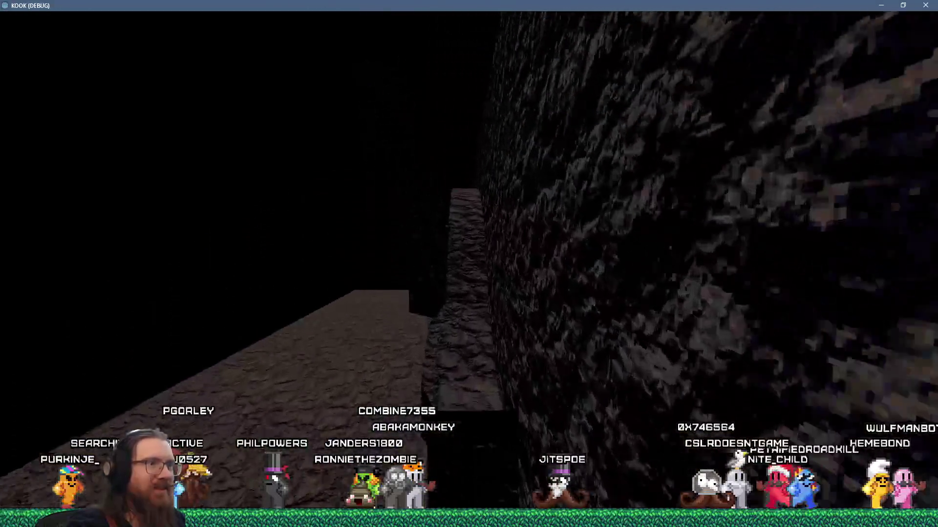
key(d)
key(a)
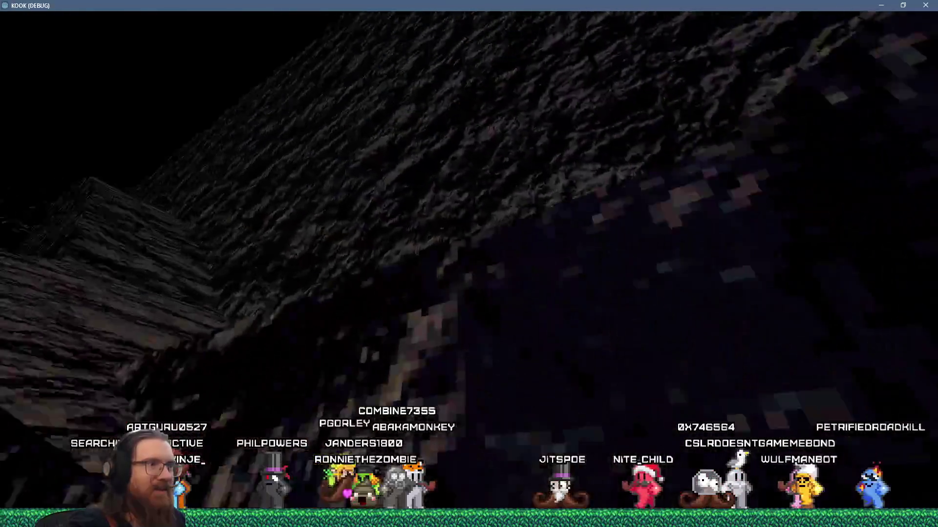
key(s)
key(w)
- Try climbing the diagonal rock slope, then advance along the rock wall edge
key(d)
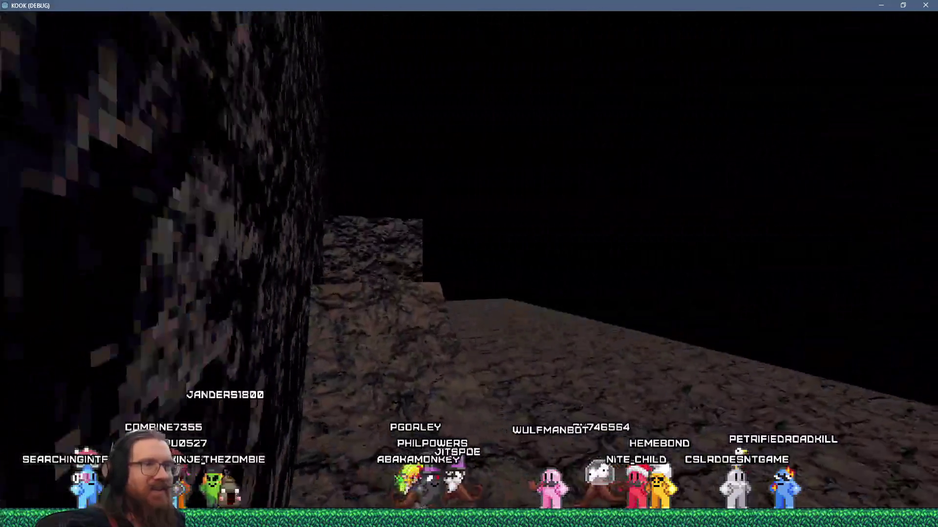
key(a)
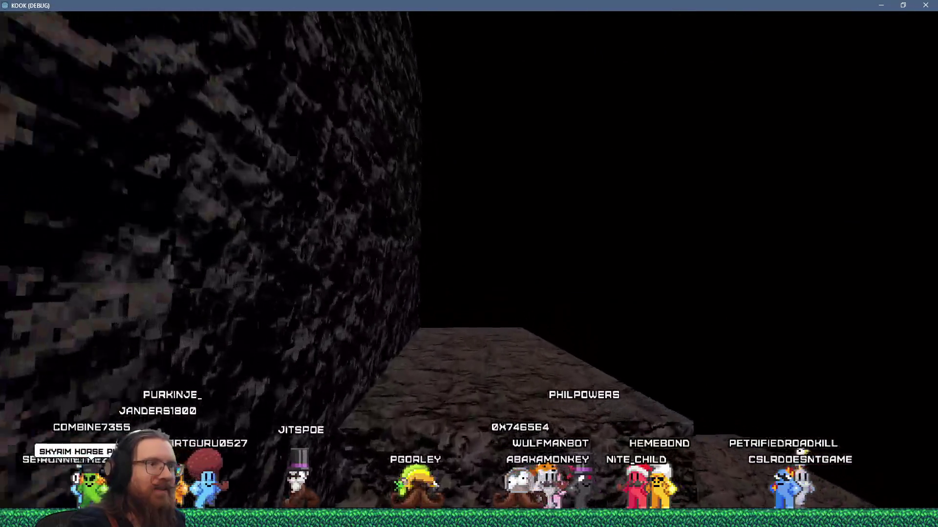
key(w)
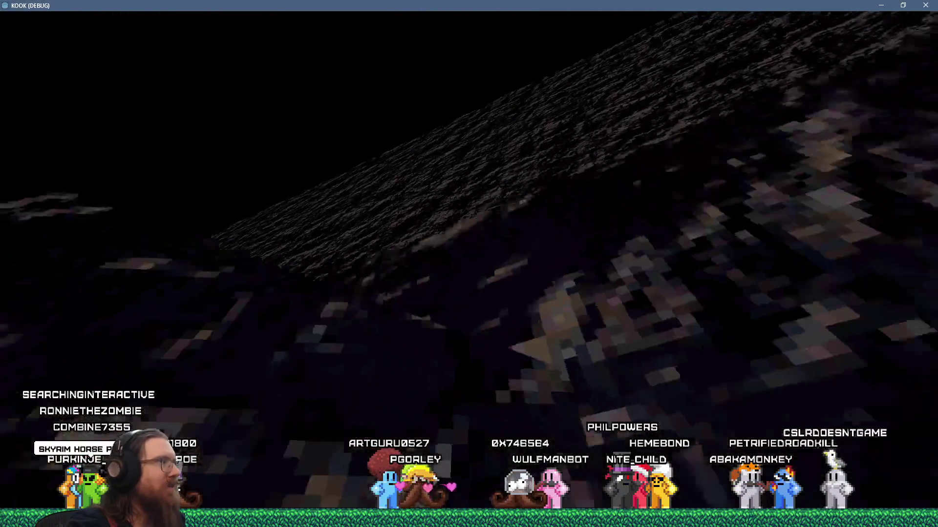
key(w)
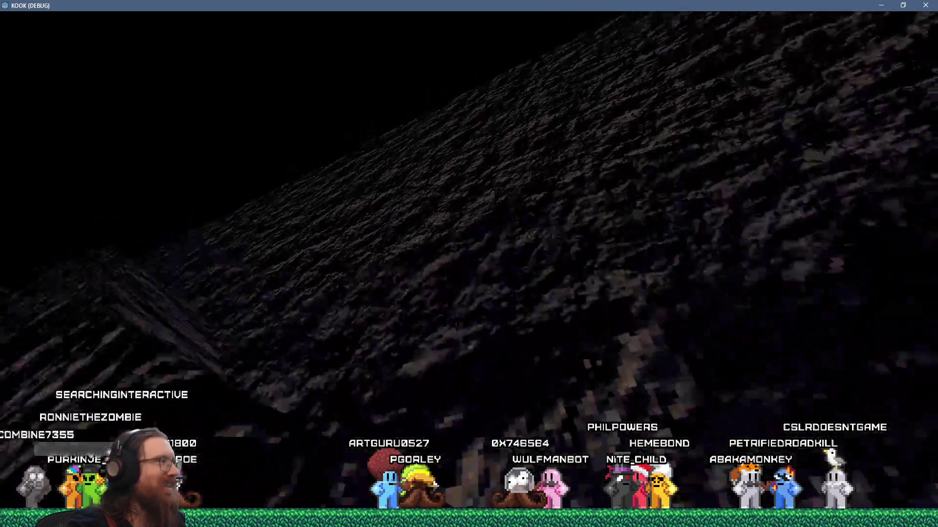
key(w)
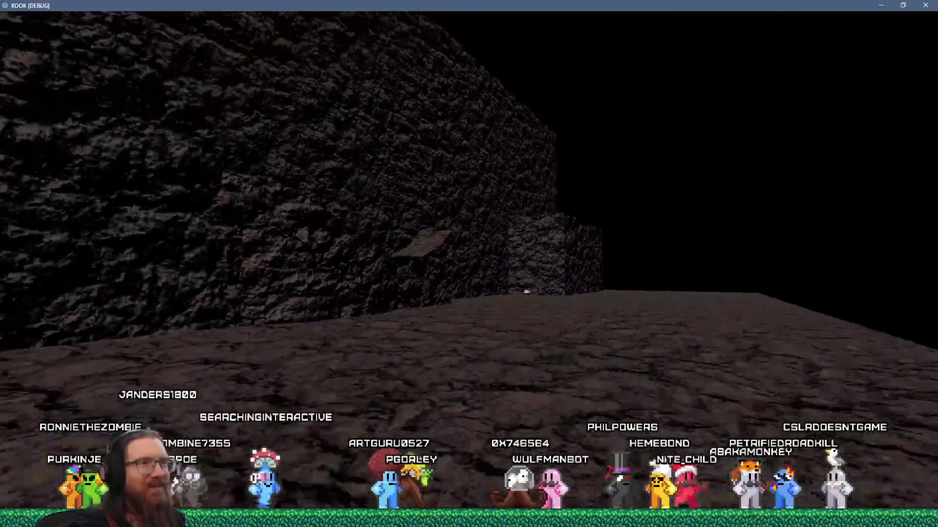
key(w)
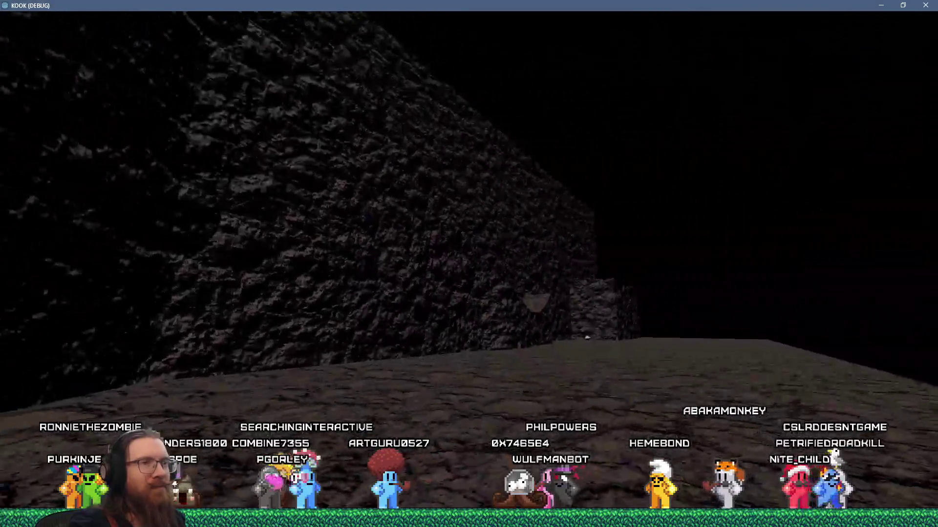
key(w)
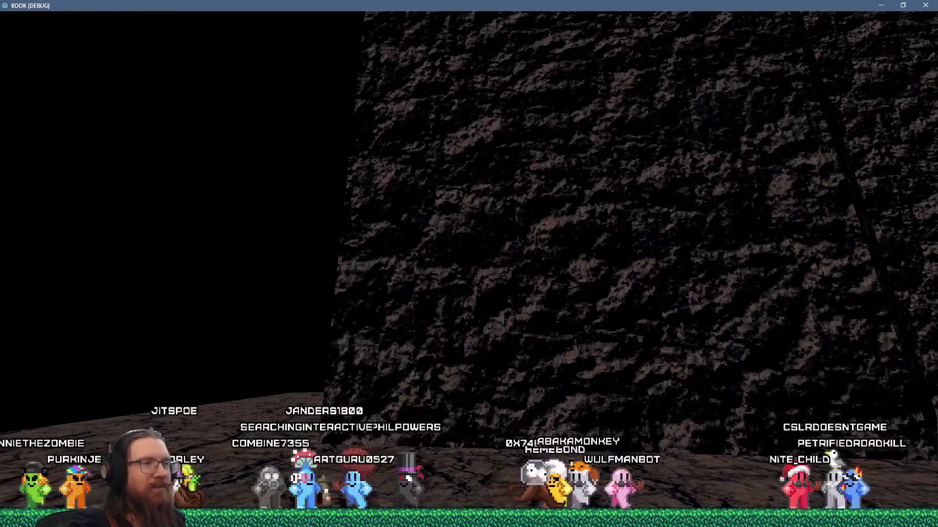
- Open the debug console, clear the half-typed command, close it and reopen it
key(grave)
text(qui)
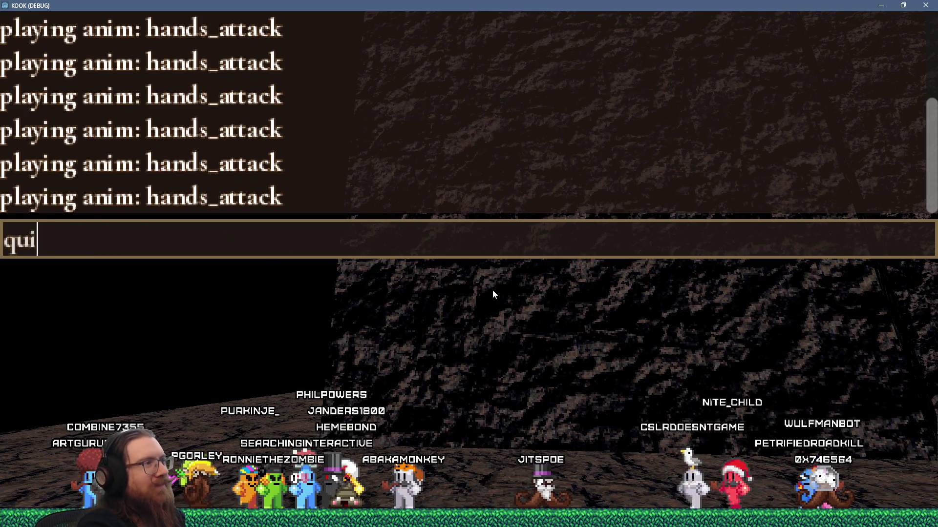
key(BackSpace)
key(BackSpace)
key(BackSpace)
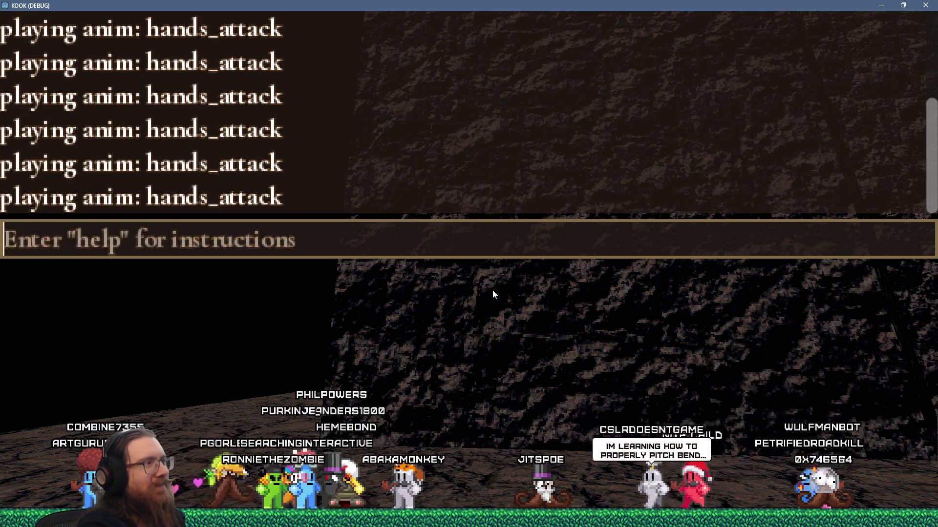
key(grave)
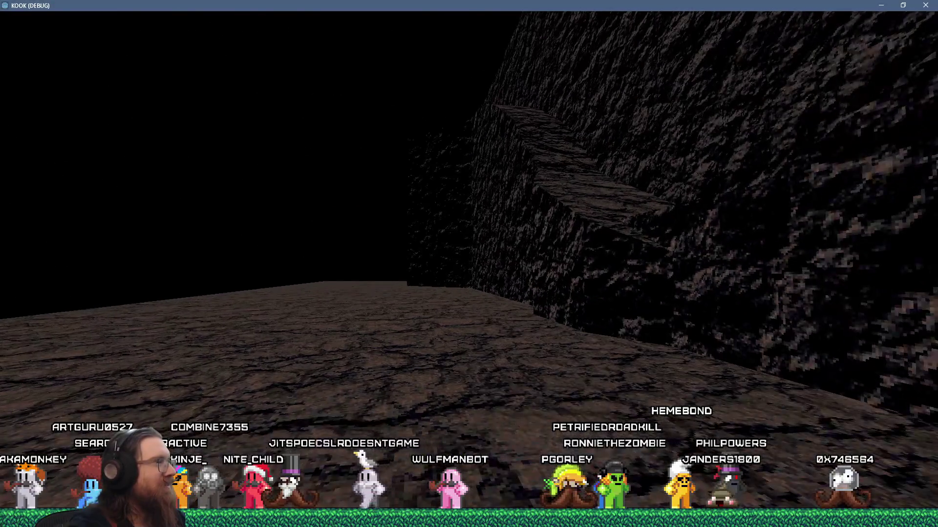
key(grave)
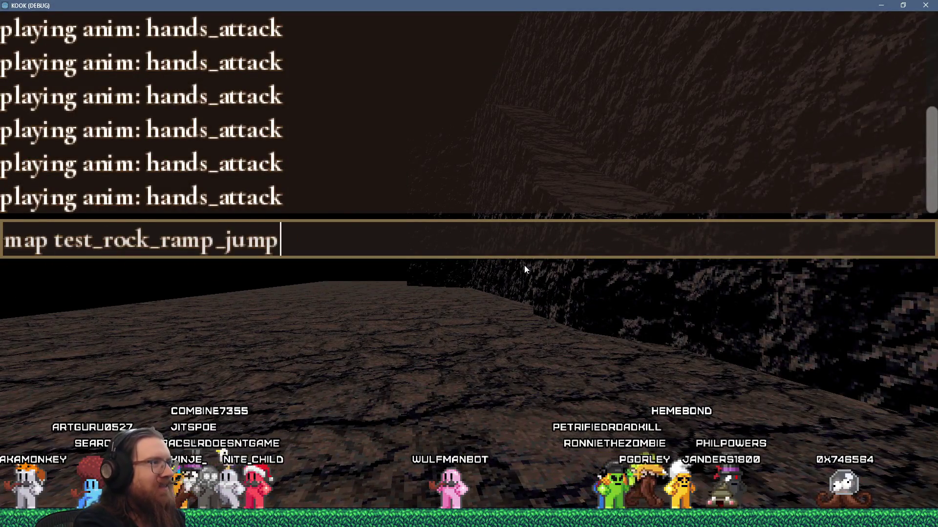
- Reload test_rock_ramp_jump from the console twice to retry the ramp jumps, then reopen the console
key(Return)
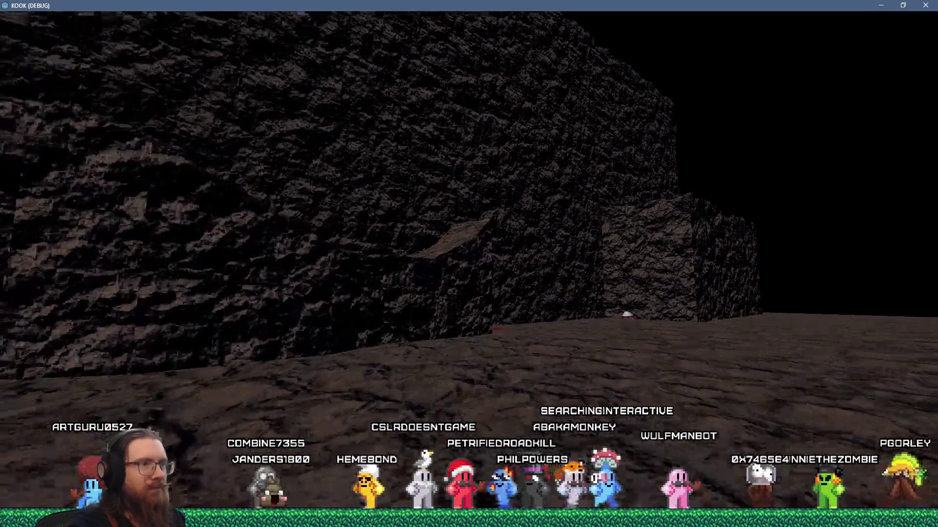
key(grave)
text(map test_rock_ramp_jump)
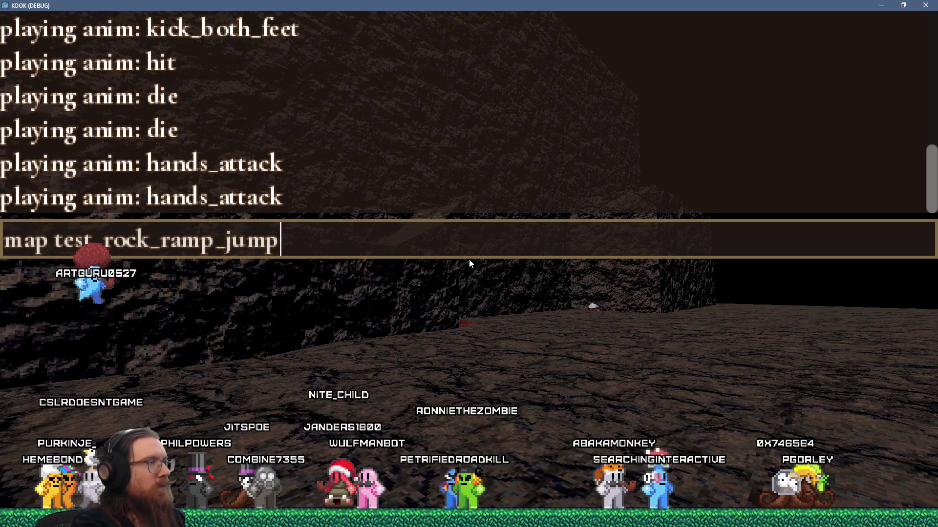
key(Return)
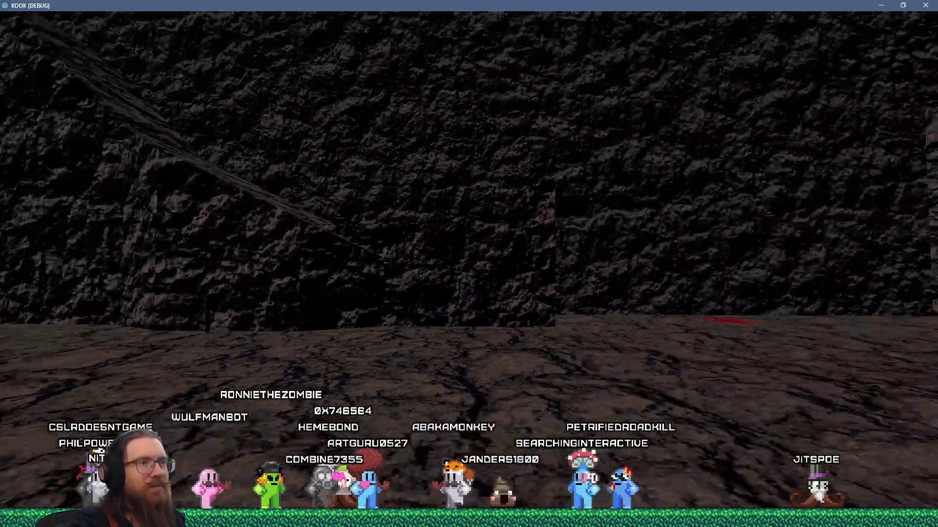
key(grave)
- Quit the game and switch back to the TrenchBroom map editor
text(quit)
key(Return)
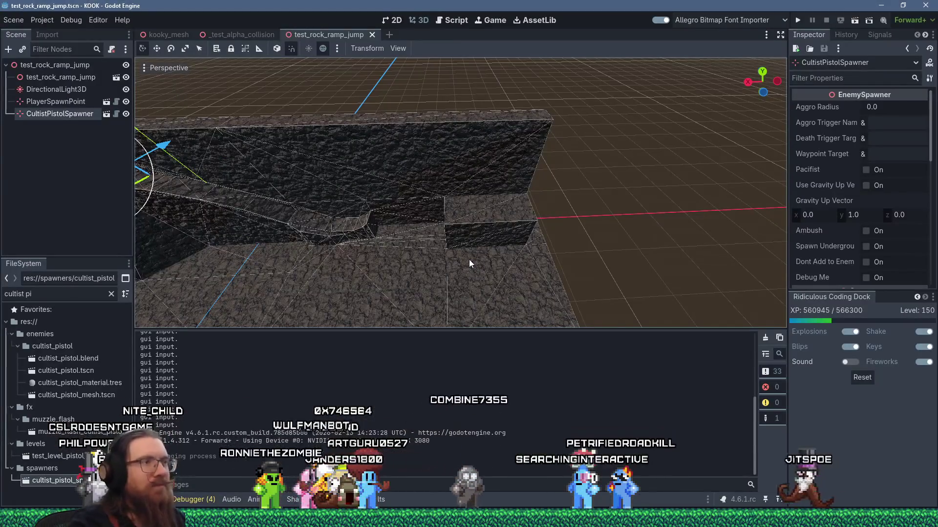
key(alt+Tab)
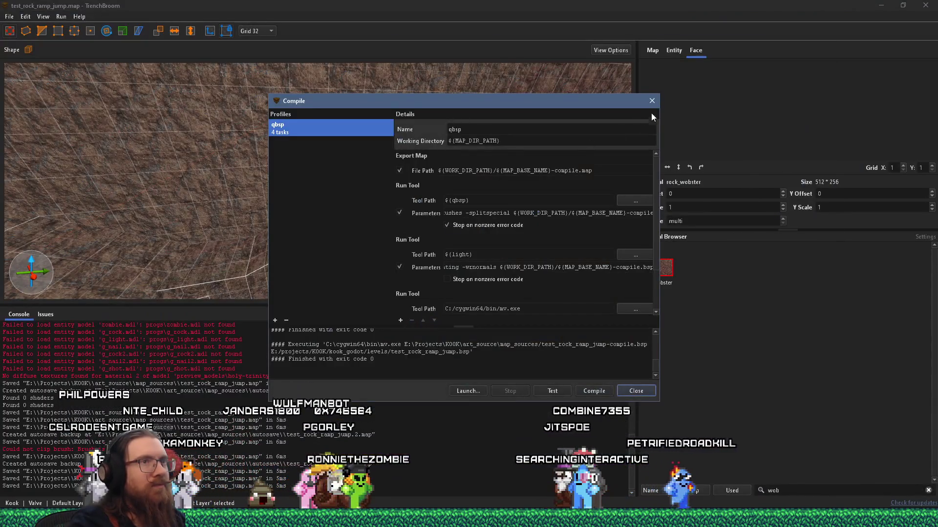
click(651, 113)
- Draw a new rock brush along the floor and bevel its end with a clip
mouse_move(487, 153)
mouse_down()
mouse_move(388, 156)
mouse_move(454, 146)
mouse_move(383, 200)
mouse_move(324, 145)
mouse_up()
drag(406, 243, 424, 216)
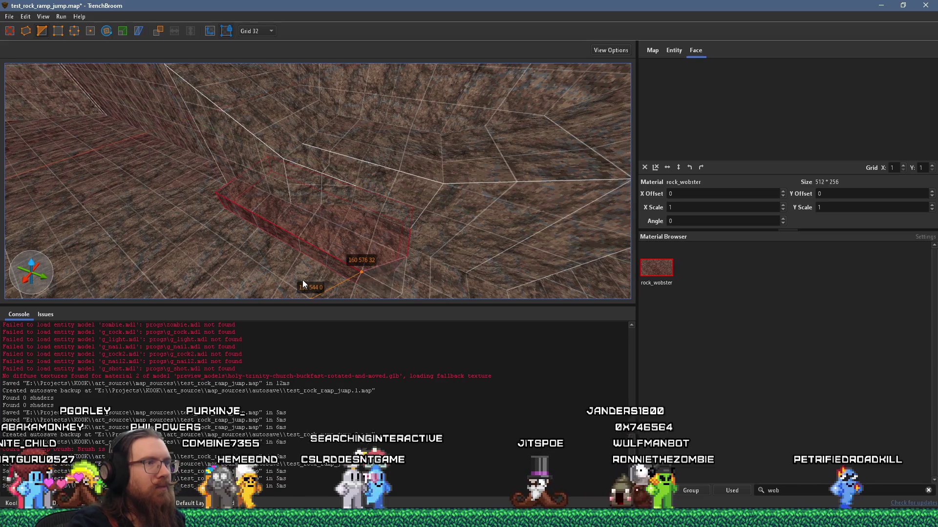
key(Return)
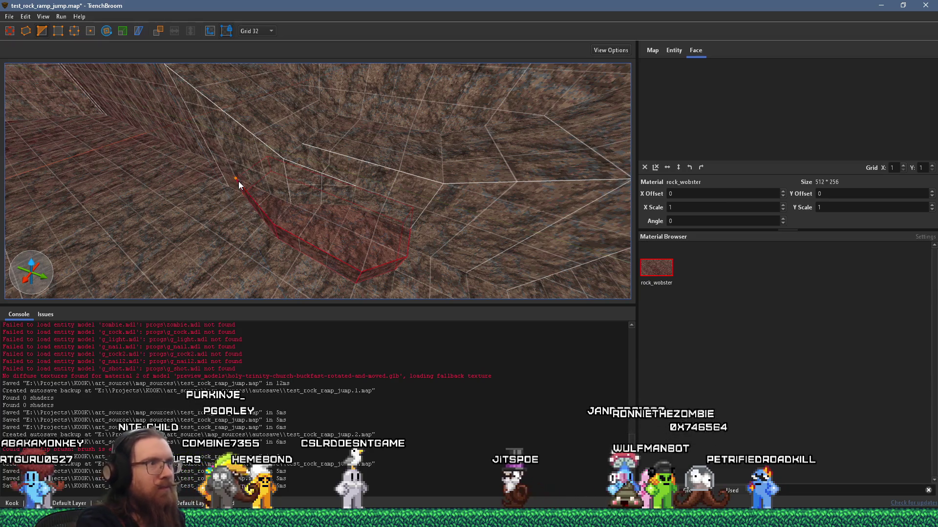
key(Escape)
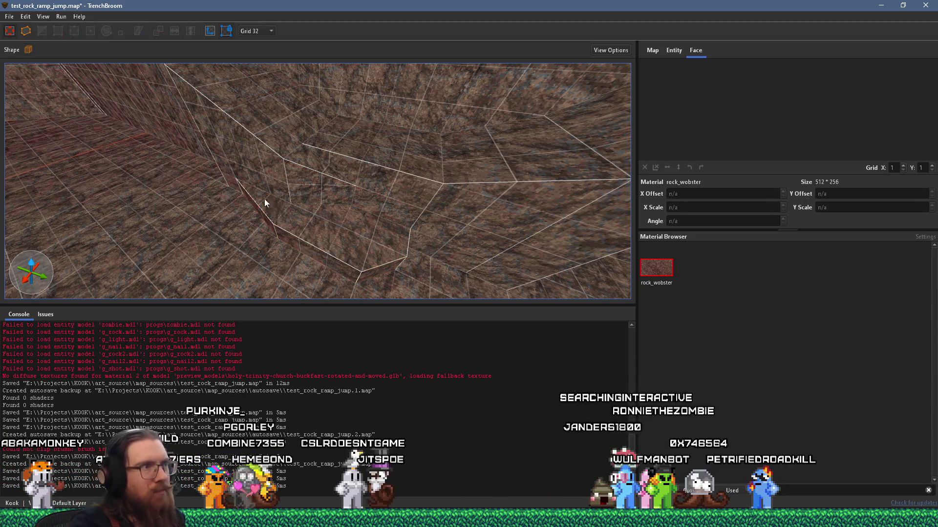
- Extrude the right-hand rock_webster brush into a 128-unit-tall block against the wall
mouse_move(437, 218)
mouse_down()
mouse_move(289, 174)
mouse_move(297, 227)
mouse_up()
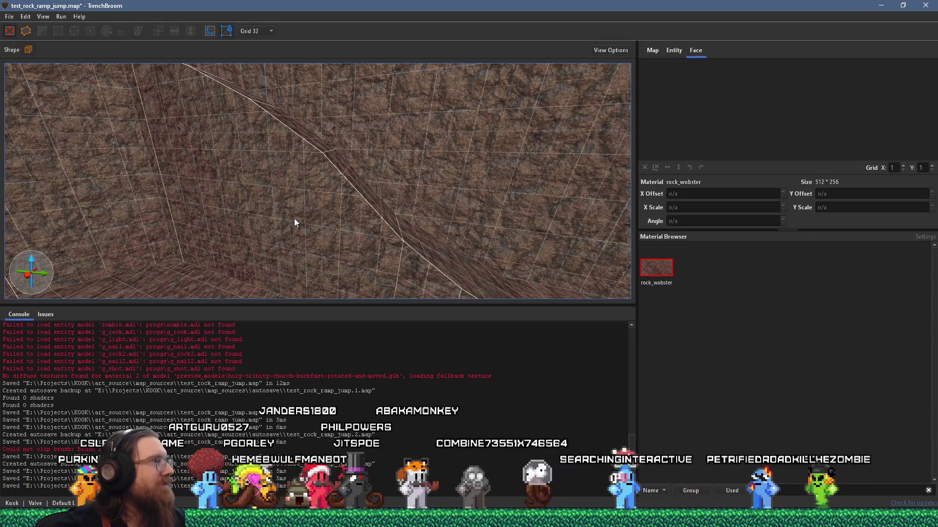
mouse_move(315, 253)
mouse_down()
mouse_move(279, 232)
mouse_move(289, 222)
mouse_move(163, 176)
mouse_move(379, 221)
mouse_move(324, 182)
mouse_move(53, 155)
mouse_move(422, 172)
mouse_move(139, 151)
mouse_move(366, 127)
mouse_up()
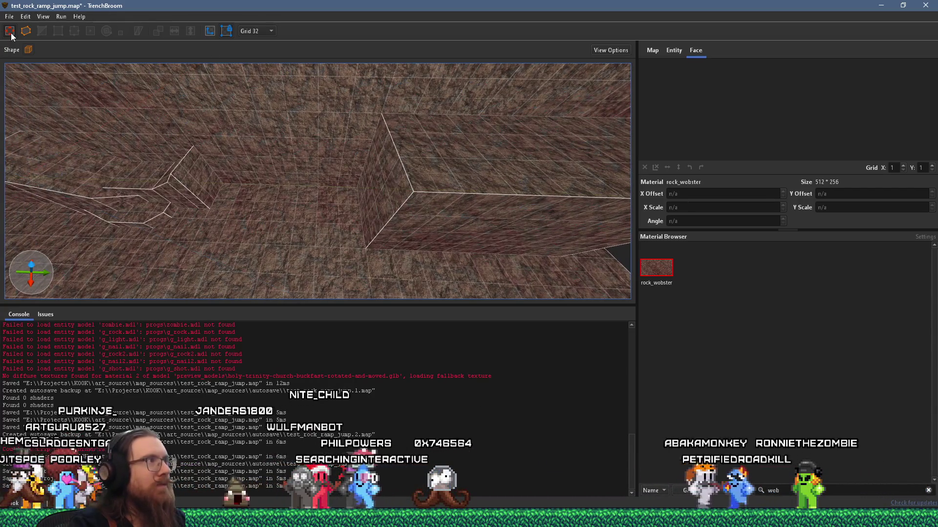
click(396, 171)
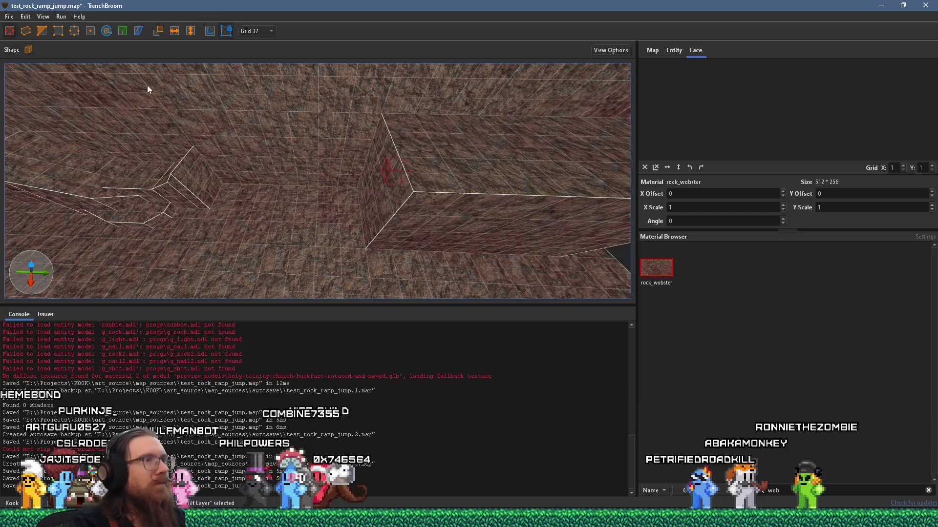
key(Escape)
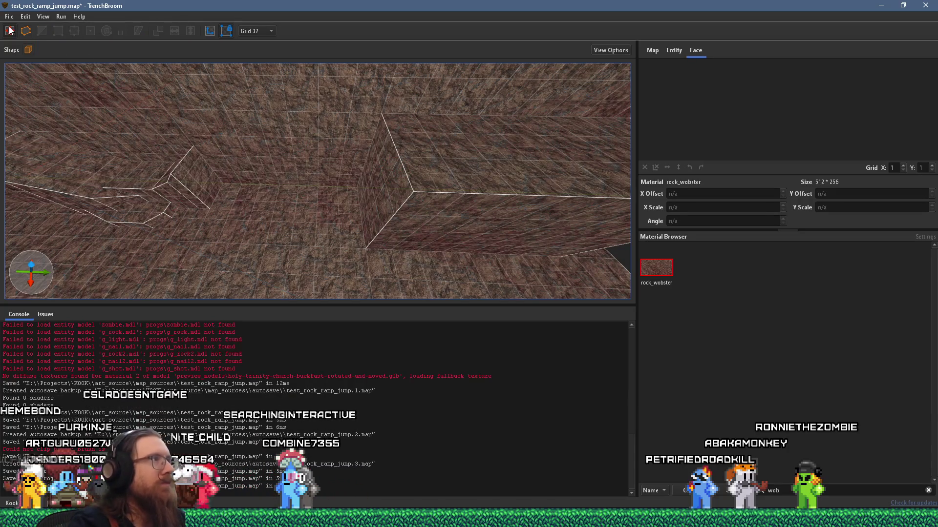
click(407, 189)
mouse_move(381, 210)
mouse_down()
mouse_move(427, 218)
mouse_move(364, 262)
mouse_move(389, 213)
mouse_move(397, 218)
mouse_move(274, 127)
mouse_move(334, 189)
mouse_up()
mouse_move(193, 127)
mouse_down()
mouse_move(180, 154)
mouse_move(273, 168)
mouse_move(301, 54)
mouse_move(313, 133)
mouse_move(175, 114)
mouse_move(296, 94)
mouse_up()
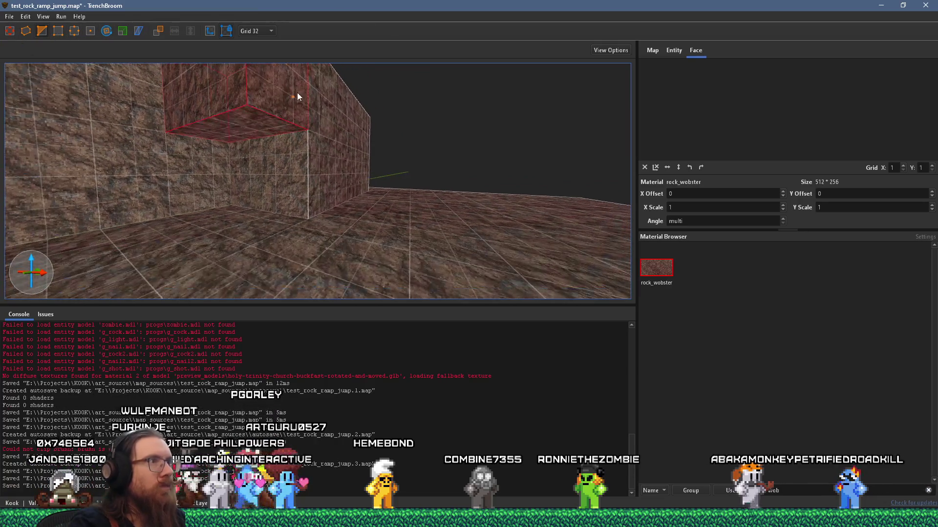
- Clip the block's top corner with a three-point plane through 128 1,152 224
click(307, 86)
click(274, 137)
mouse_move(273, 140)
mouse_down()
mouse_move(286, 190)
mouse_move(259, 147)
mouse_up()
click(227, 93)
mouse_move(239, 99)
mouse_down()
mouse_move(250, 166)
mouse_move(242, 189)
mouse_up()
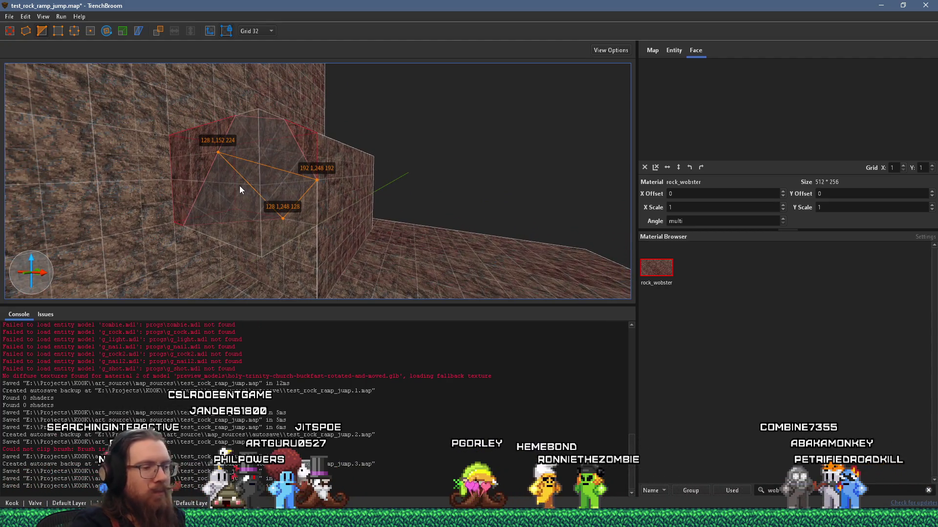
key(Return)
mouse_move(293, 262)
mouse_down()
mouse_move(347, 200)
mouse_move(306, 174)
mouse_up()
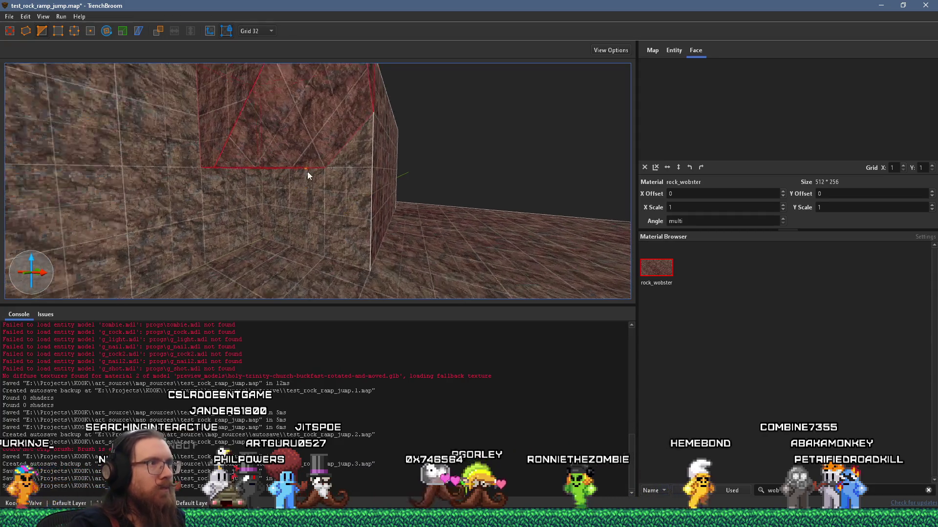
- Set the grid to 16 and clip again through 80 1,184 144 and 0 1,152 224
click(261, 31)
click(263, 89)
drag(259, 100, 269, 139)
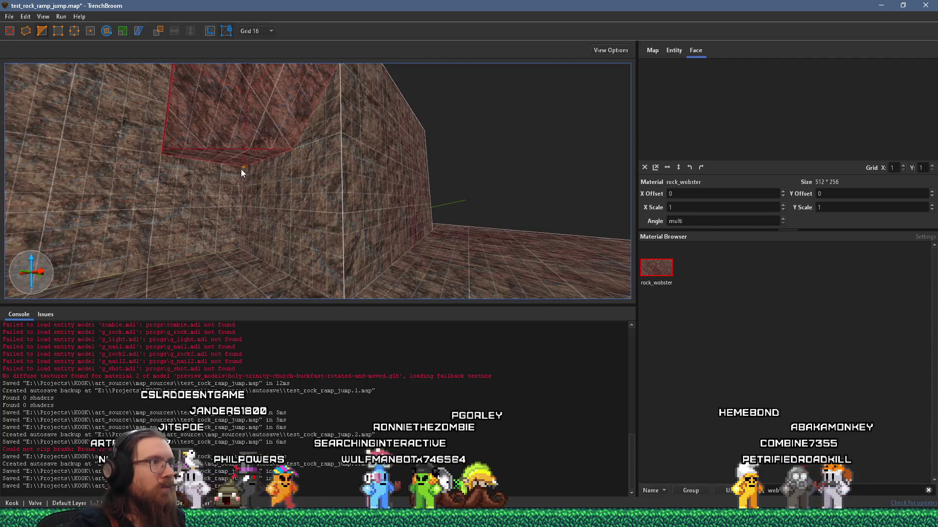
click(221, 165)
click(229, 138)
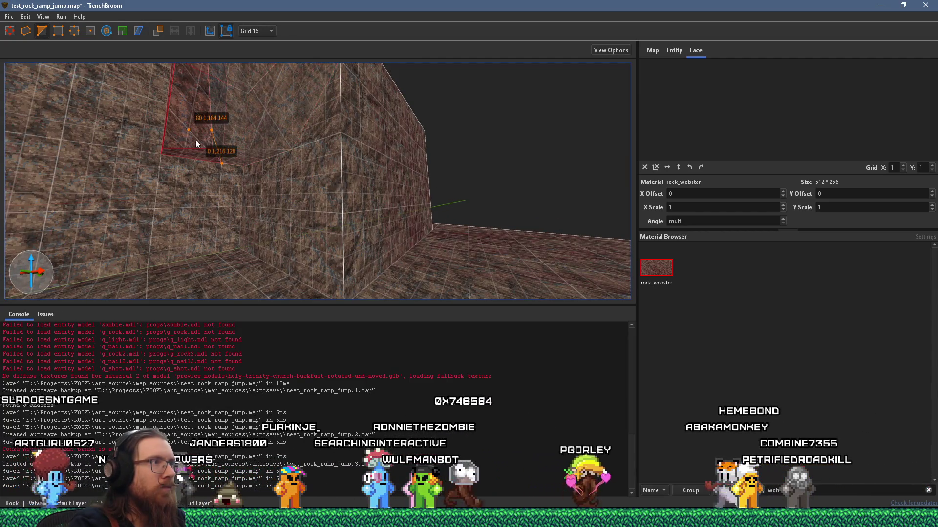
drag(195, 140, 254, 150)
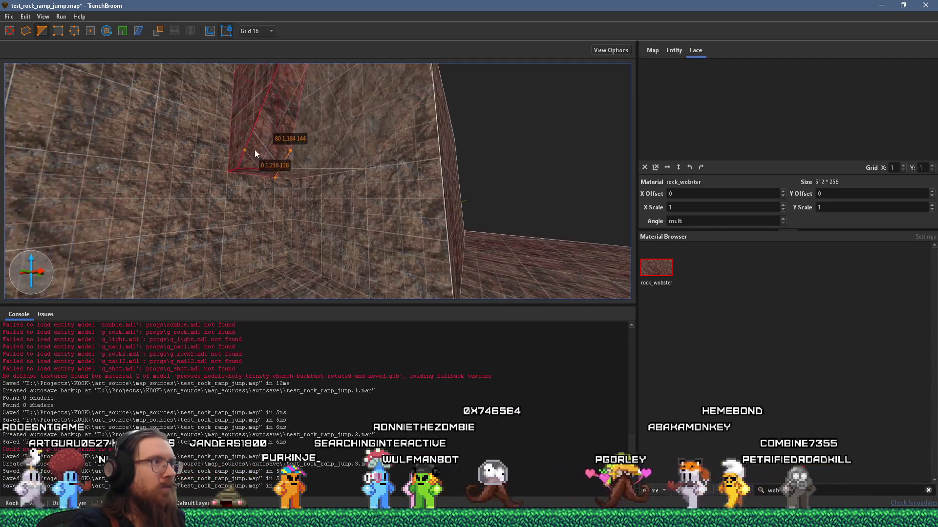
click(237, 98)
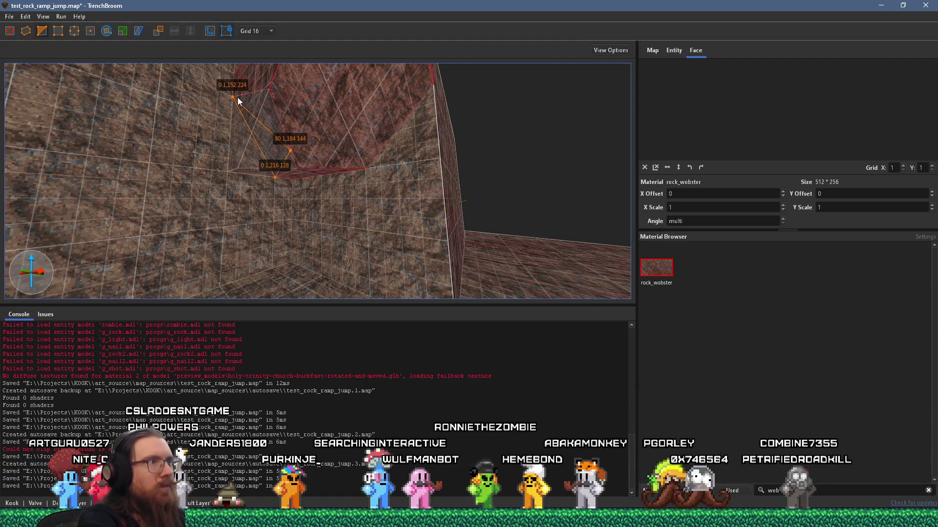
key(Return)
mouse_move(237, 97)
mouse_down()
mouse_move(337, 183)
mouse_move(330, 160)
mouse_move(343, 124)
mouse_move(306, 225)
mouse_move(176, 191)
mouse_move(211, 99)
mouse_move(227, 221)
mouse_up()
- Stretch the block's side out to 192 × 432 × 240 units and select its bottom edge
click(262, 185)
mouse_move(278, 190)
mouse_down()
mouse_move(280, 265)
mouse_move(306, 247)
mouse_move(327, 191)
mouse_move(341, 204)
mouse_move(359, 150)
mouse_up()
mouse_move(354, 195)
mouse_down()
mouse_move(350, 208)
mouse_move(307, 217)
mouse_move(268, 283)
mouse_move(281, 258)
mouse_up()
drag(318, 190, 368, 130)
drag(364, 196, 408, 214)
drag(195, 103, 334, 216)
key(e)
click(342, 233)
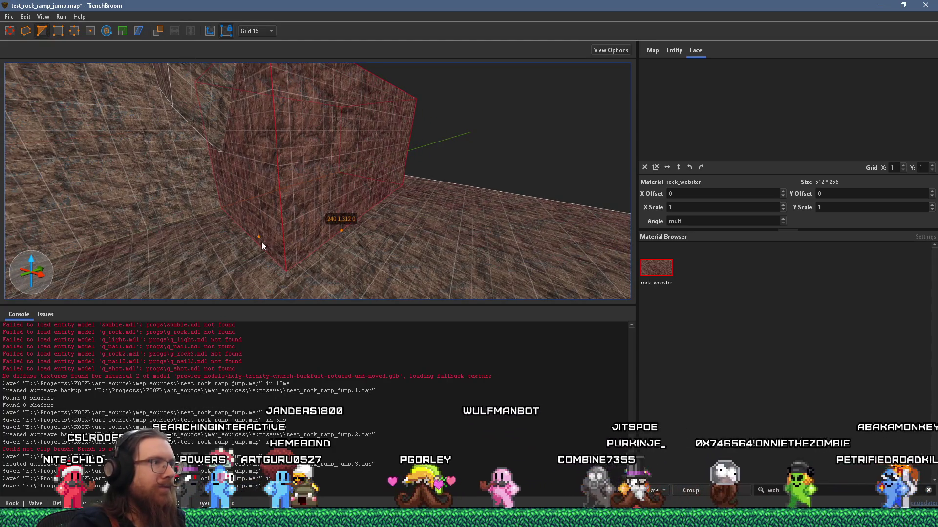
- Rework the bottom edge, then clip the block through 0 1,200 0 and 128 1,200 176
scroll(254, 244, down, 3)
drag(276, 176, 284, 212)
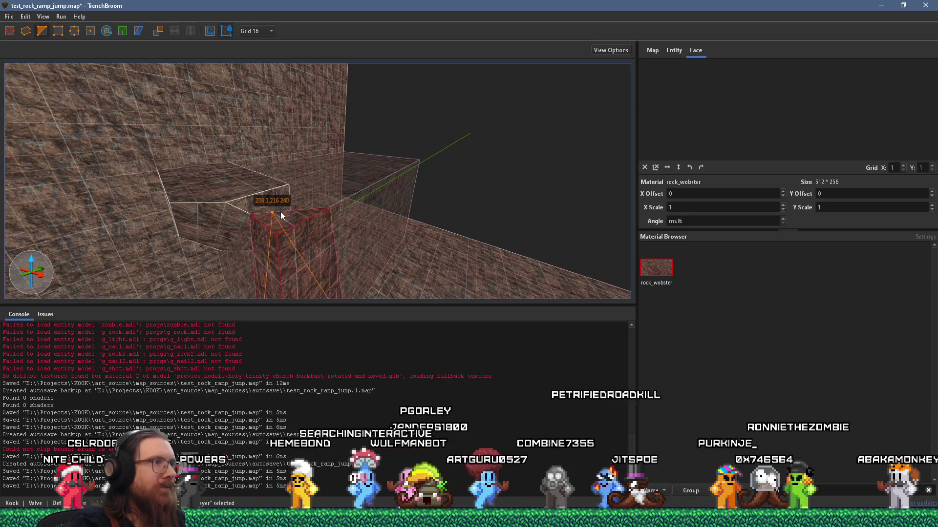
key(ctrl+z)
mouse_move(280, 212)
mouse_down()
mouse_move(360, 210)
mouse_move(306, 134)
mouse_move(366, 222)
mouse_up()
click(372, 240)
click(299, 189)
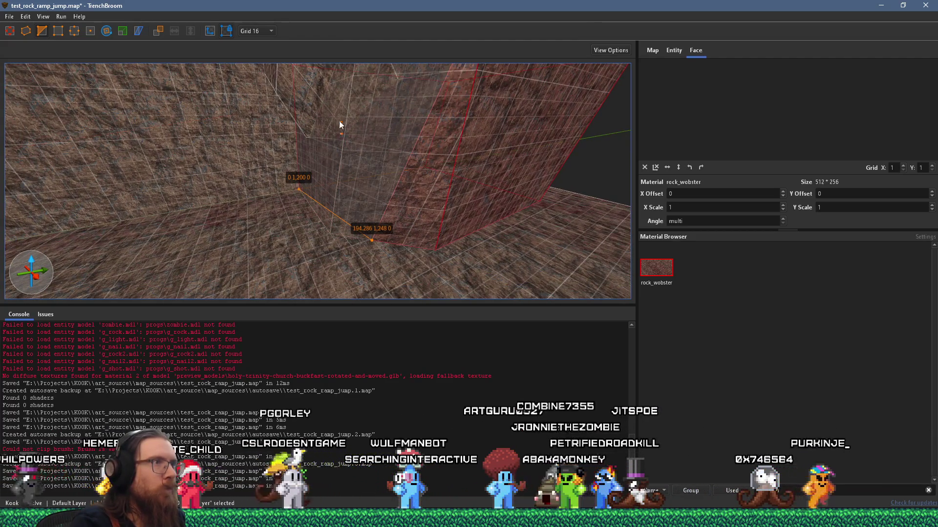
click(322, 102)
key(Return)
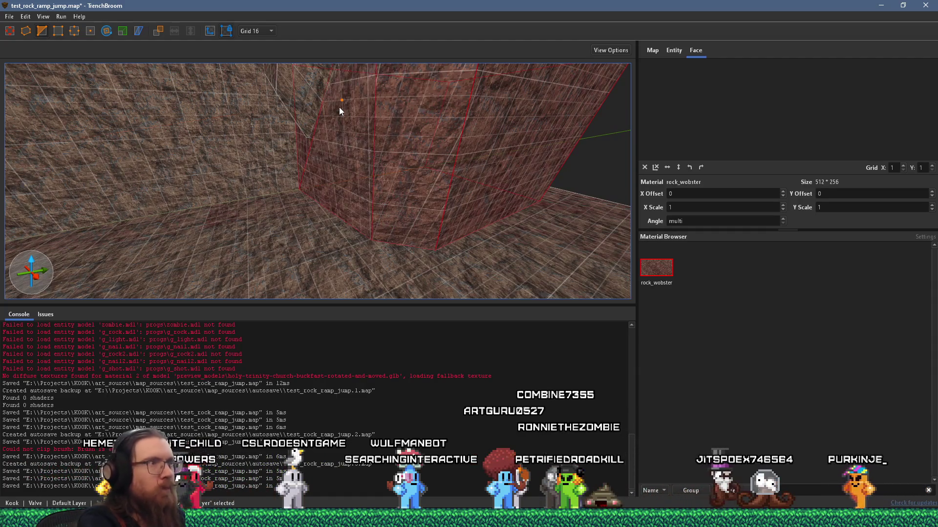
- Slope the brush with a clip through 160 1,632 240, 240 1,408 240 and a floor point
scroll(433, 243, down, 10)
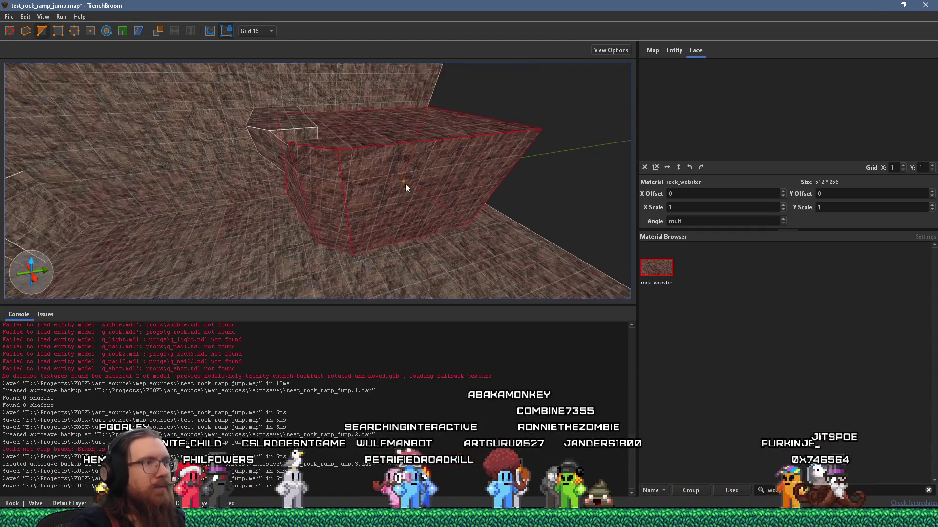
drag(405, 184, 359, 245)
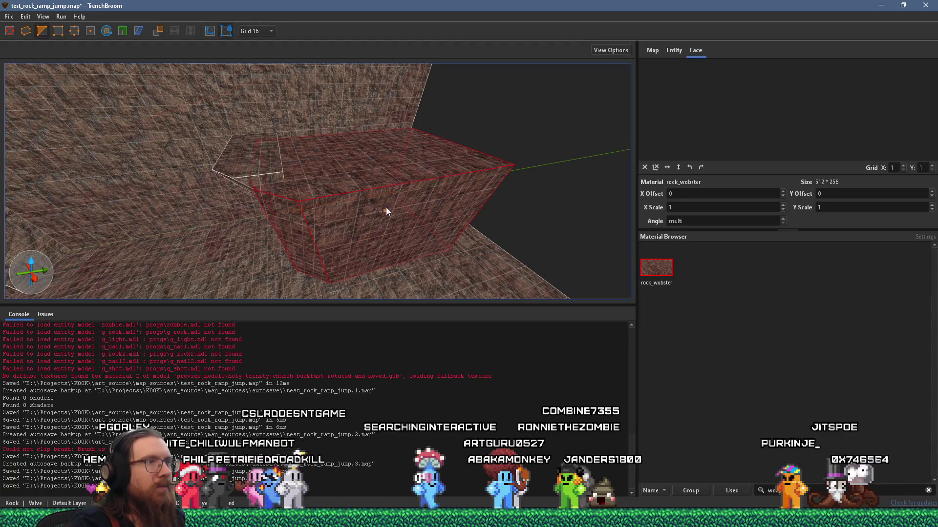
click(466, 148)
click(401, 183)
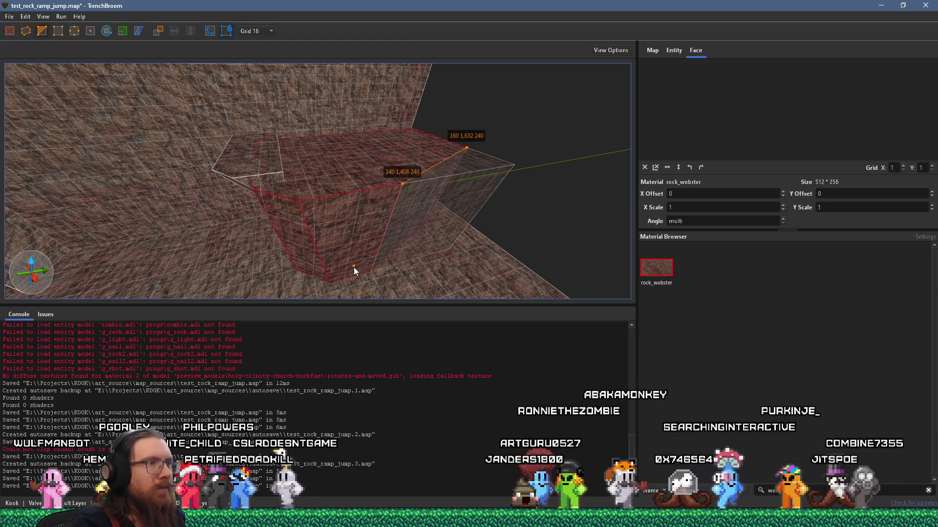
mouse_move(354, 268)
mouse_down()
mouse_move(392, 155)
mouse_move(425, 175)
mouse_move(412, 229)
mouse_move(428, 204)
mouse_move(354, 202)
mouse_up()
click(425, 234)
mouse_move(430, 235)
mouse_down()
mouse_move(411, 217)
mouse_move(403, 280)
mouse_move(419, 256)
mouse_up()
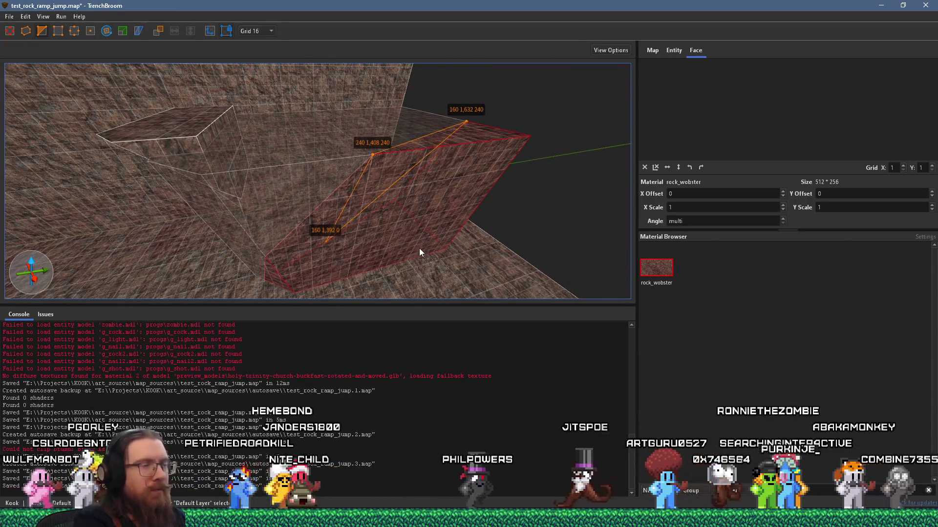
key(Return)
mouse_move(419, 248)
mouse_down()
mouse_move(449, 233)
mouse_move(361, 200)
mouse_move(394, 140)
mouse_up()
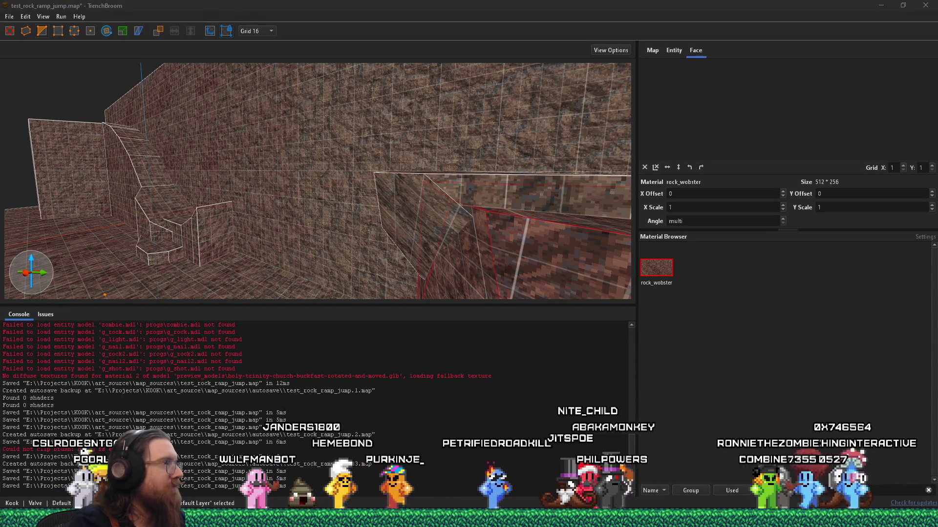
drag(0, 29, 445, 19)
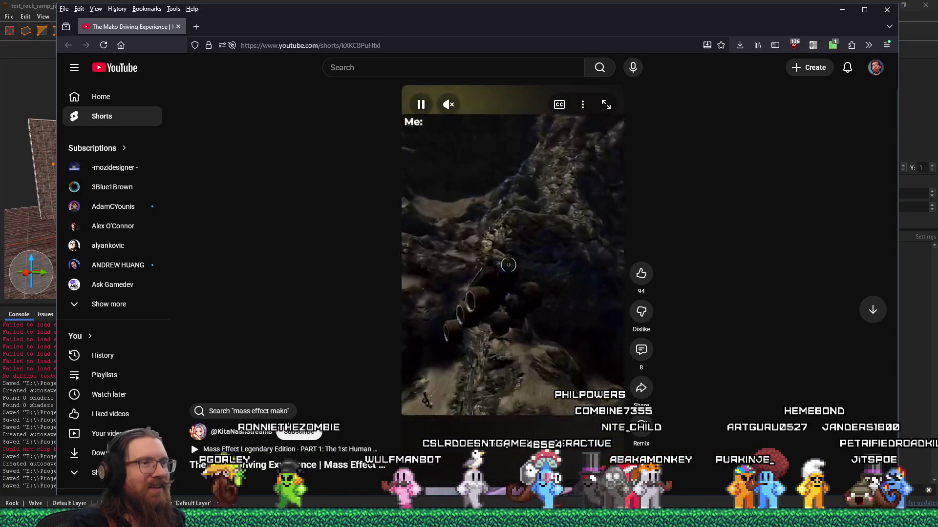
- Pause the Mass Effect Mako Short in Firefox and return to the map editor
click(417, 96)
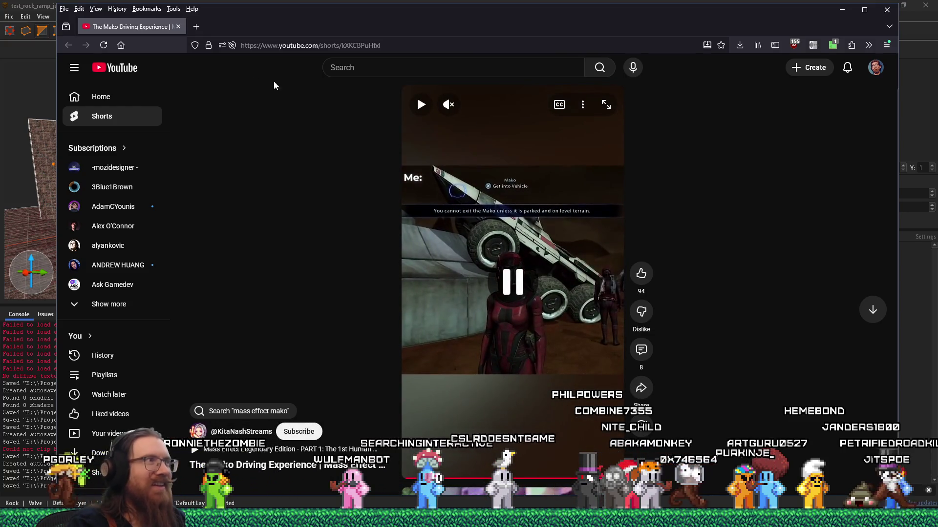
key(alt+Tab)
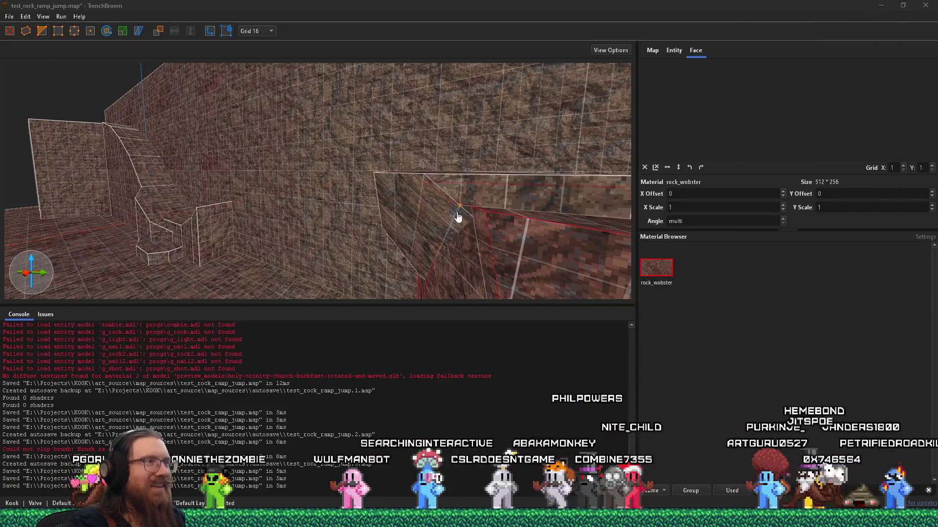
- Select two vertices of the ramp brush in vertex mode, then deselect
mouse_move(386, 179)
mouse_down()
mouse_move(424, 235)
mouse_move(370, 191)
mouse_move(506, 254)
mouse_move(394, 262)
mouse_move(272, 245)
mouse_up()
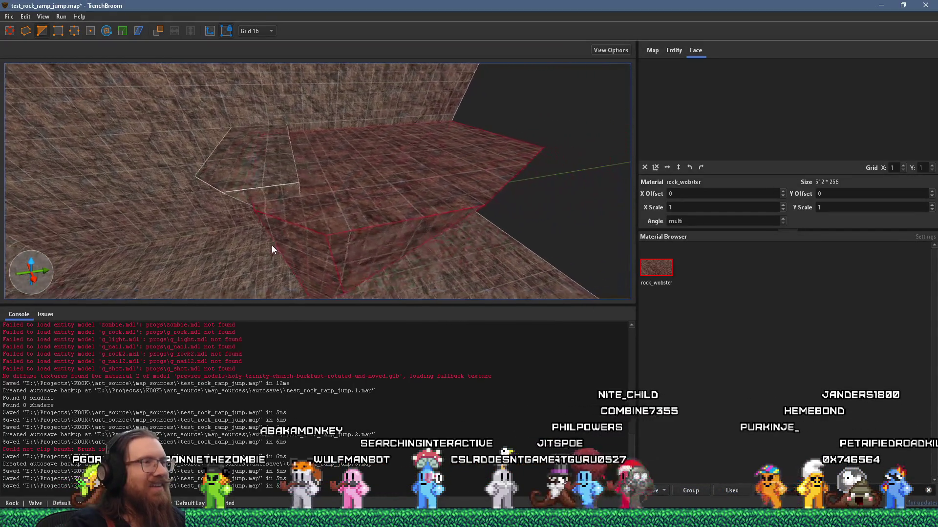
mouse_move(292, 186)
mouse_down()
mouse_move(327, 177)
mouse_move(273, 168)
mouse_move(282, 142)
mouse_move(408, 195)
mouse_move(402, 207)
mouse_move(326, 201)
mouse_move(302, 158)
mouse_up()
click(43, 31)
click(286, 139)
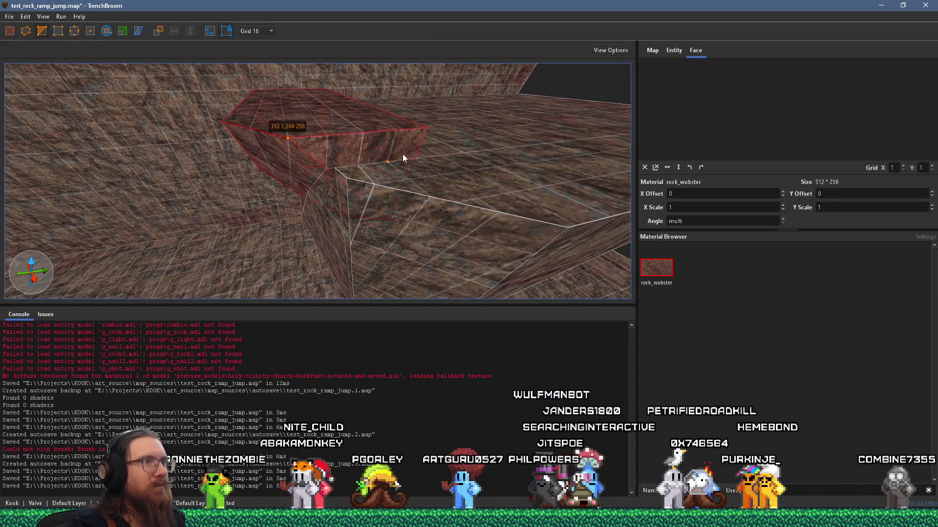
shift+click(406, 155)
key(Escape)
key(Escape)
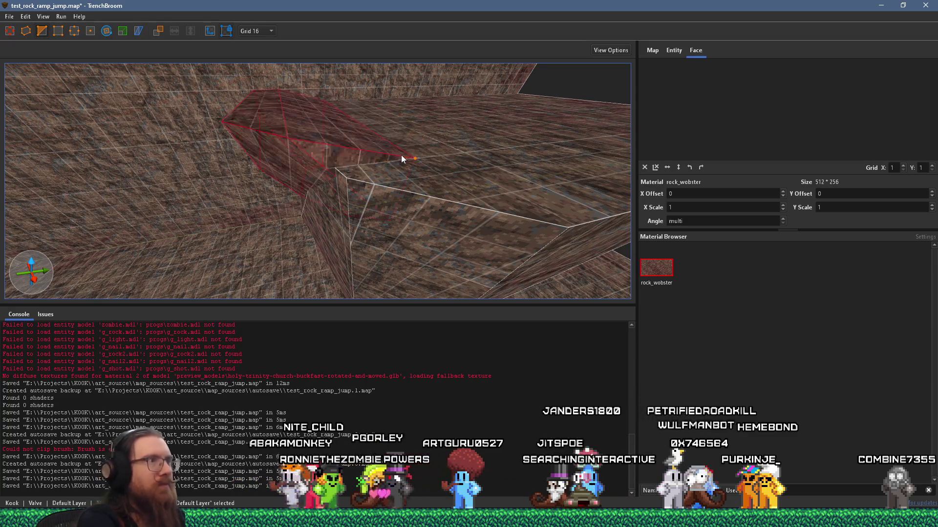
- Remove the thin triangular sliver from the sloped brush
mouse_move(401, 154)
mouse_down()
mouse_move(426, 177)
mouse_move(293, 186)
mouse_move(461, 174)
mouse_up()
click(391, 146)
shift+click(388, 146)
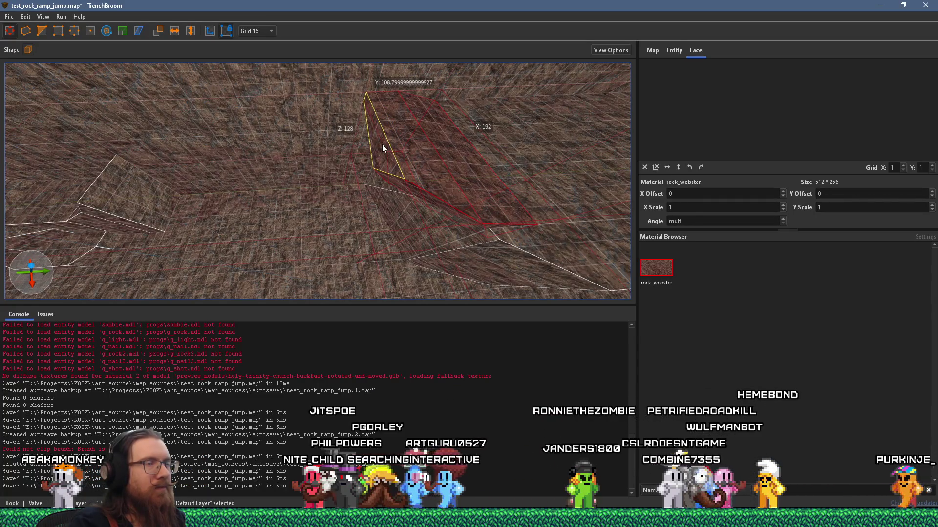
key(ctrl+z)
drag(377, 144, 332, 163)
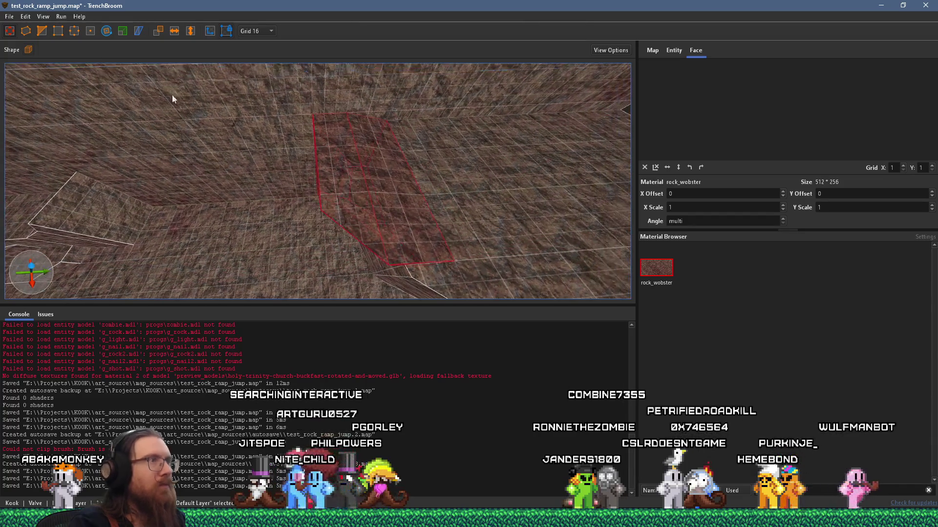
- Clip the ramp brush through 160 1,168 256 and its corner
click(42, 30)
click(356, 226)
click(313, 115)
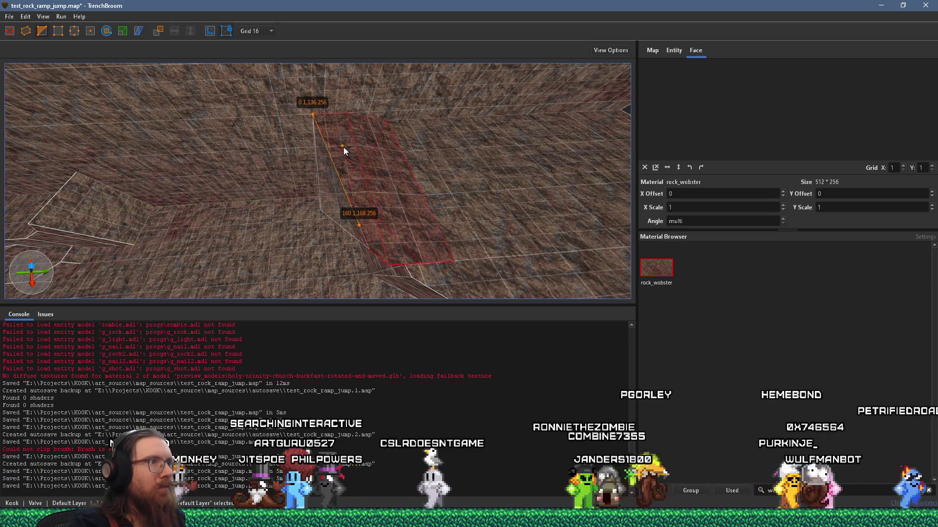
key(Return)
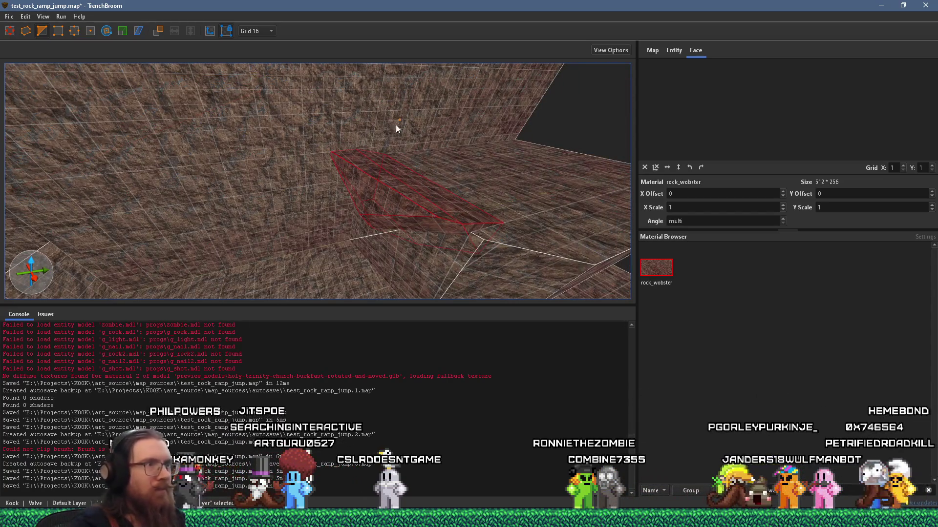
- Cut an angled overhang through 96 1,184 160, 64 1,148.8 240 and 0 1,168 192, keeping the opposite side
mouse_move(369, 181)
mouse_down()
mouse_move(266, 116)
mouse_move(375, 147)
mouse_move(338, 127)
mouse_move(303, 173)
mouse_up()
click(304, 171)
click(255, 85)
mouse_move(263, 93)
mouse_down()
mouse_move(288, 131)
mouse_move(350, 159)
mouse_move(432, 132)
mouse_move(355, 154)
mouse_up()
click(356, 155)
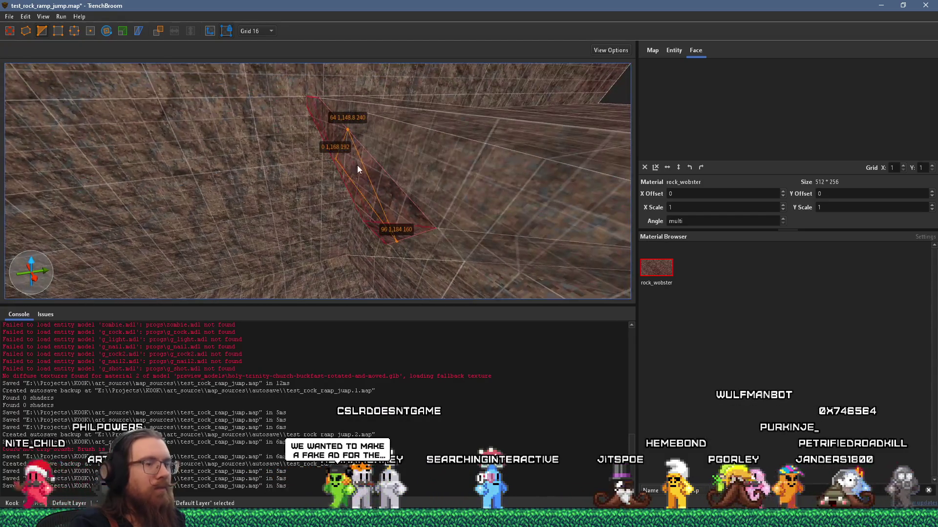
key(Tab)
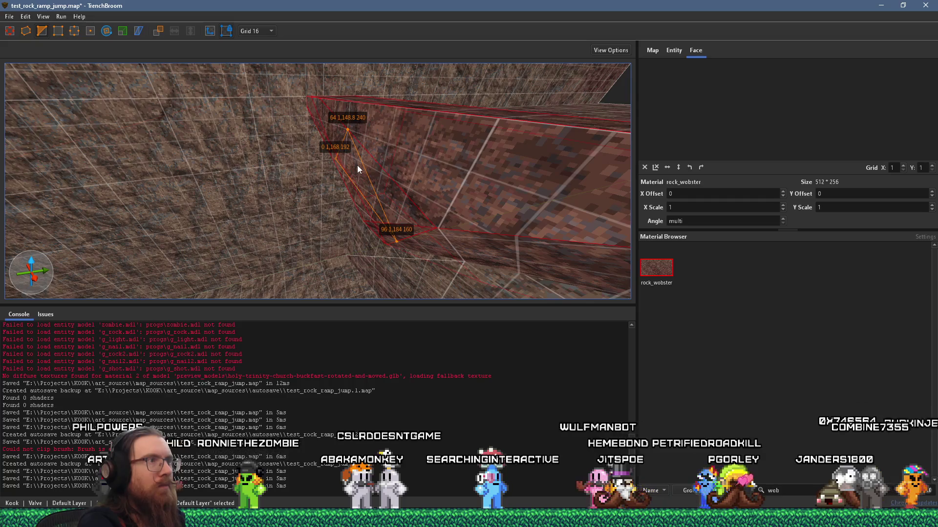
key(Return)
key(Escape)
mouse_move(354, 164)
mouse_down()
mouse_move(353, 233)
mouse_move(350, 204)
mouse_up()
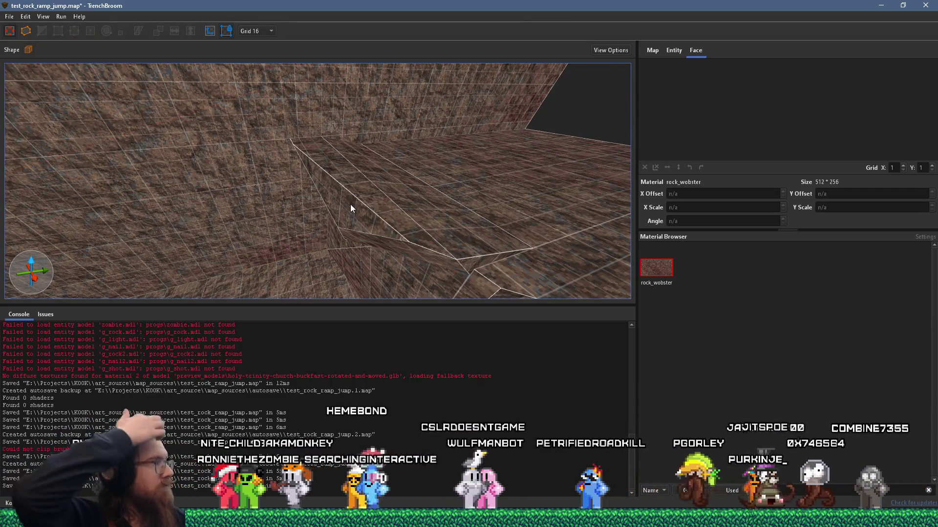
mouse_move(422, 189)
mouse_down()
mouse_move(221, 177)
mouse_move(317, 154)
mouse_move(417, 111)
mouse_move(429, 80)
mouse_move(377, 98)
mouse_move(344, 186)
mouse_move(300, 176)
mouse_up()
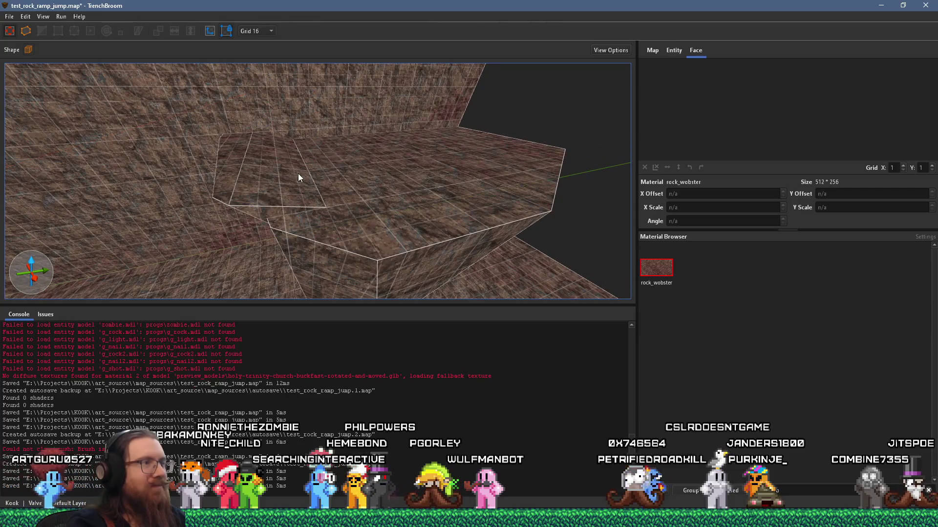
- Stretch the small floor brush into a tall 96 × 144 × 176 block
click(298, 177)
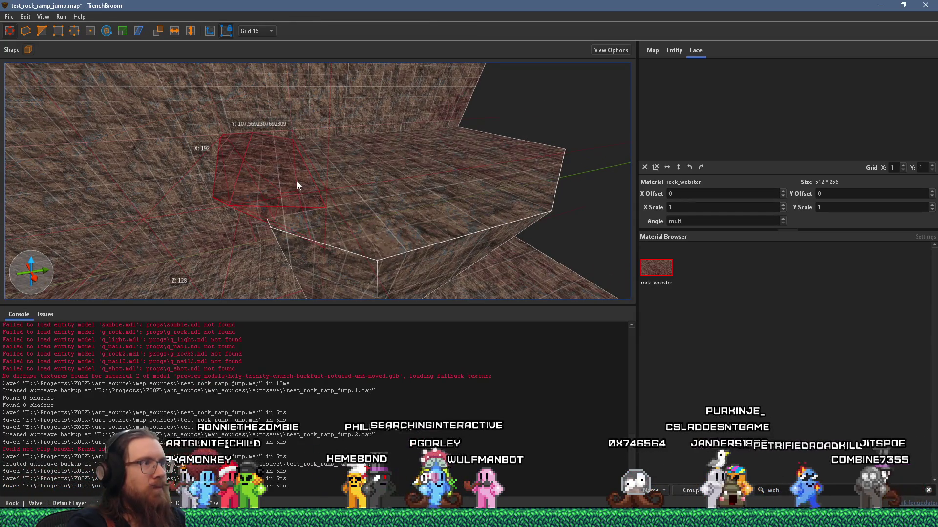
mouse_move(306, 181)
mouse_down()
mouse_move(337, 154)
mouse_move(174, 54)
mouse_move(18, 155)
mouse_move(200, 194)
mouse_move(157, 167)
mouse_move(329, 106)
mouse_up()
key(Escape)
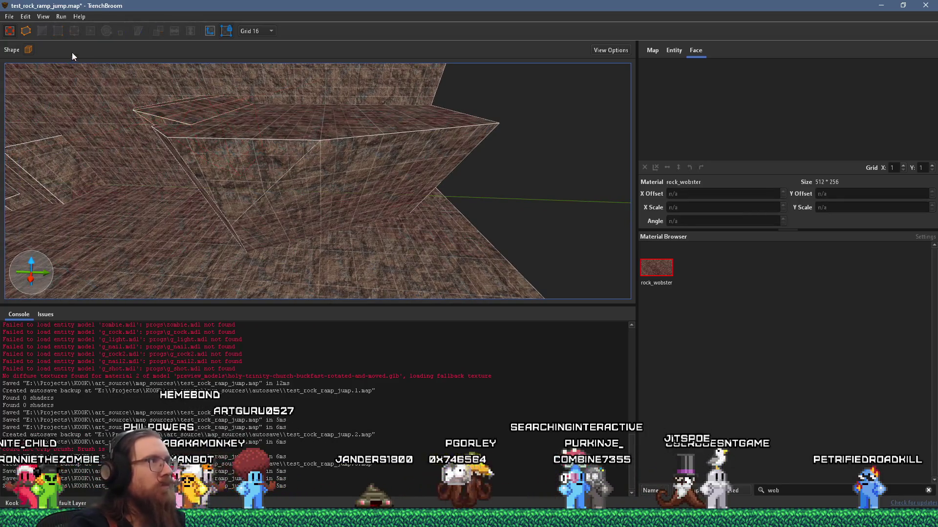
click(360, 230)
drag(352, 236, 353, 166)
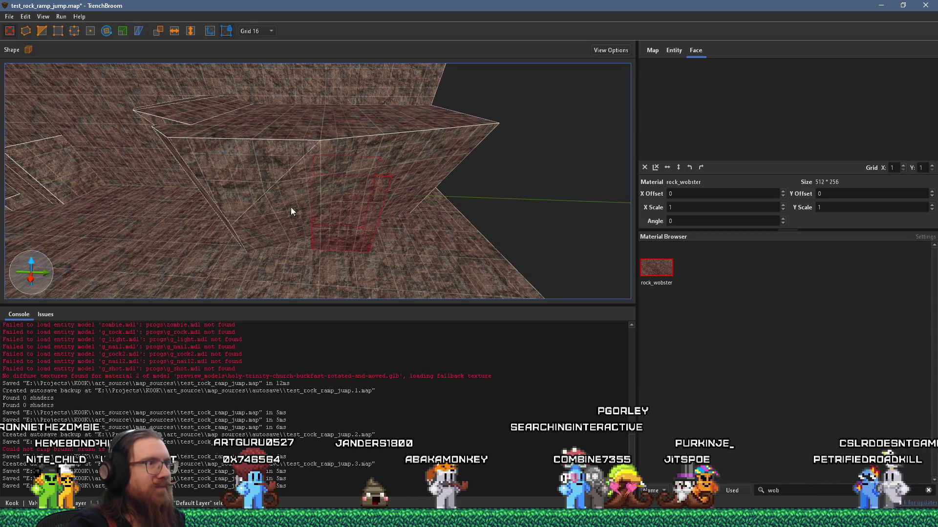
mouse_move(288, 216)
mouse_down()
mouse_move(429, 224)
mouse_move(479, 214)
mouse_up()
- Bevel a corner of the block with a clip through 222.857 1,392 176 and 224 1,536 112
key(c)
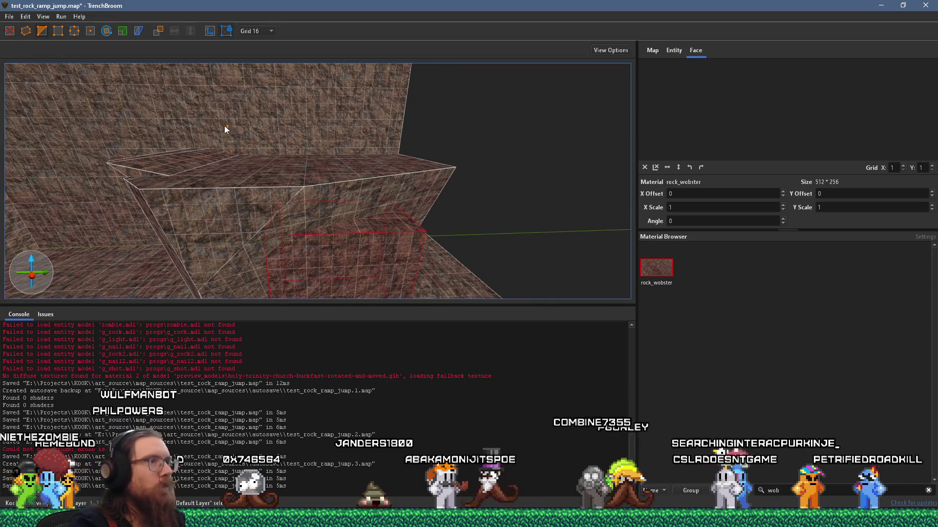
scroll(377, 148, up, 5)
click(352, 158)
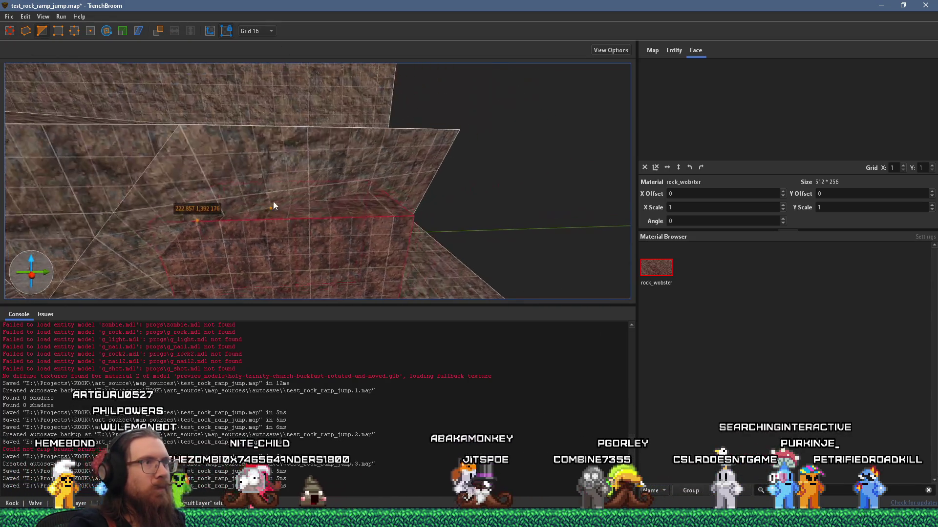
click(362, 190)
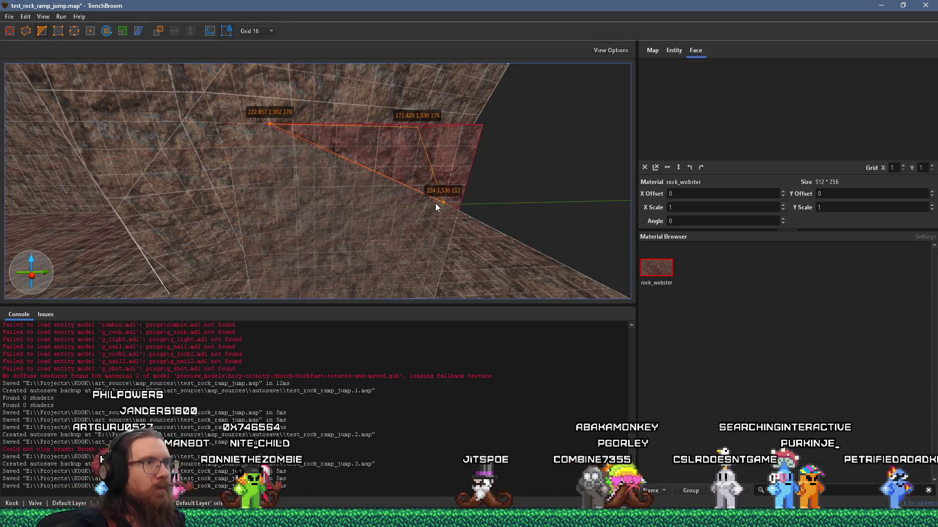
click(444, 203)
key(Return)
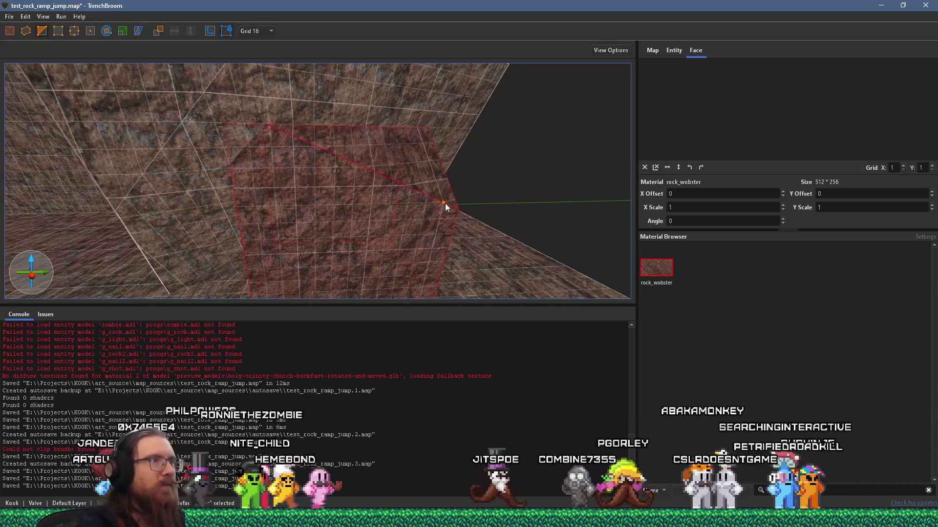
scroll(289, 181, down, 3)
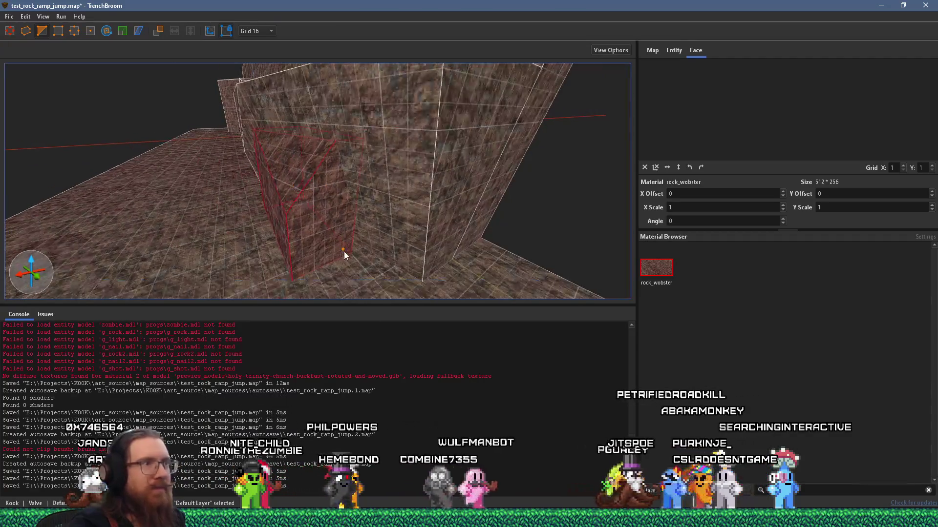
- Make an angled cut on the rock block running up from its base
click(9, 31)
scroll(374, 168, up, 2)
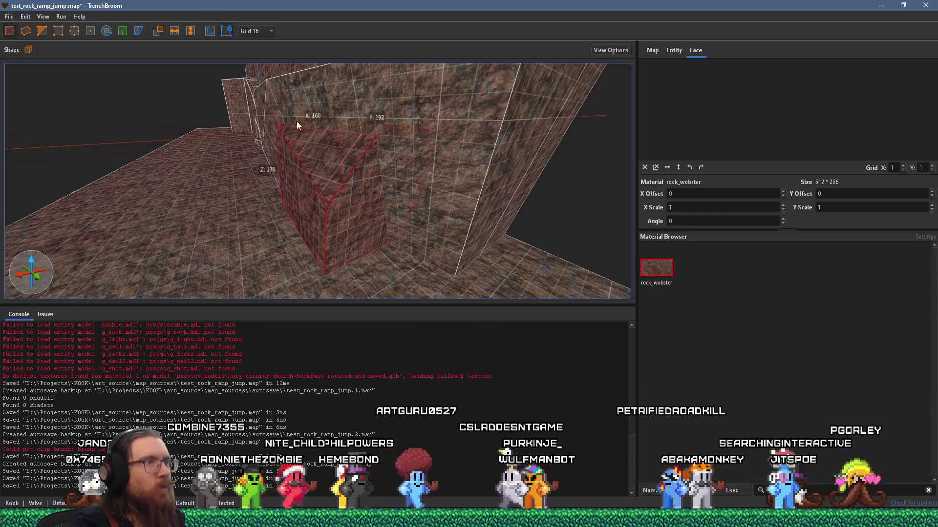
click(43, 32)
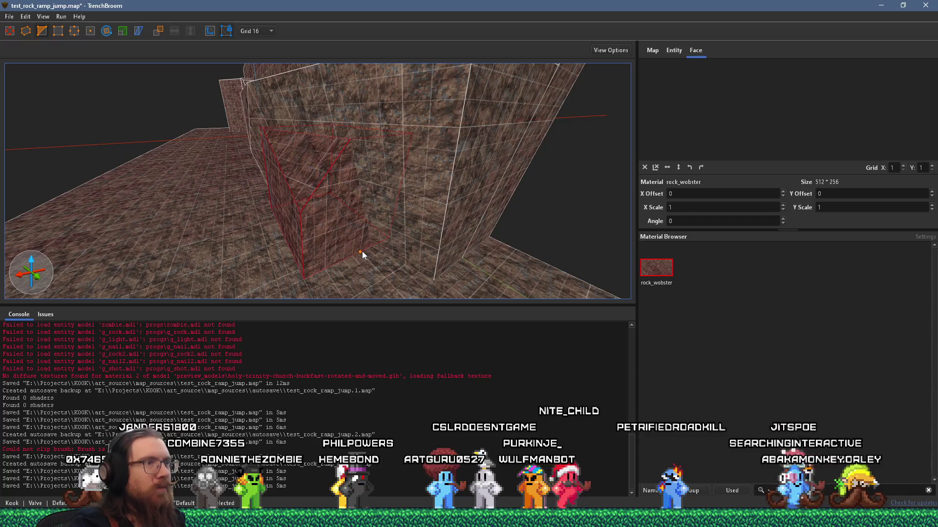
click(295, 260)
click(287, 189)
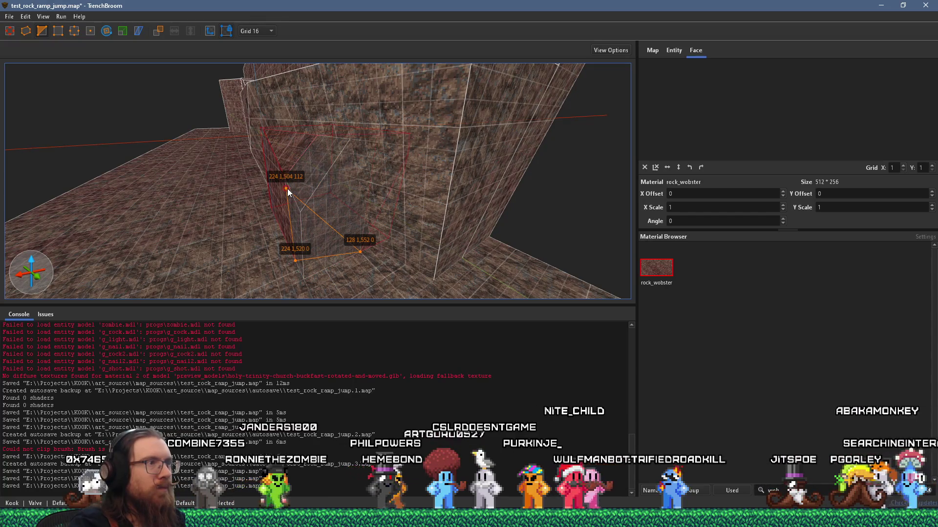
key(Return)
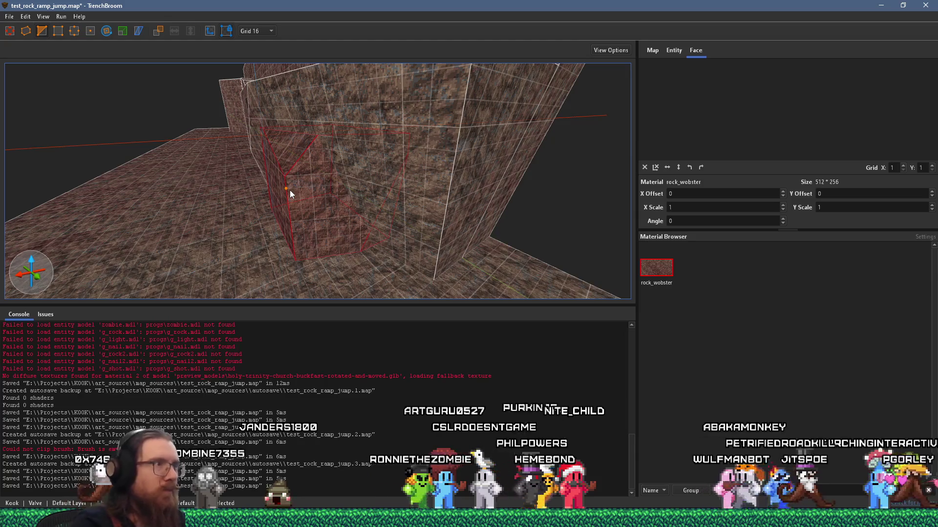
- Make a second angled cut from the floor edge toward the top
key(w)
key(a)
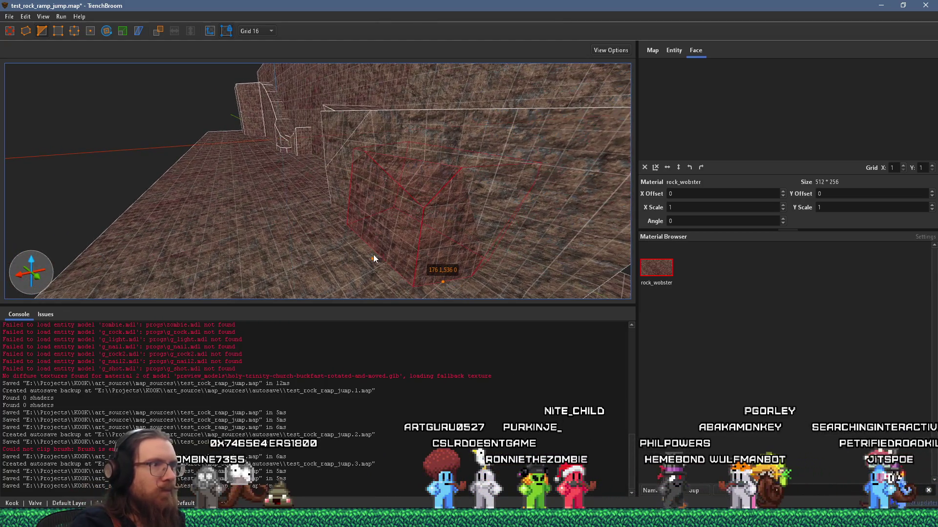
click(374, 253)
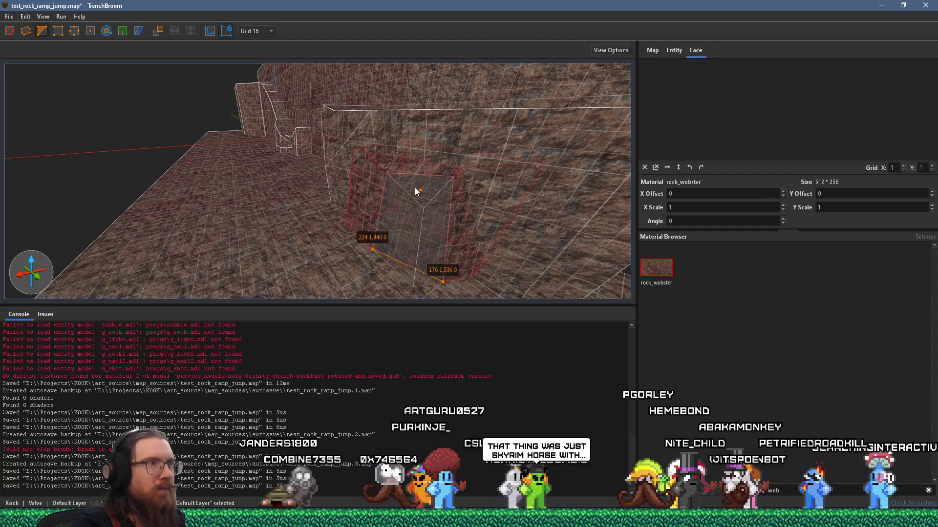
click(415, 188)
key(Return)
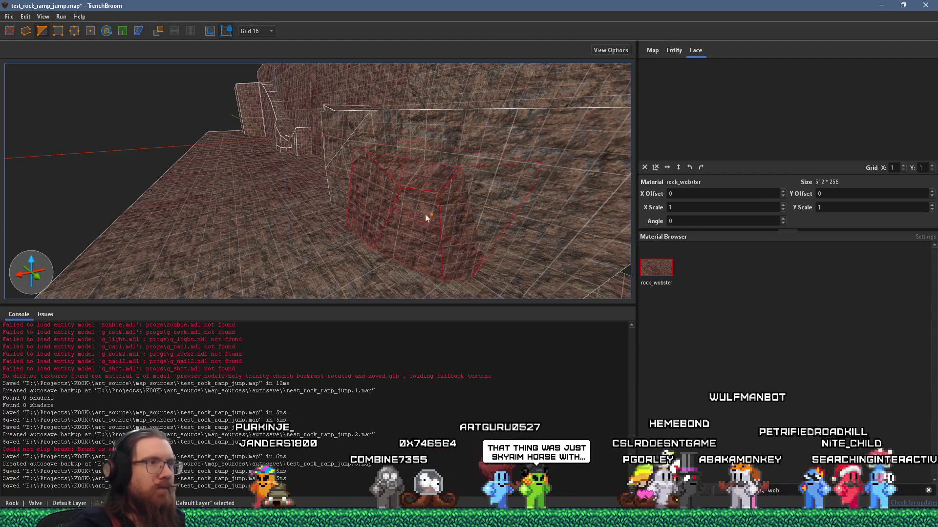
- Make a third angled cut on the block's other side, then reselect the block
drag(415, 216, 368, 189)
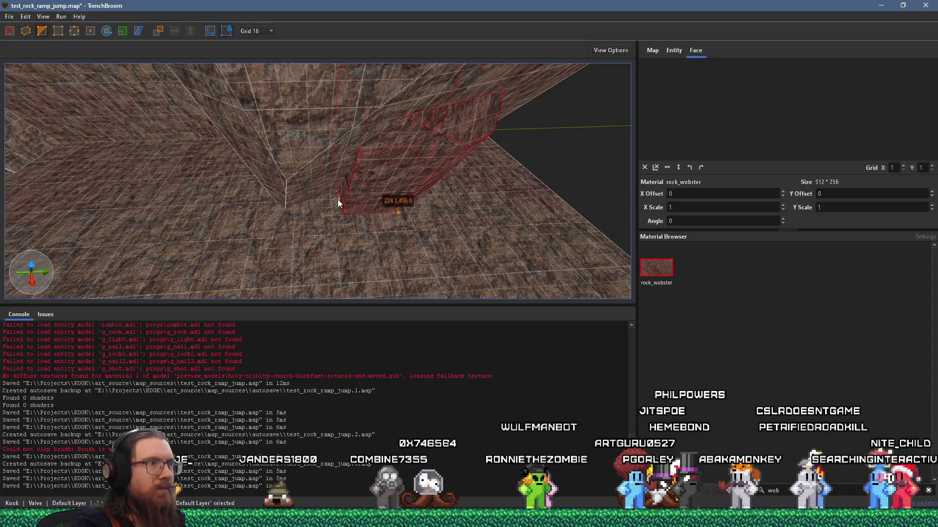
click(337, 192)
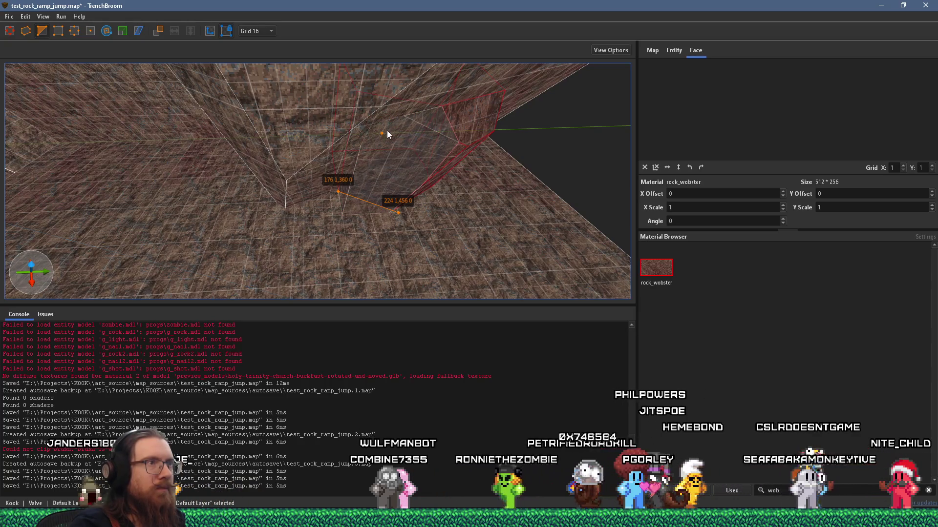
click(387, 131)
key(Return)
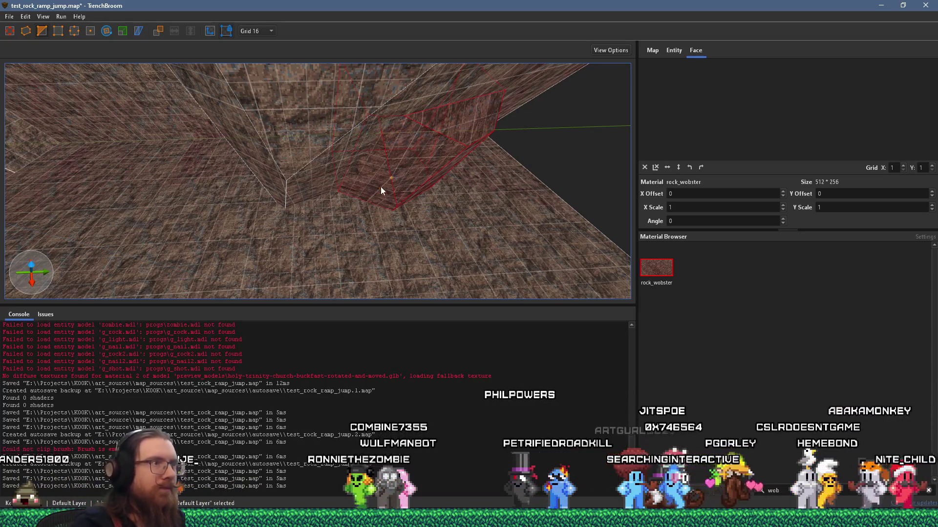
key(Escape)
click(370, 182)
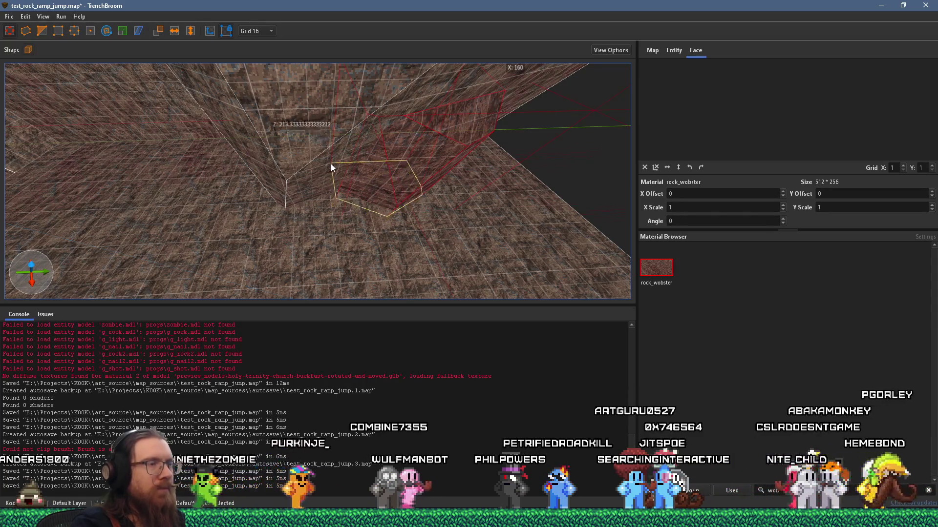
- Slide the jagged rock block sideways along the floor beside the ramp and check its placement
drag(336, 164, 390, 163)
key(Escape)
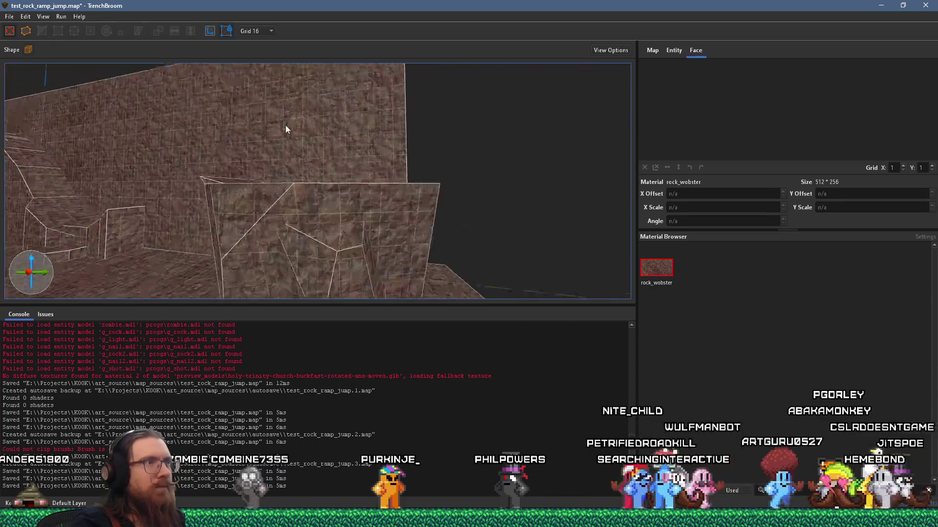
mouse_move(178, 133)
mouse_down()
mouse_move(280, 167)
mouse_move(281, 222)
mouse_move(498, 216)
mouse_move(422, 186)
mouse_up()
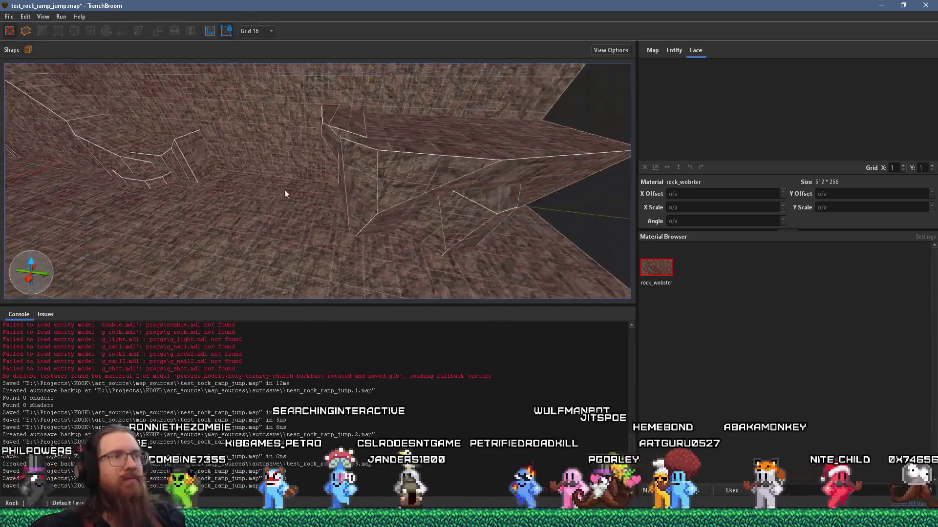
shift+click(437, 194)
scroll(437, 195, up, 3)
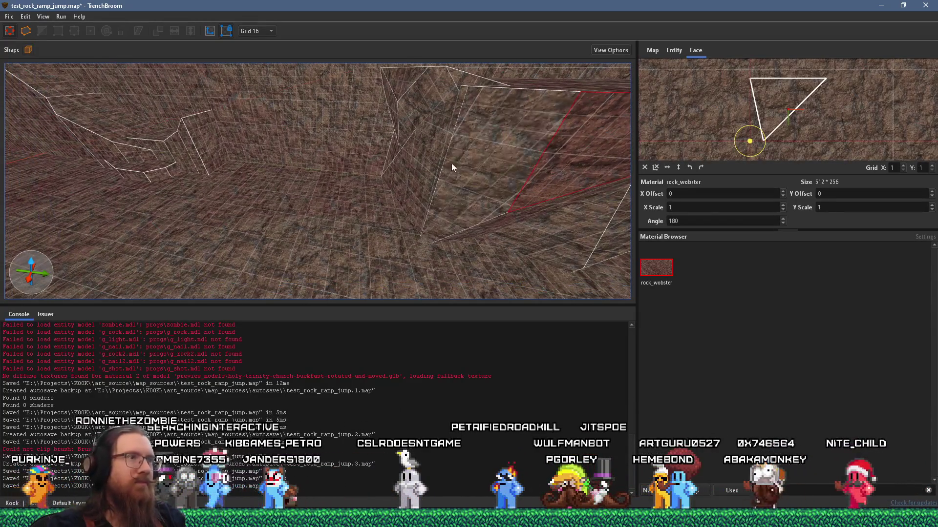
mouse_move(511, 179)
mouse_down()
mouse_move(239, 100)
mouse_move(346, 140)
mouse_move(279, 195)
mouse_move(318, 156)
mouse_up()
shift+click(355, 169)
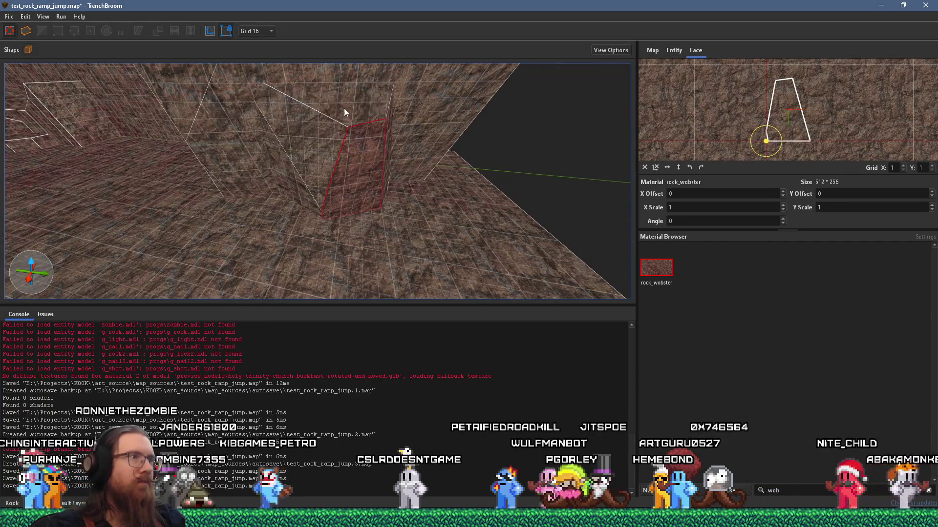
mouse_move(321, 206)
mouse_down()
mouse_move(325, 189)
mouse_move(186, 177)
mouse_up()
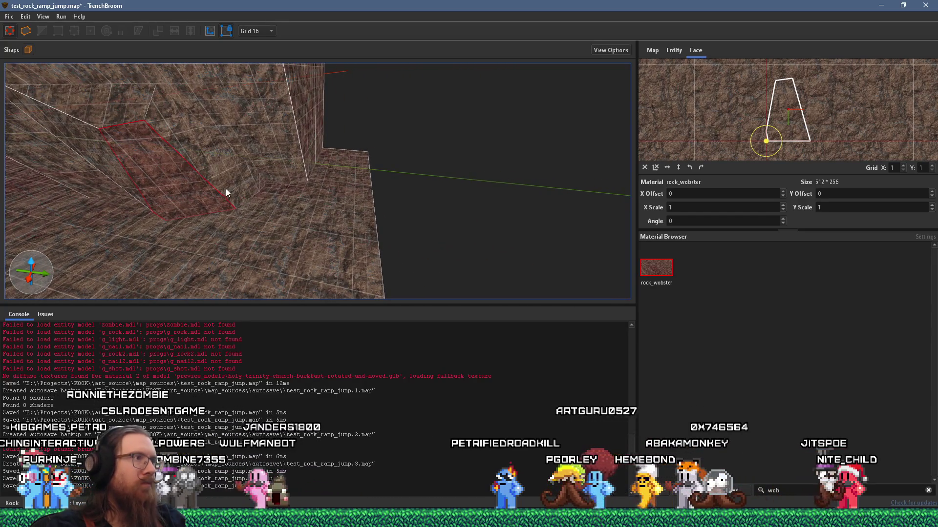
click(218, 201)
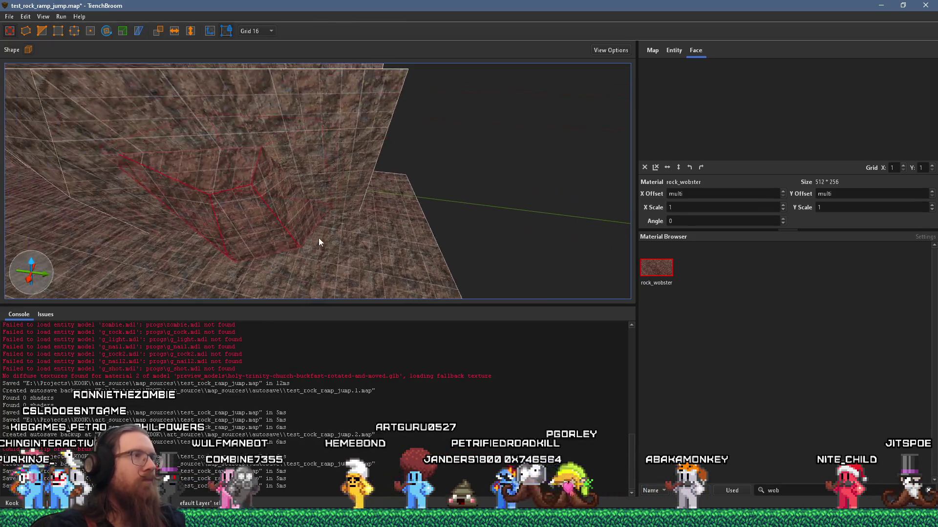
key(Escape)
mouse_move(345, 216)
mouse_down()
mouse_move(312, 190)
mouse_move(275, 184)
mouse_move(538, 203)
mouse_up()
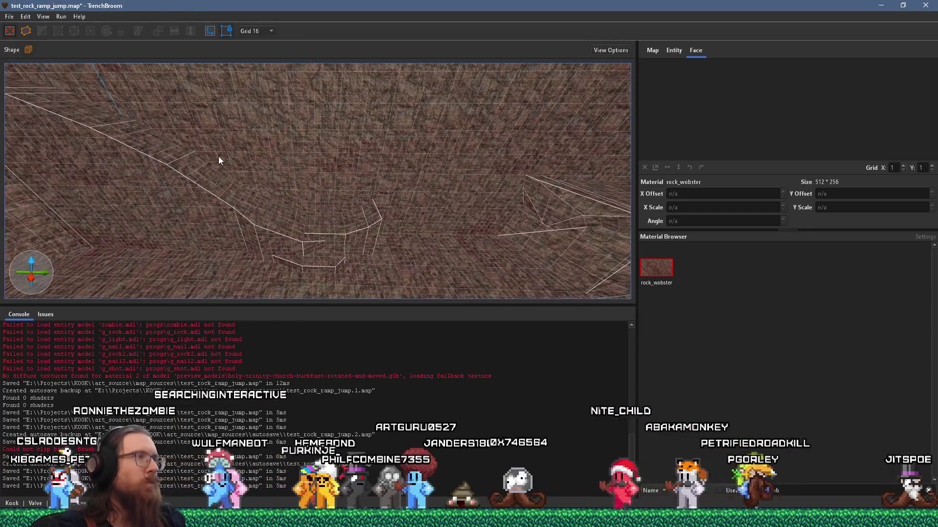
- Trim one side off the tall thin rock brush beside the ramp with a two-point clip
drag(218, 159, 416, 272)
mouse_move(300, 215)
mouse_down()
mouse_move(353, 232)
mouse_move(389, 224)
mouse_move(89, 122)
mouse_move(356, 203)
mouse_move(250, 234)
mouse_move(367, 212)
mouse_move(254, 222)
mouse_move(207, 237)
mouse_move(267, 219)
mouse_move(253, 207)
mouse_up()
click(224, 239)
click(35, 31)
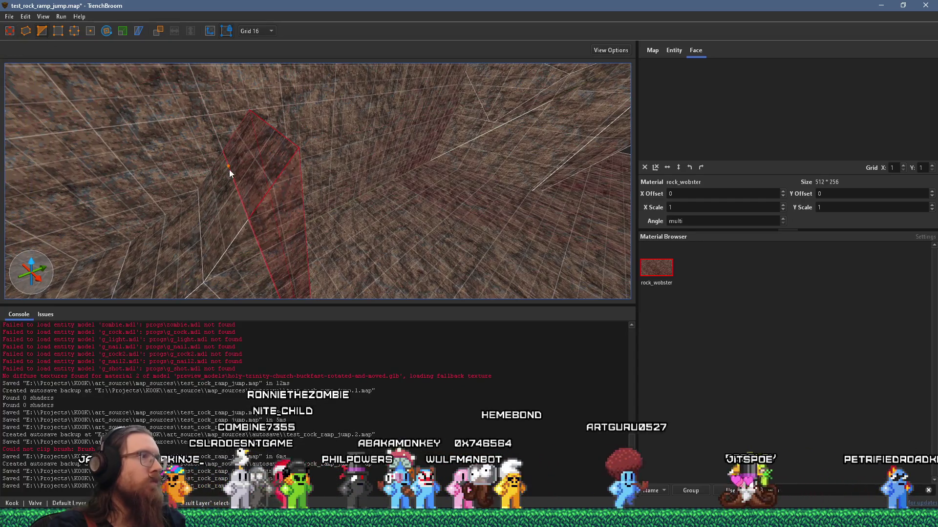
click(224, 152)
click(301, 197)
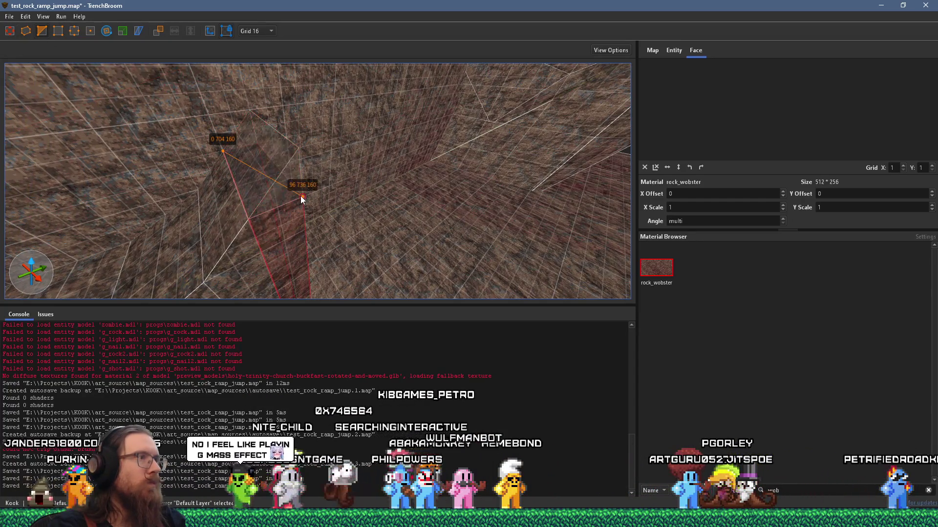
key(Return)
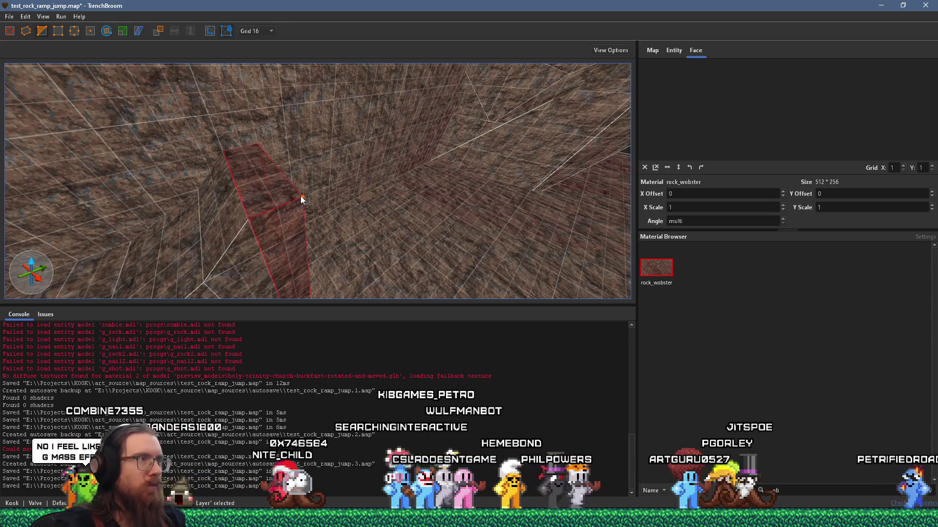
- Trim its other side with a second two-point cut, narrowing it into a slab
mouse_move(313, 204)
mouse_down()
mouse_move(336, 230)
mouse_move(321, 159)
mouse_up()
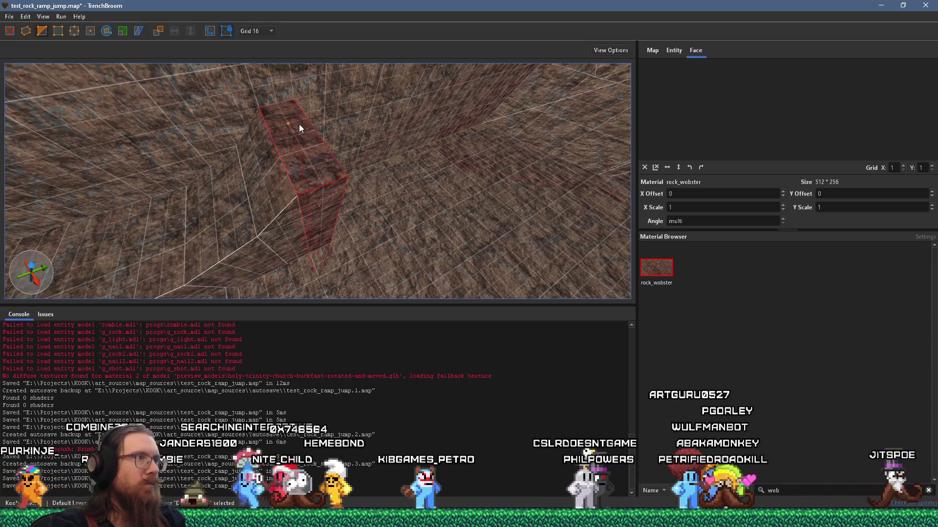
click(309, 134)
click(303, 186)
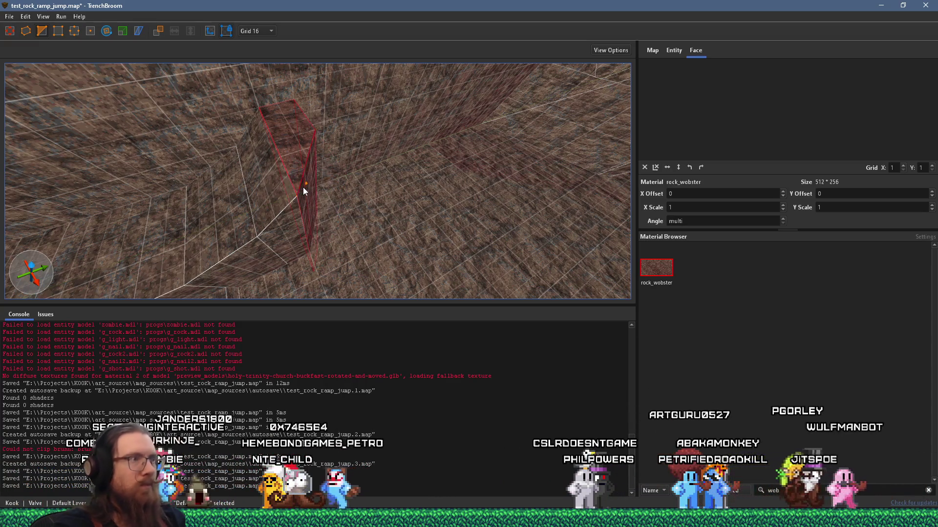
key(Escape)
mouse_move(303, 187)
mouse_down()
mouse_move(243, 125)
mouse_move(395, 124)
mouse_up()
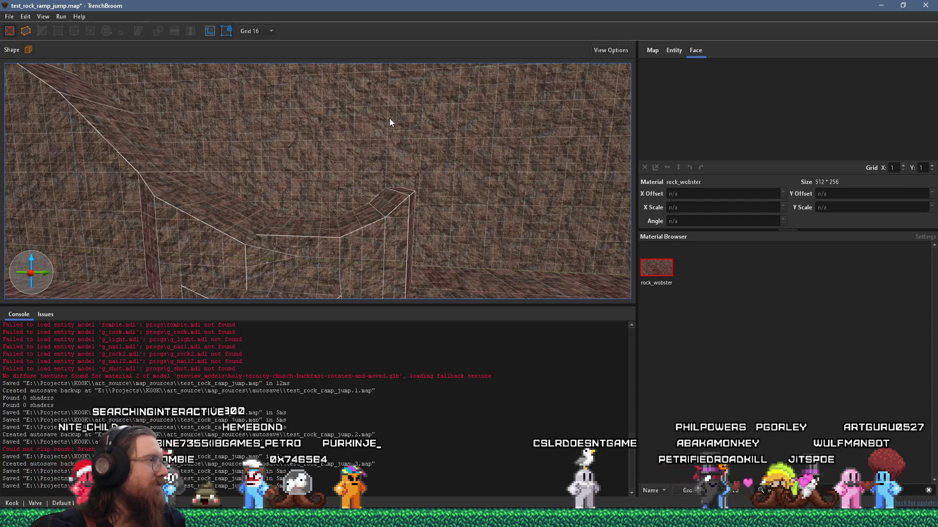
mouse_move(390, 122)
mouse_down()
mouse_move(456, 154)
mouse_move(232, 157)
mouse_move(288, 159)
mouse_move(303, 208)
mouse_move(278, 201)
mouse_move(320, 260)
mouse_up()
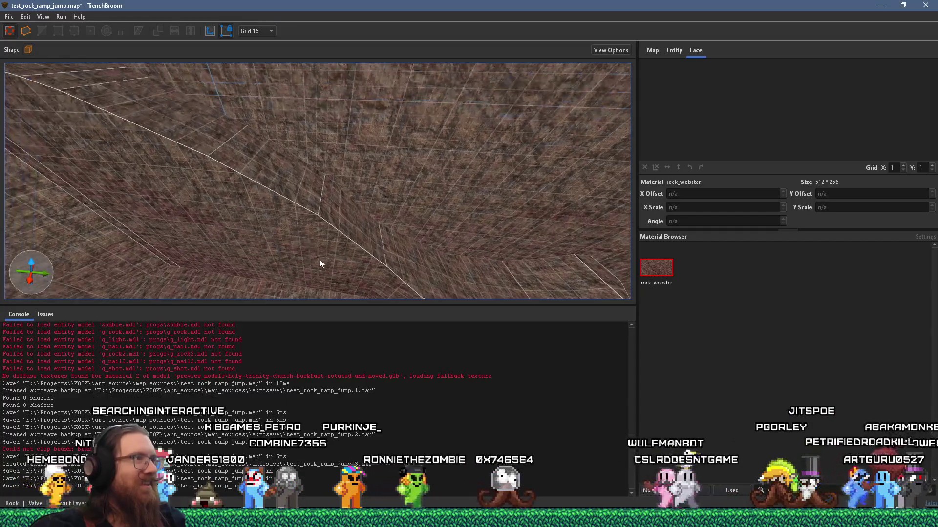
- Select the large rock ramp brush and clip off its first corner
click(247, 220)
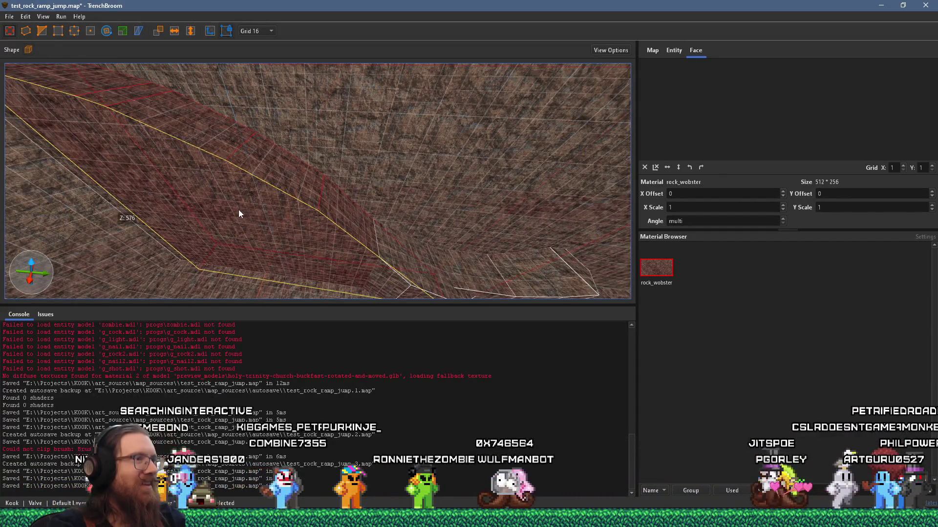
drag(244, 215, 226, 239)
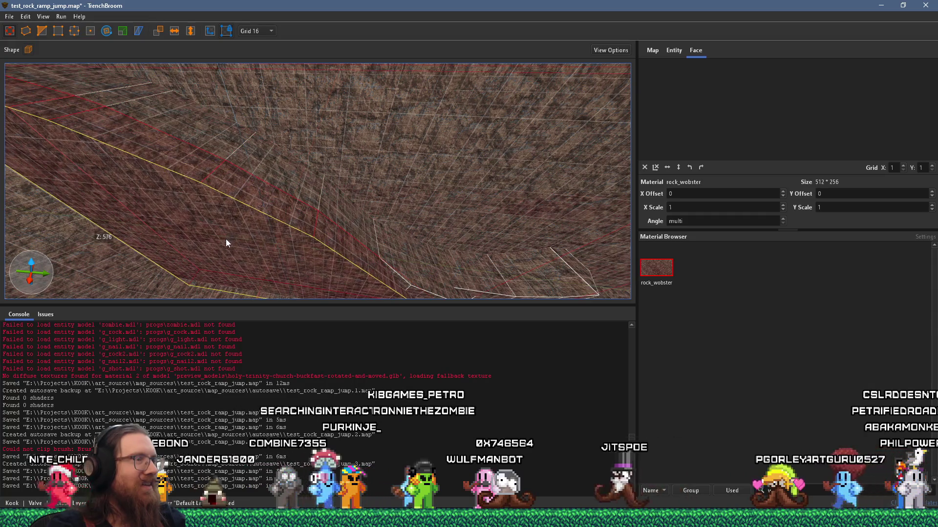
scroll(215, 238, down, 3)
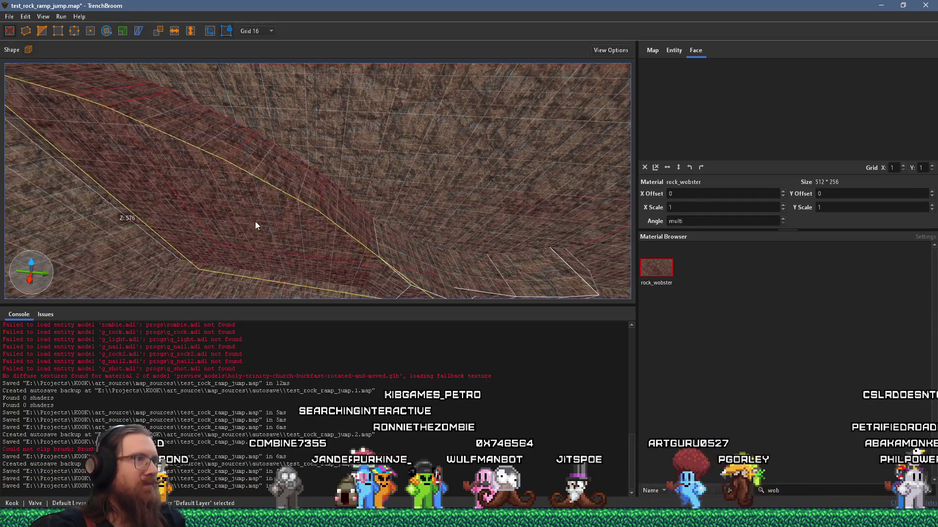
scroll(253, 226, up, 3)
drag(322, 238, 213, 219)
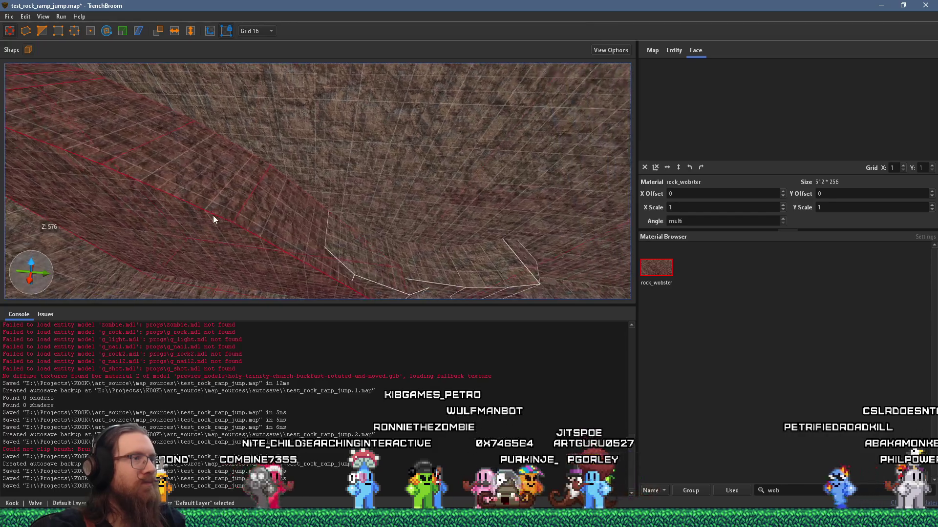
scroll(184, 181, up, 2)
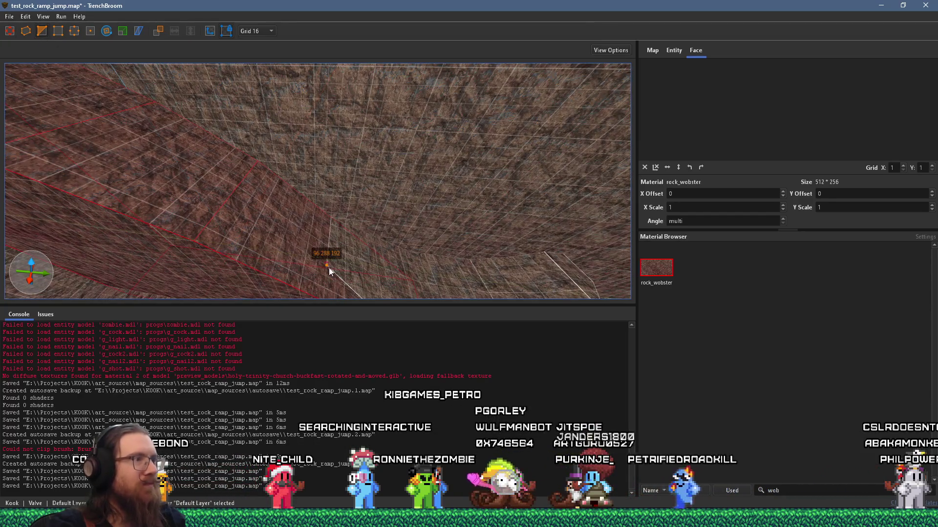
click(292, 262)
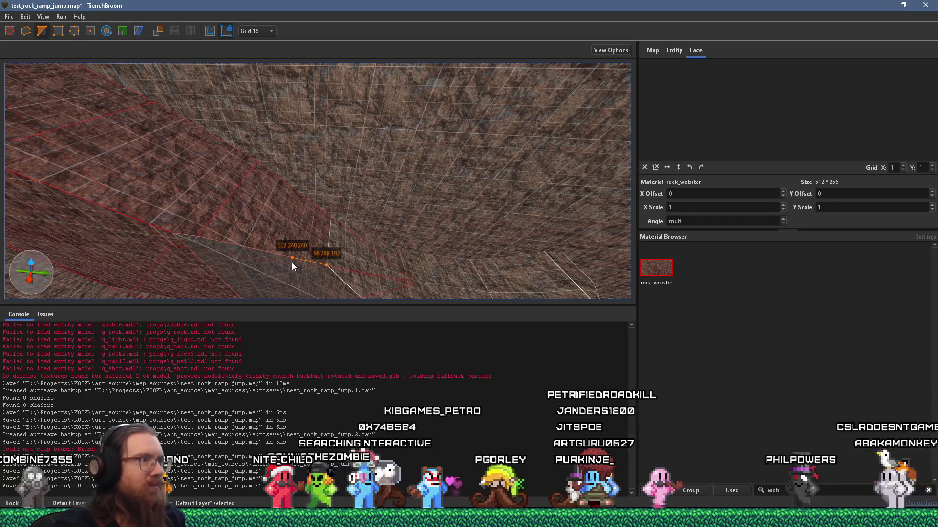
key(Return)
- Clip off the ramp's upper corner on the other side, then deselect the brush
mouse_move(239, 214)
mouse_down()
mouse_move(198, 204)
mouse_move(190, 213)
mouse_move(410, 247)
mouse_move(324, 239)
mouse_move(291, 203)
mouse_move(330, 240)
mouse_up()
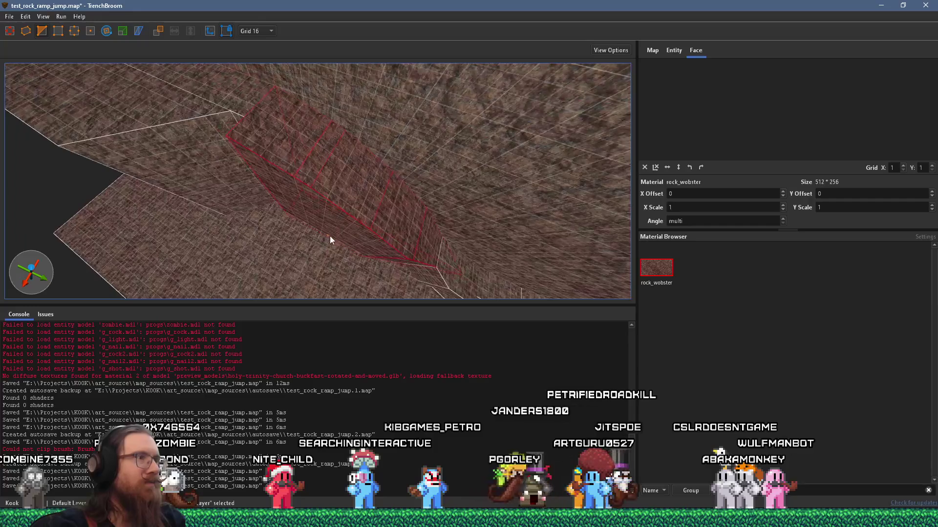
click(312, 181)
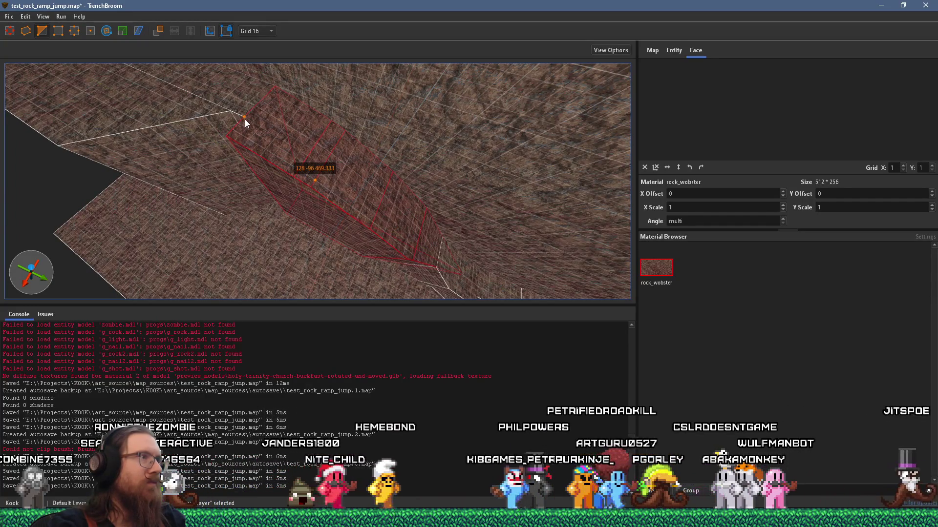
click(245, 120)
key(Return)
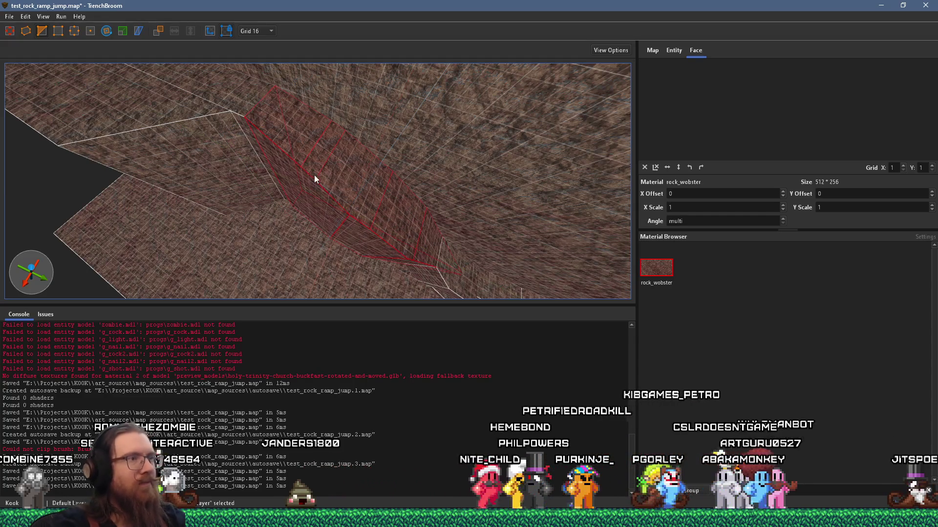
key(Escape)
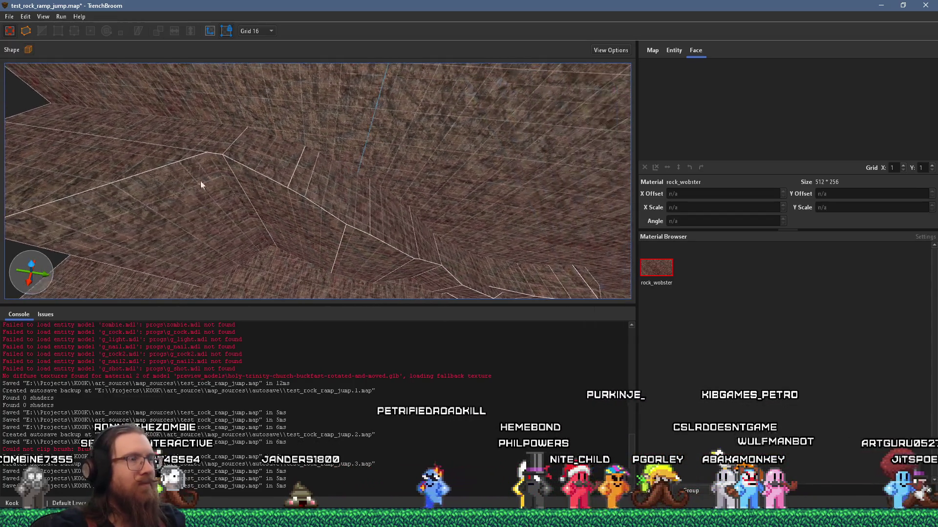
- Draw a 192 × 320 × 288 rock block against the wall beside the ramp
mouse_move(211, 241)
mouse_down()
mouse_move(279, 265)
mouse_move(307, 251)
mouse_move(260, 205)
mouse_move(259, 240)
mouse_move(303, 222)
mouse_move(295, 197)
mouse_move(283, 251)
mouse_up()
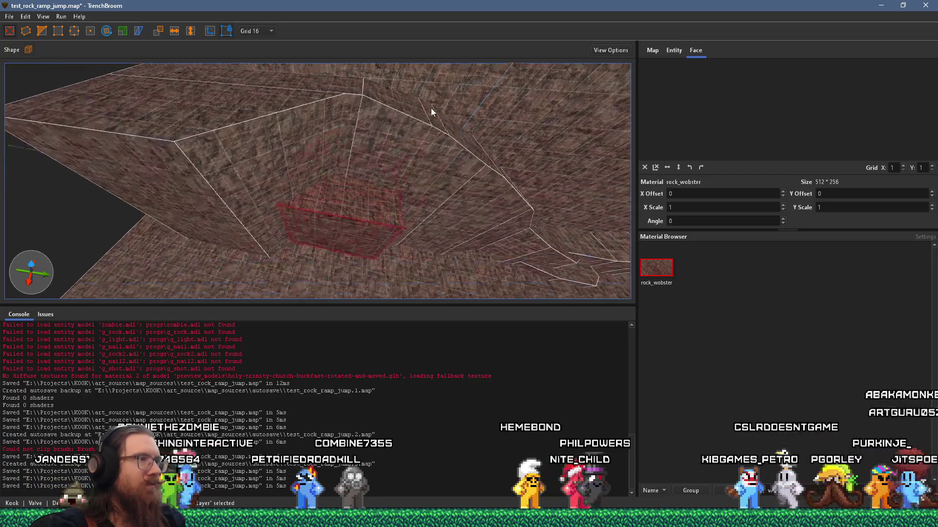
scroll(286, 213, up, 3)
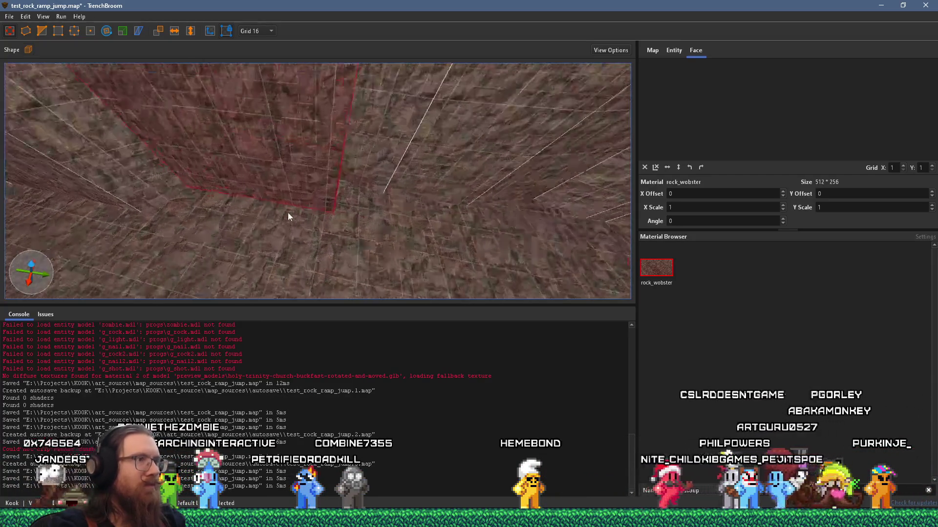
scroll(279, 181, down, 3)
mouse_move(273, 174)
mouse_down()
mouse_move(260, 128)
mouse_move(286, 221)
mouse_move(266, 188)
mouse_move(318, 295)
mouse_move(295, 218)
mouse_move(266, 193)
mouse_move(104, 215)
mouse_up()
mouse_move(162, 206)
mouse_down()
mouse_move(228, 200)
mouse_move(300, 225)
mouse_up()
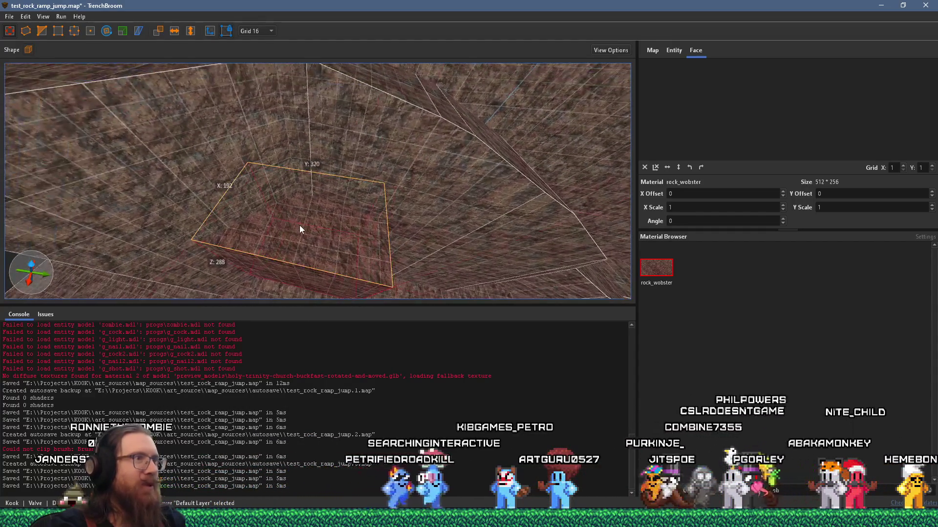
click(42, 30)
mouse_move(146, 88)
mouse_down()
mouse_move(207, 124)
mouse_move(221, 122)
mouse_move(161, 17)
mouse_up()
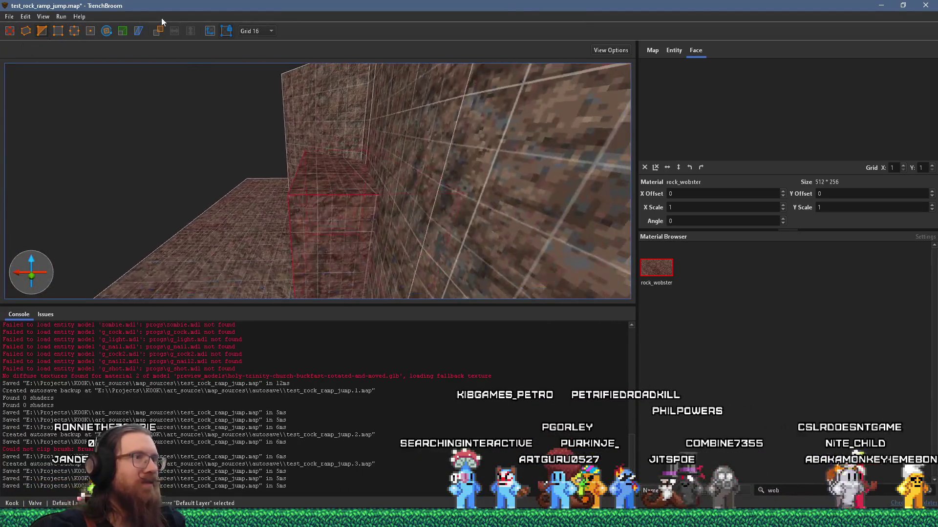
- Apply the first angled clip cuts to the new rock block
mouse_move(439, 198)
mouse_down()
mouse_move(362, 195)
mouse_move(339, 175)
mouse_move(315, 210)
mouse_move(441, 226)
mouse_up()
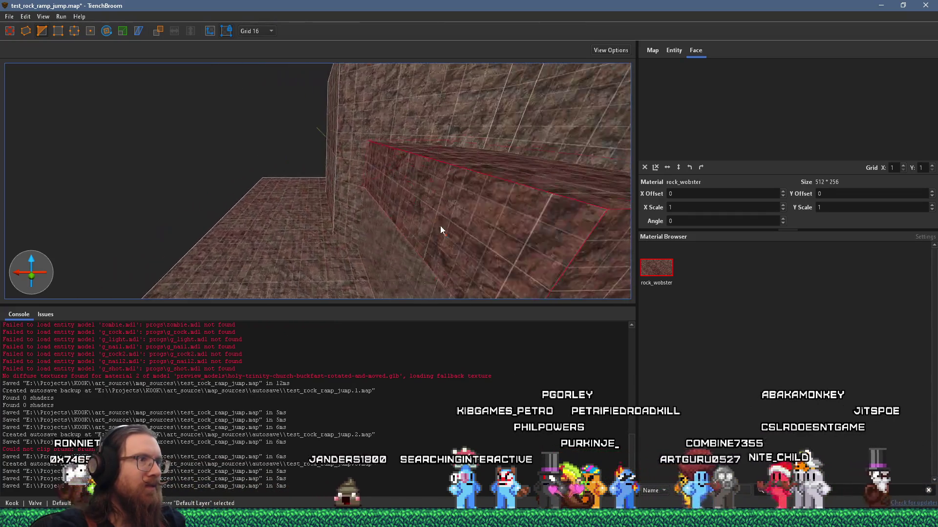
click(389, 200)
drag(390, 201, 444, 213)
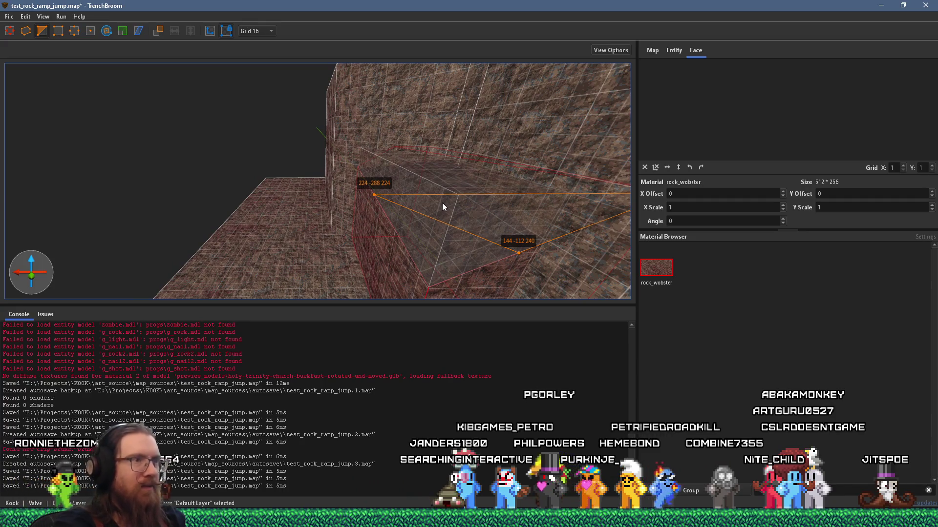
key(Return)
mouse_move(480, 177)
mouse_down()
mouse_move(391, 201)
mouse_move(263, 153)
mouse_move(323, 256)
mouse_move(382, 253)
mouse_move(364, 248)
mouse_up()
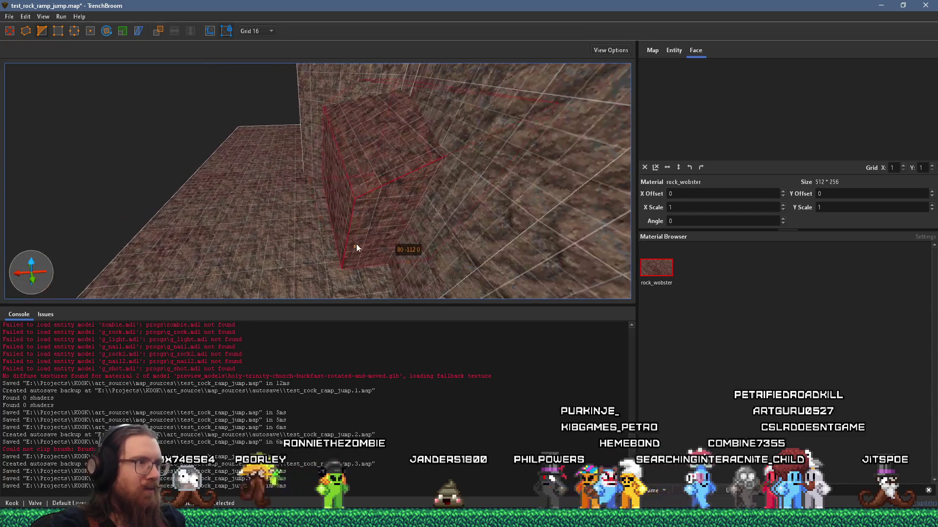
key(Return)
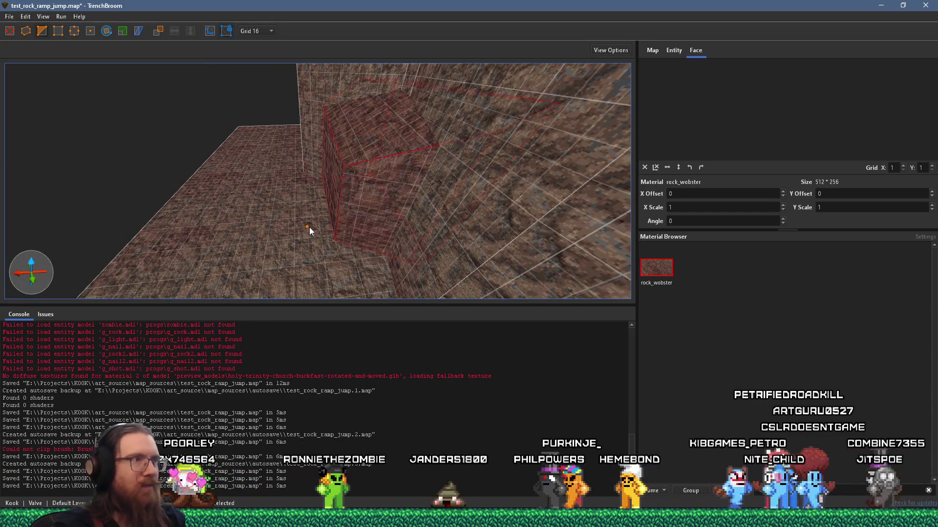
- Slice a sloped face off the block with a three-point cut rising from floor level
click(373, 252)
scroll(384, 239, up, 3)
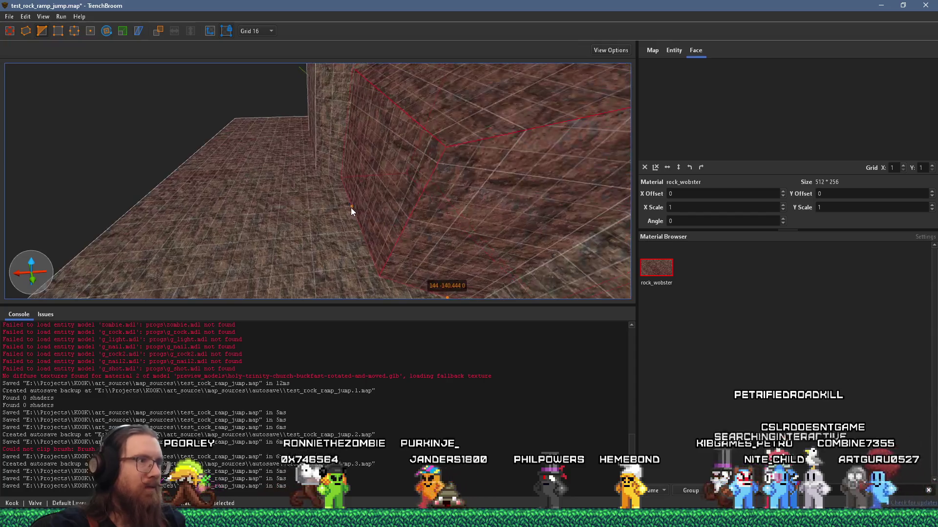
click(350, 207)
scroll(381, 198, down, 1)
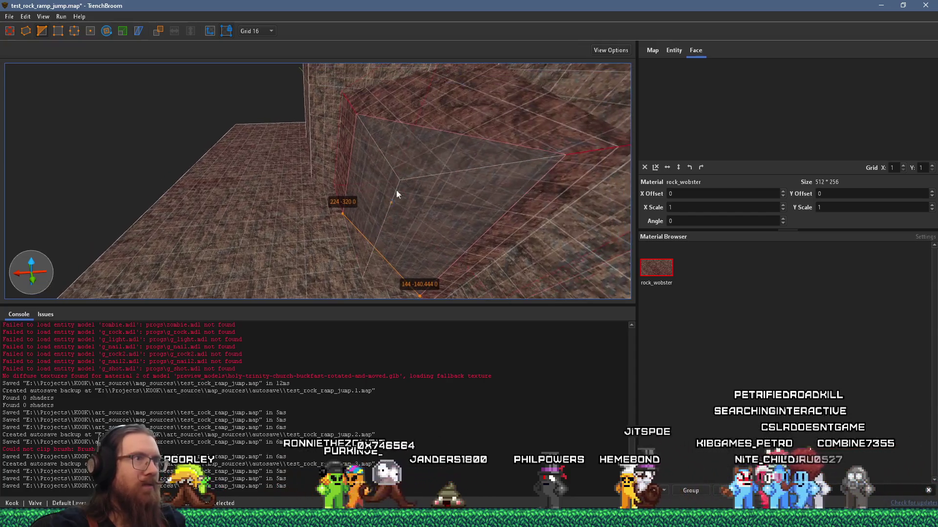
click(432, 110)
key(Return)
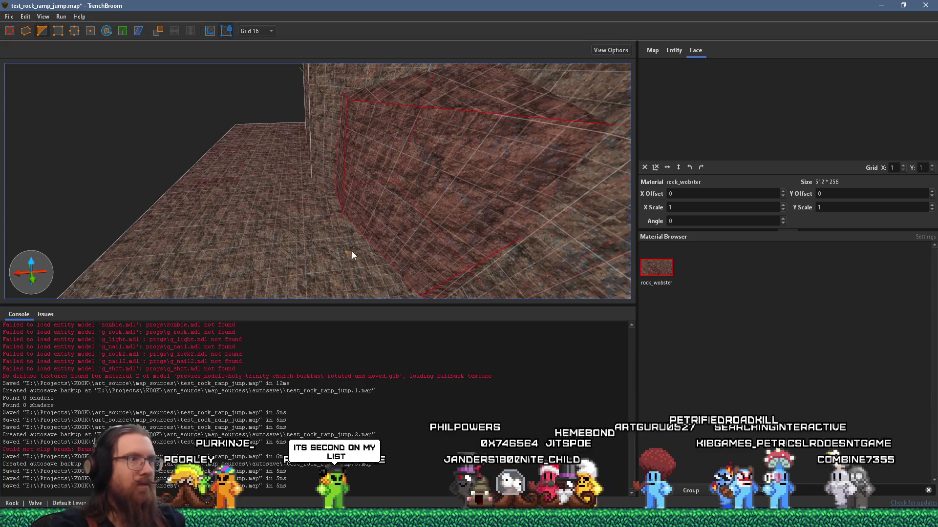
scroll(349, 256, up, 5)
scroll(263, 165, down, 3)
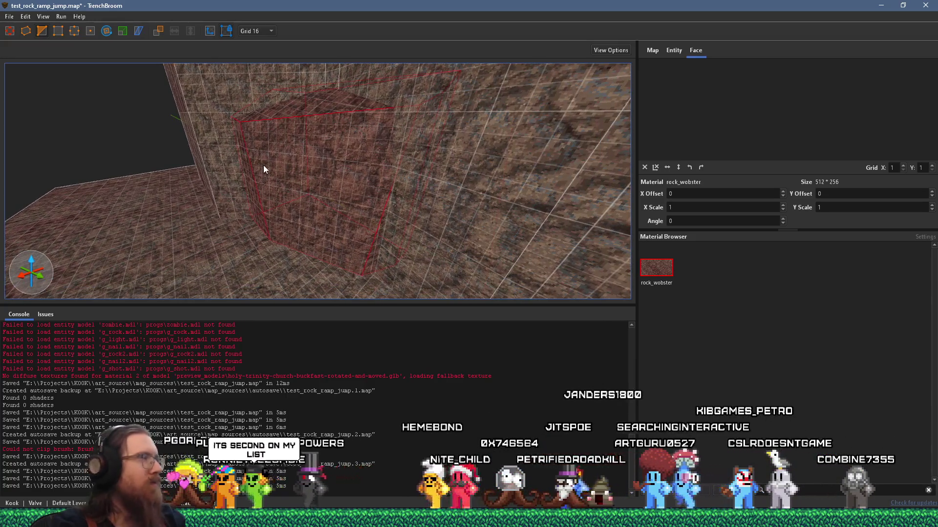
scroll(262, 166, up, 3)
mouse_move(279, 184)
mouse_down()
mouse_move(412, 245)
mouse_move(347, 232)
mouse_move(421, 251)
mouse_move(459, 292)
mouse_move(314, 260)
mouse_move(216, 293)
mouse_up()
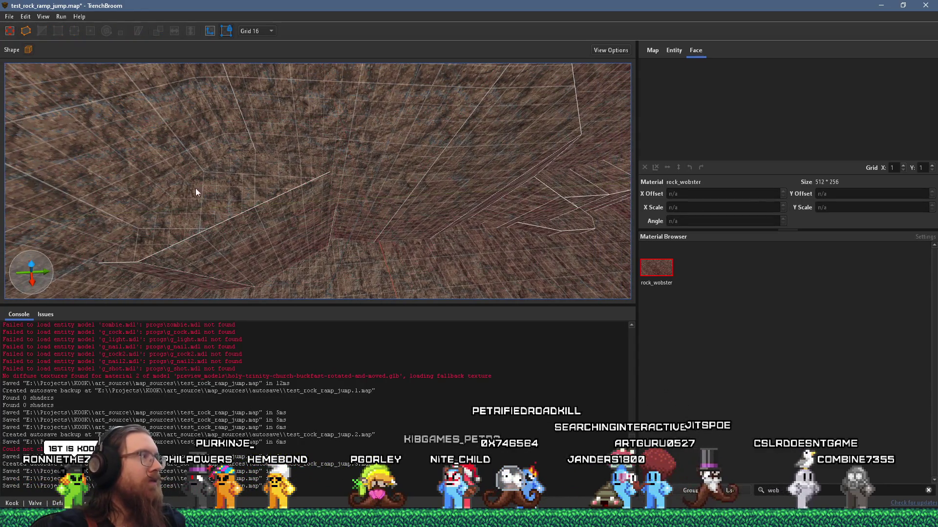
click(219, 200)
mouse_move(228, 203)
mouse_down()
mouse_move(450, 201)
mouse_move(411, 115)
mouse_move(398, 158)
mouse_up()
click(293, 189)
ctrl+click(327, 186)
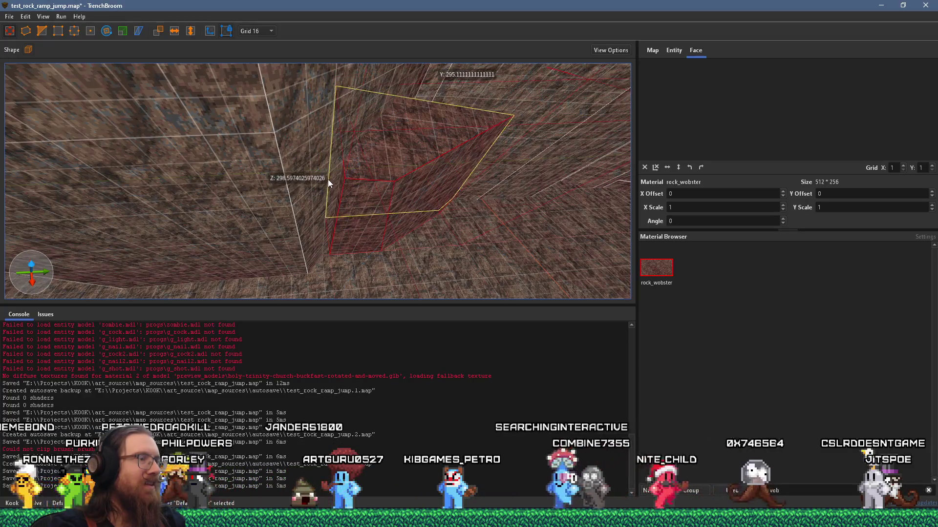
mouse_move(325, 181)
mouse_down()
mouse_move(306, 189)
mouse_move(308, 203)
mouse_move(224, 202)
mouse_up()
mouse_move(259, 80)
mouse_down()
mouse_move(83, 110)
mouse_move(197, 152)
mouse_up()
mouse_move(258, 145)
mouse_down()
mouse_move(244, 140)
mouse_move(331, 140)
mouse_up()
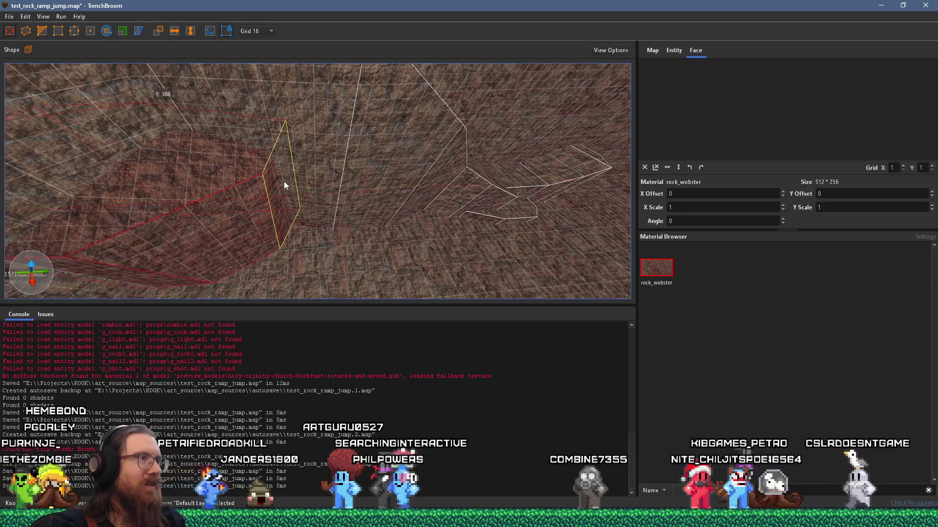
mouse_move(280, 183)
mouse_down()
mouse_move(376, 171)
mouse_move(359, 180)
mouse_move(321, 166)
mouse_move(424, 126)
mouse_move(348, 156)
mouse_up()
- Lower the left rock brush's near top edge by 80 units to slope its top
key(Escape)
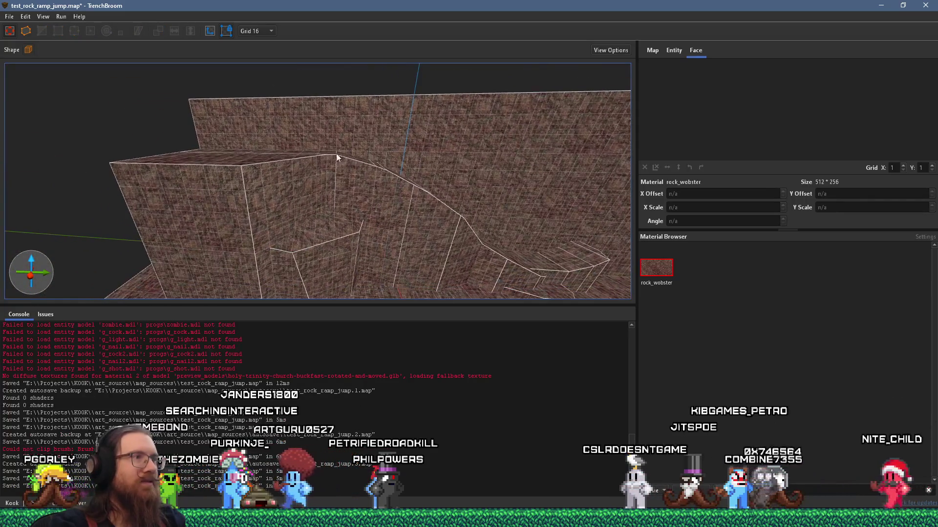
click(284, 183)
mouse_move(285, 183)
mouse_down()
mouse_move(313, 253)
mouse_move(314, 241)
mouse_up()
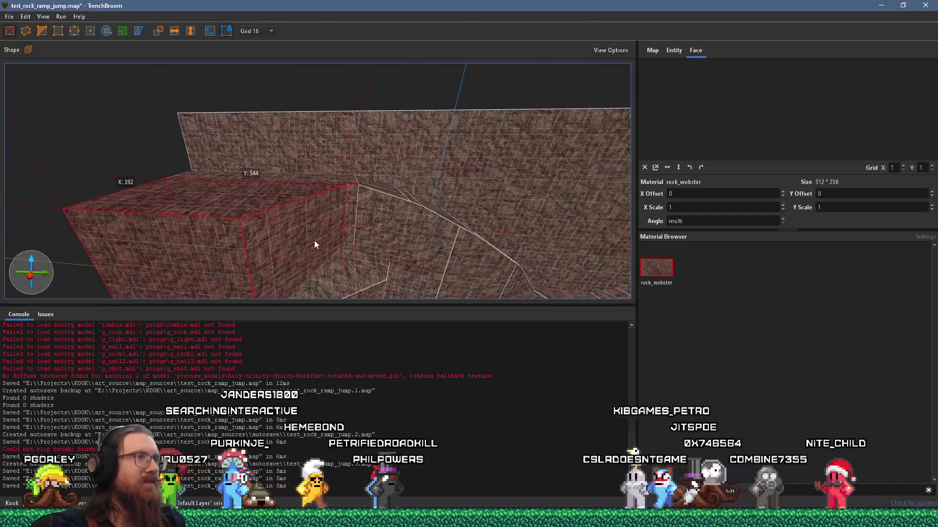
click(78, 31)
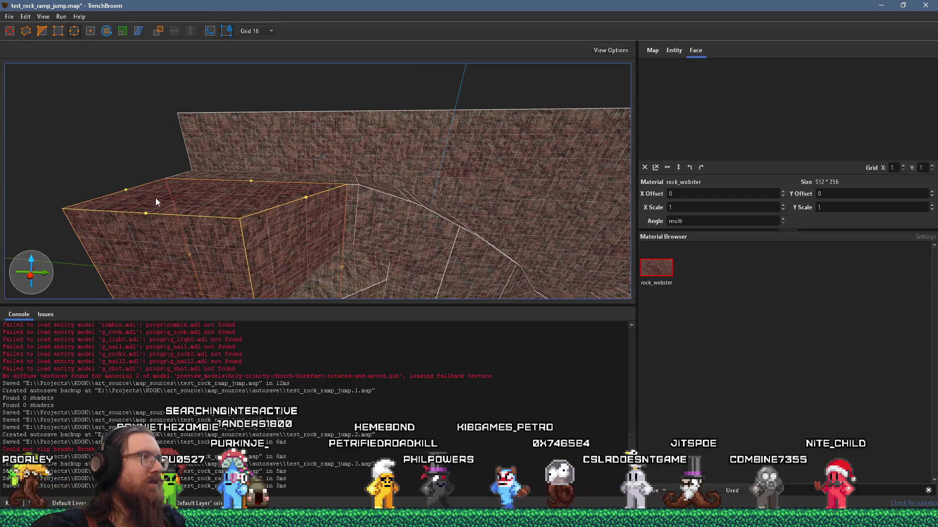
drag(147, 213, 154, 257)
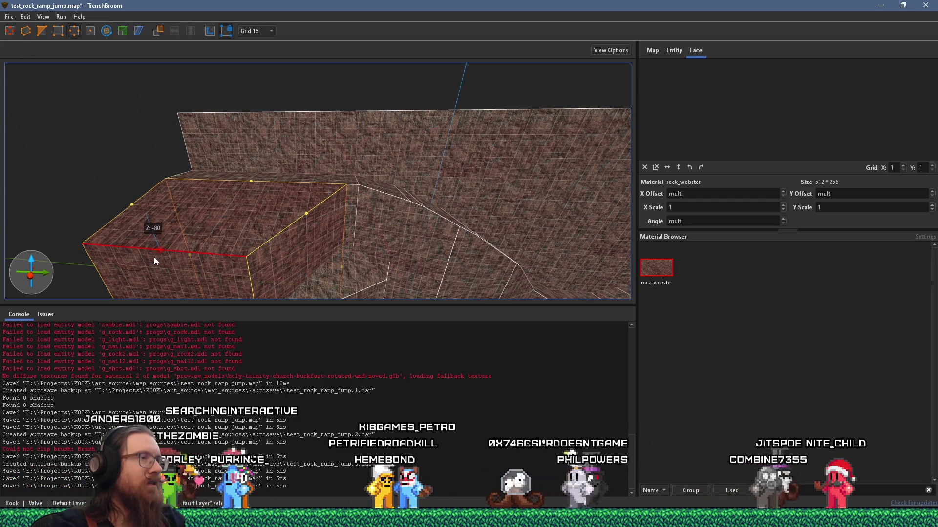
key(Escape)
key(Escape)
mouse_move(235, 238)
mouse_down()
mouse_move(21, 151)
mouse_move(182, 207)
mouse_move(335, 237)
mouse_move(303, 208)
mouse_up()
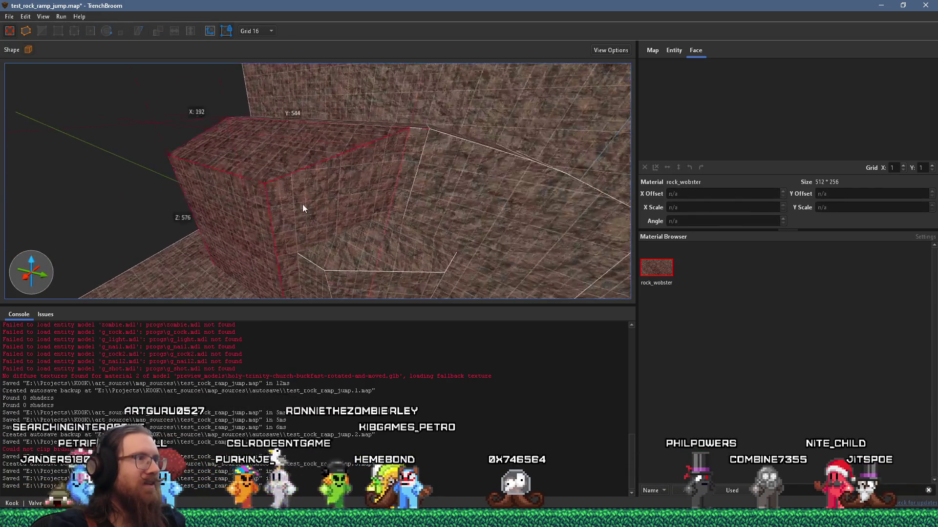
- Clip one angled face into the rock brush using three clip points
key(c)
click(317, 177)
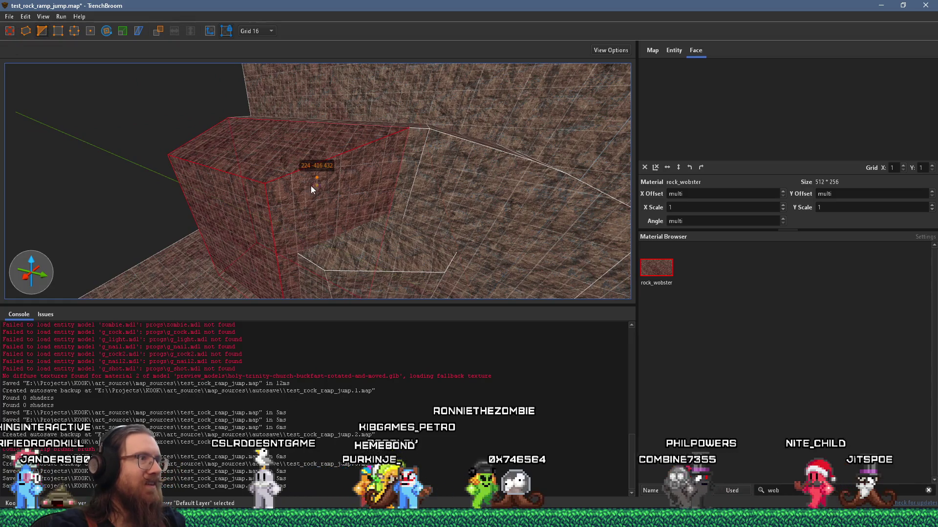
click(270, 221)
click(247, 162)
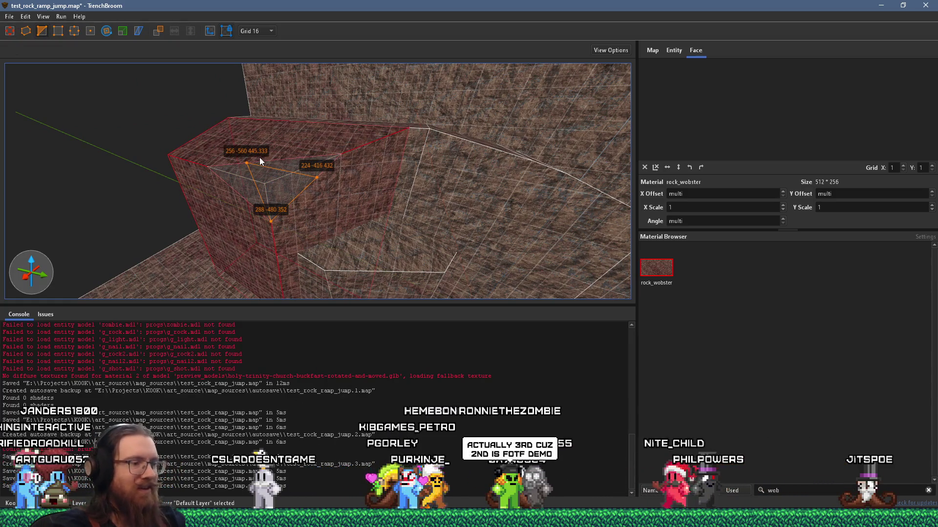
key(Return)
- Carve two more three-point angled cuts into the brush beside the wall, then deselect it
mouse_move(417, 234)
mouse_down()
mouse_move(200, 212)
mouse_move(336, 173)
mouse_move(543, 138)
mouse_move(410, 294)
mouse_move(366, 270)
mouse_up()
click(409, 292)
click(357, 268)
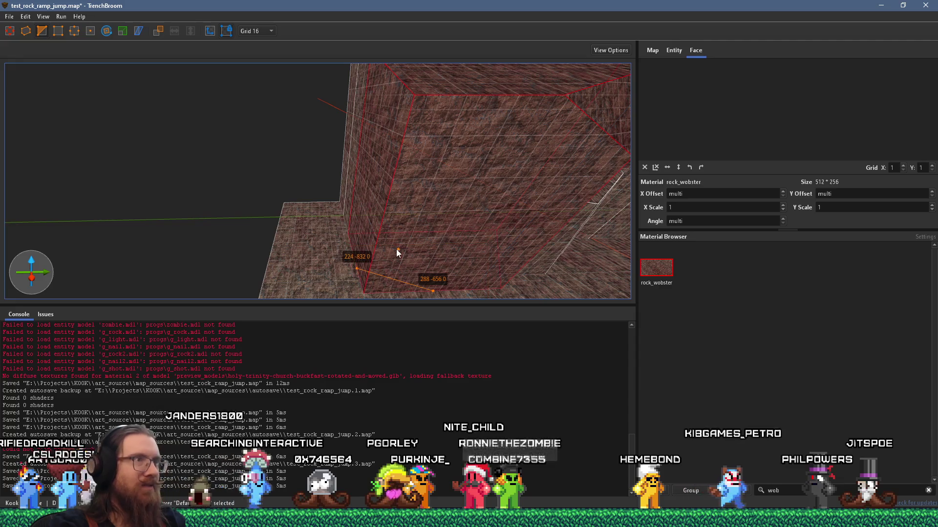
click(428, 95)
key(Return)
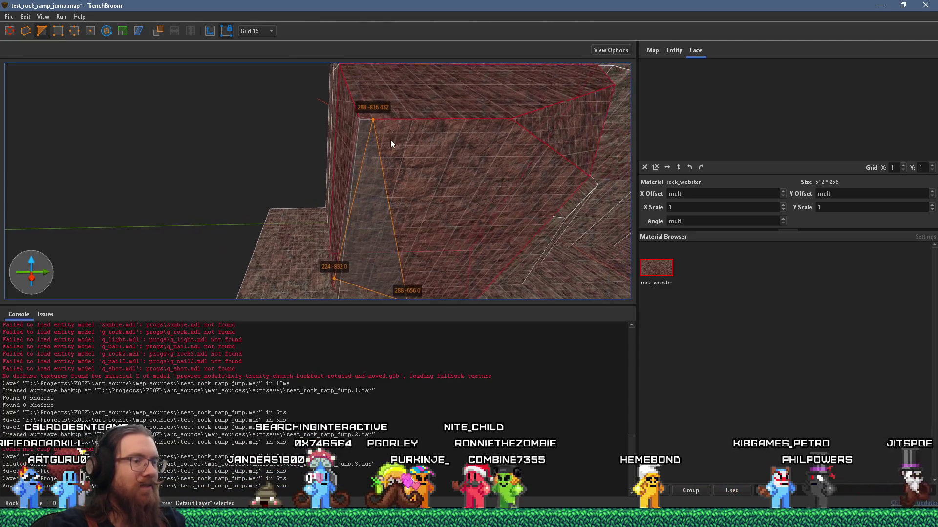
click(449, 188)
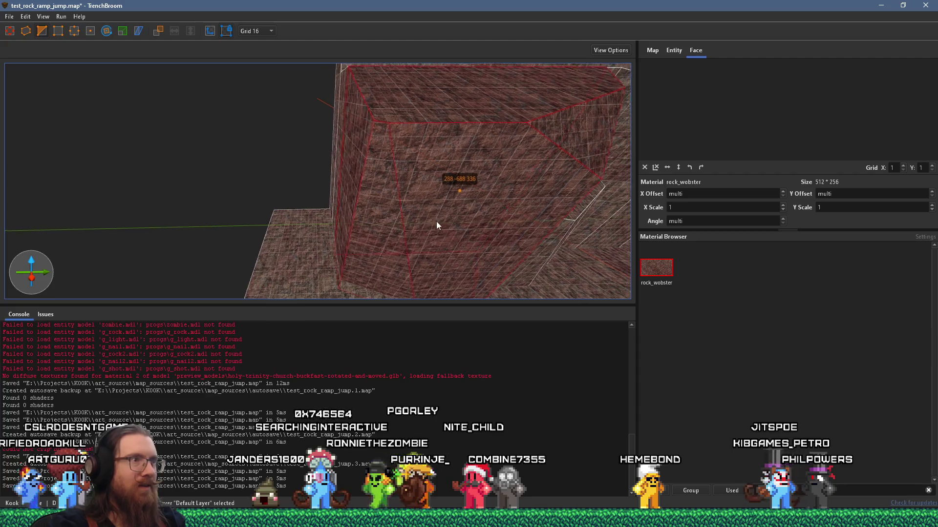
click(378, 203)
click(400, 131)
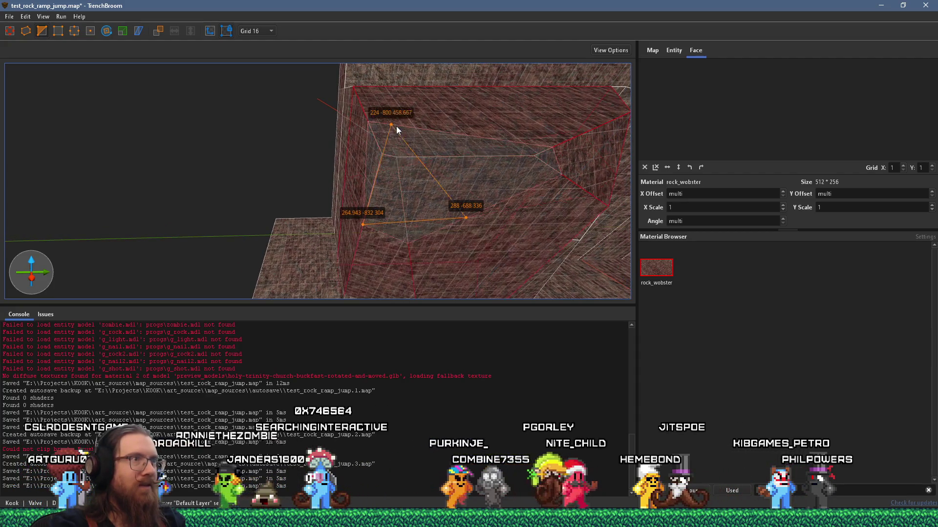
key(Return)
mouse_move(401, 131)
mouse_down()
mouse_move(583, 211)
mouse_move(367, 172)
mouse_move(242, 295)
mouse_up()
key(Escape)
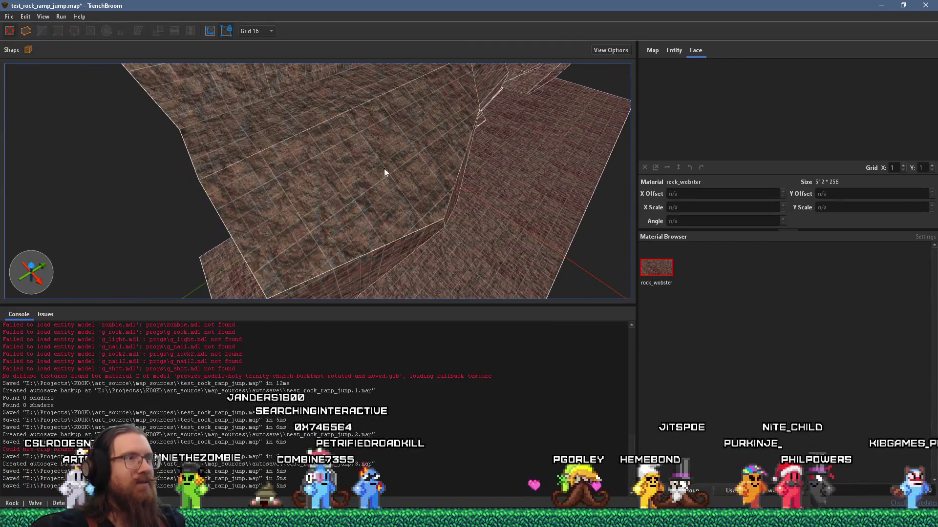
- Fly the camera around the reshaped rocks to review their clipped faces
mouse_move(380, 148)
mouse_down()
mouse_move(218, 115)
mouse_move(301, 146)
mouse_move(260, 157)
mouse_move(111, 130)
mouse_up()
mouse_move(379, 171)
mouse_down()
mouse_move(207, 221)
mouse_move(184, 218)
mouse_up()
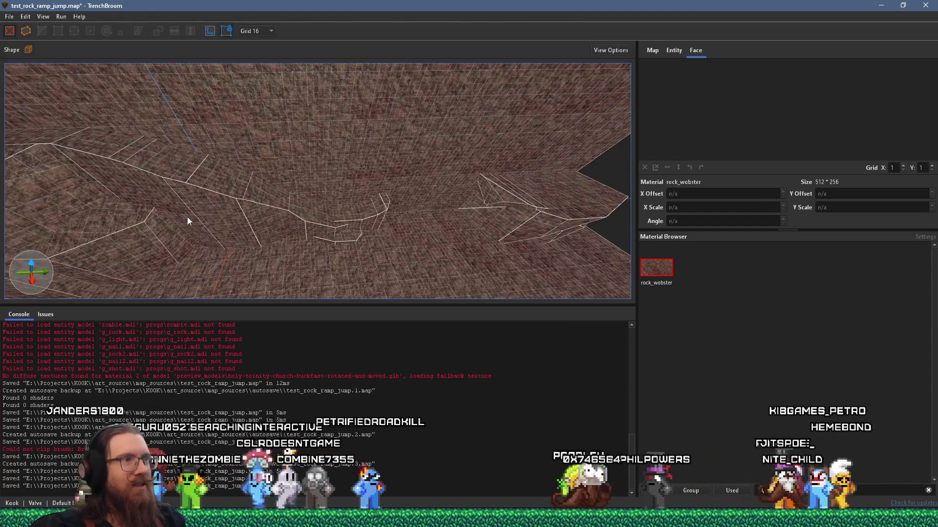
mouse_move(422, 209)
mouse_down()
mouse_move(456, 209)
mouse_move(162, 163)
mouse_move(331, 165)
mouse_move(243, 142)
mouse_up()
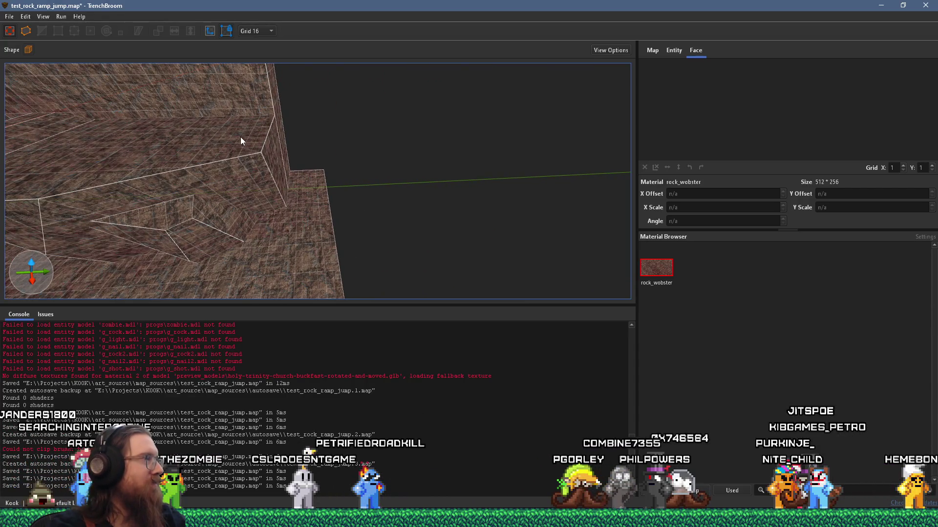
mouse_move(111, 163)
mouse_down()
mouse_move(150, 173)
mouse_move(266, 153)
mouse_move(525, 171)
mouse_move(362, 174)
mouse_move(274, 130)
mouse_up()
click(9, 16)
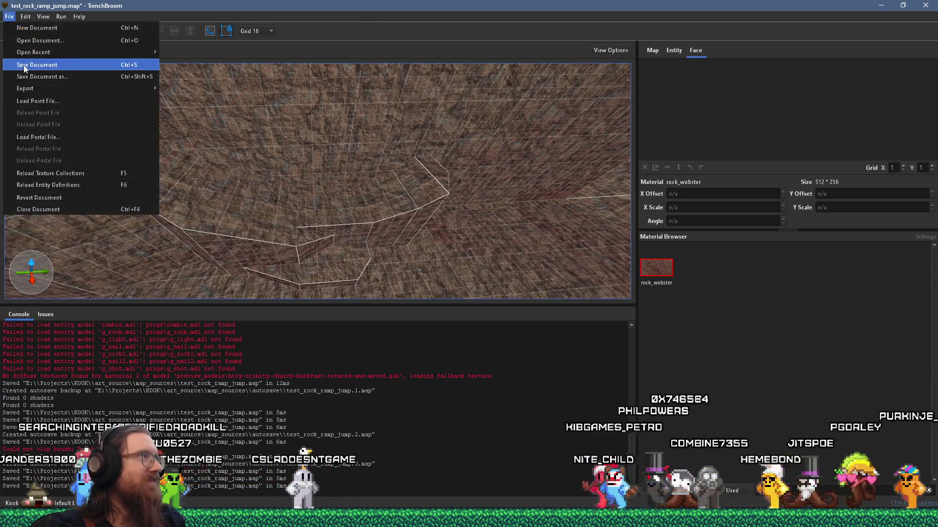
- Save test_rock_ramp_jump.map, then bring the Discord window onto the screen
click(26, 69)
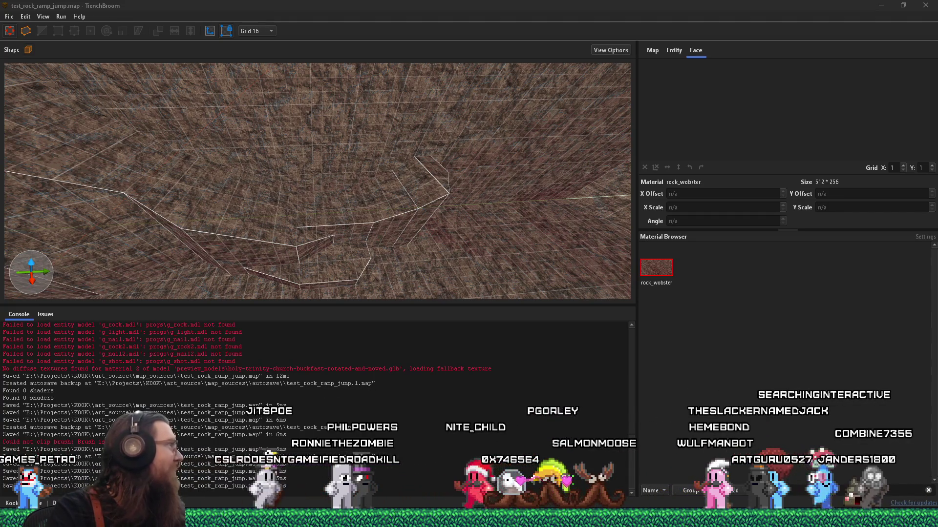
drag(0, 4, 554, 7)
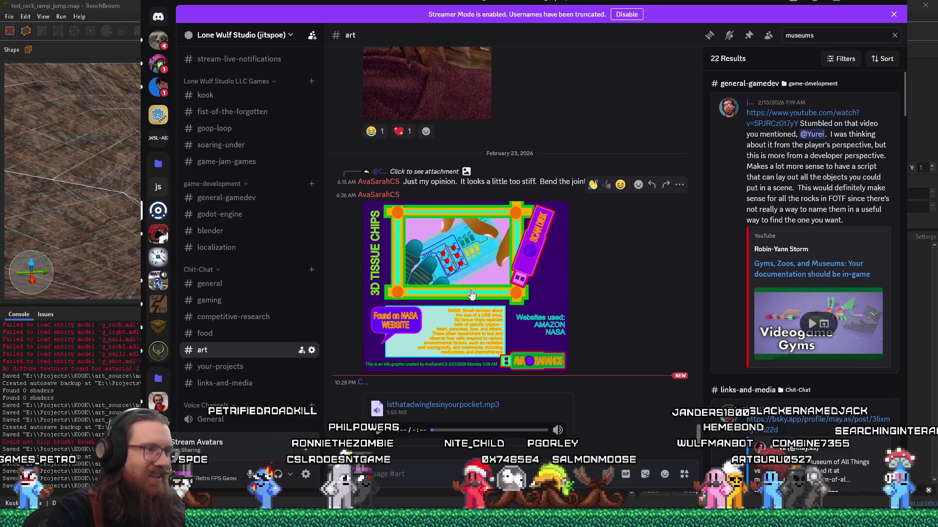
- Play isthatadwinglesinyourpocket.mp3 in #art at full volume, then move Discord aside
click(379, 429)
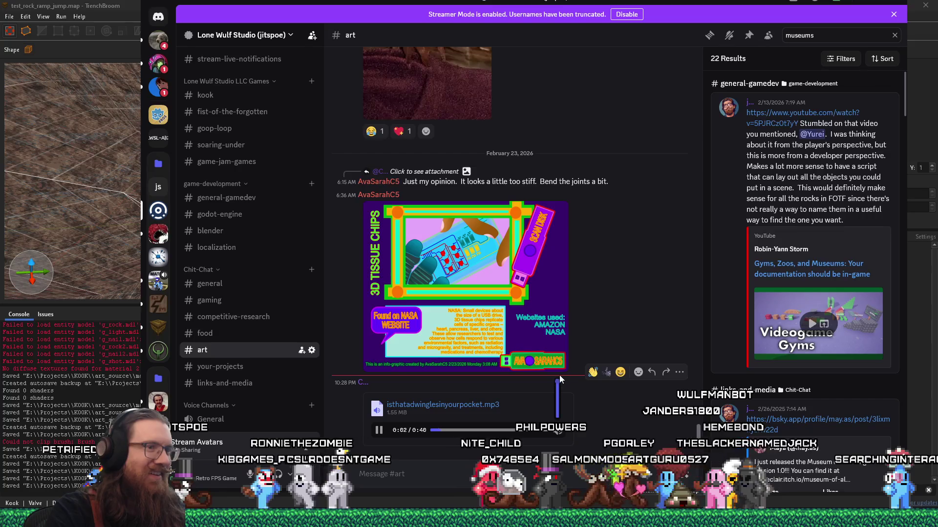
click(558, 381)
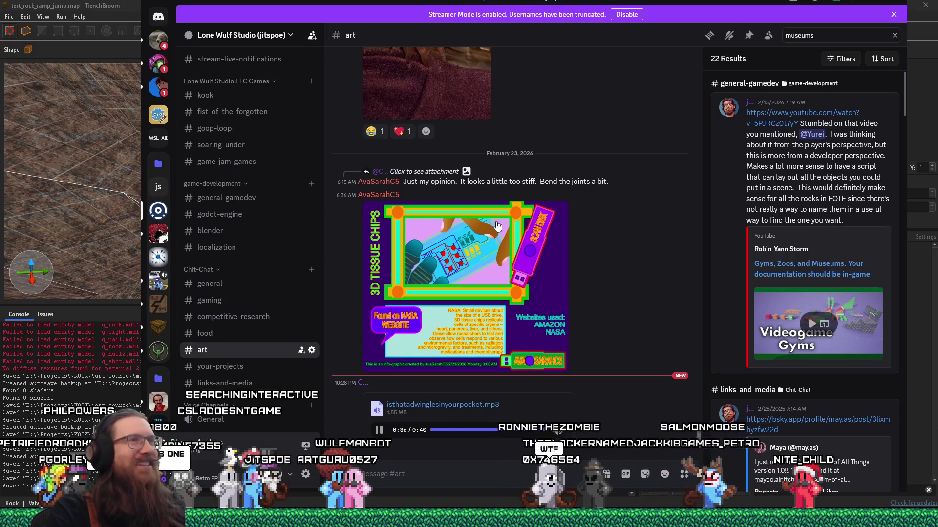
mouse_move(717, 4)
mouse_down()
mouse_move(2, 4)
mouse_move(62, 67)
mouse_move(0, 68)
mouse_up()
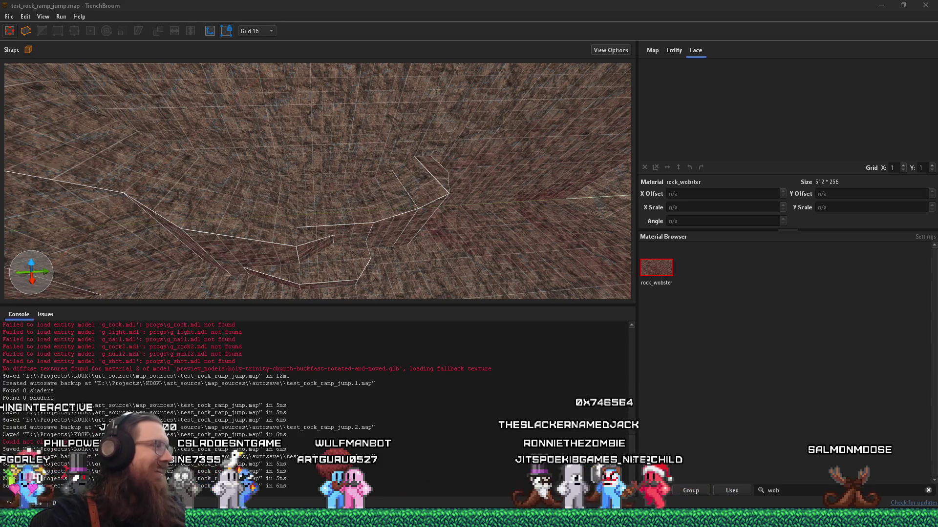
- Bring up Firefox's Sir John Soane's Museum skylight post and close the timer window
mouse_move(469, 518)
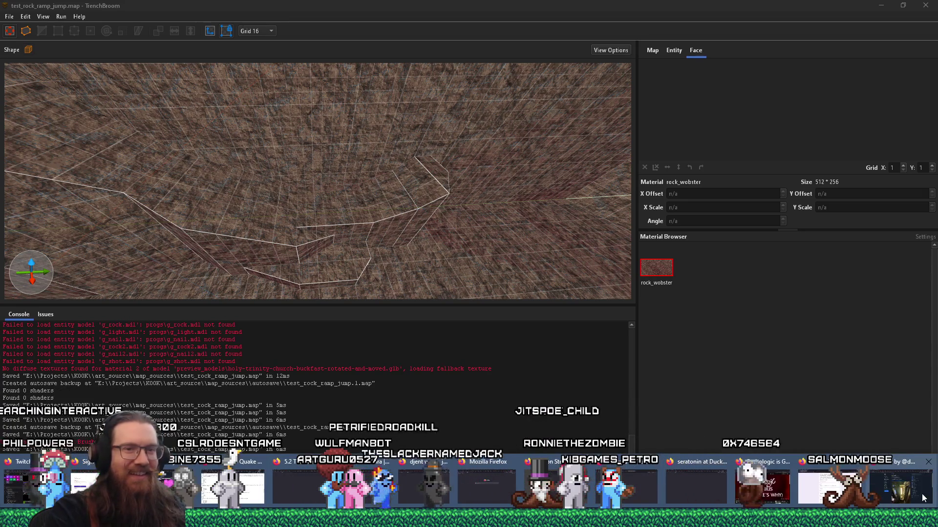
click(864, 483)
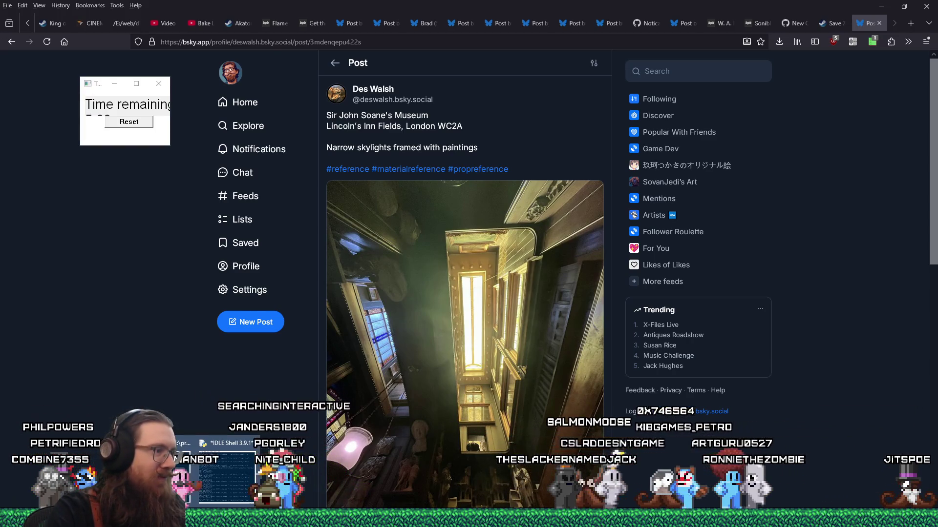
click(163, 83)
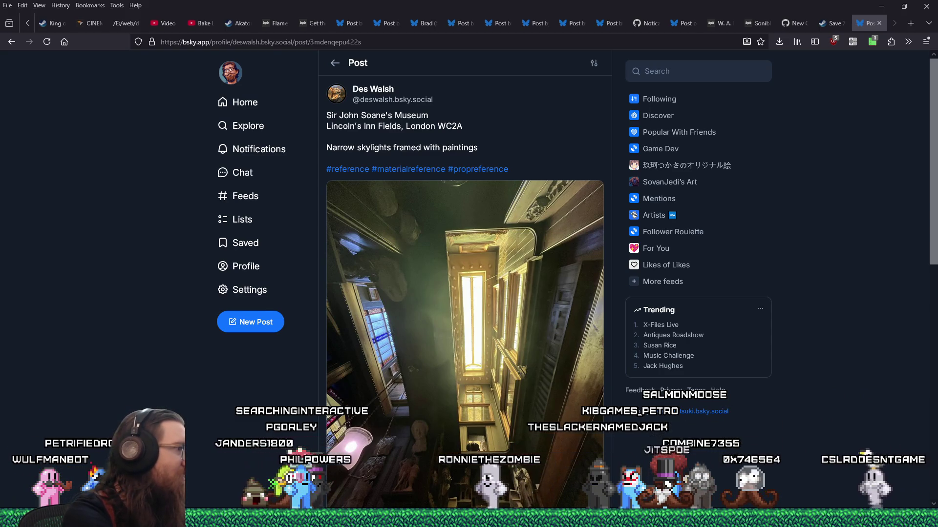
click(753, 20)
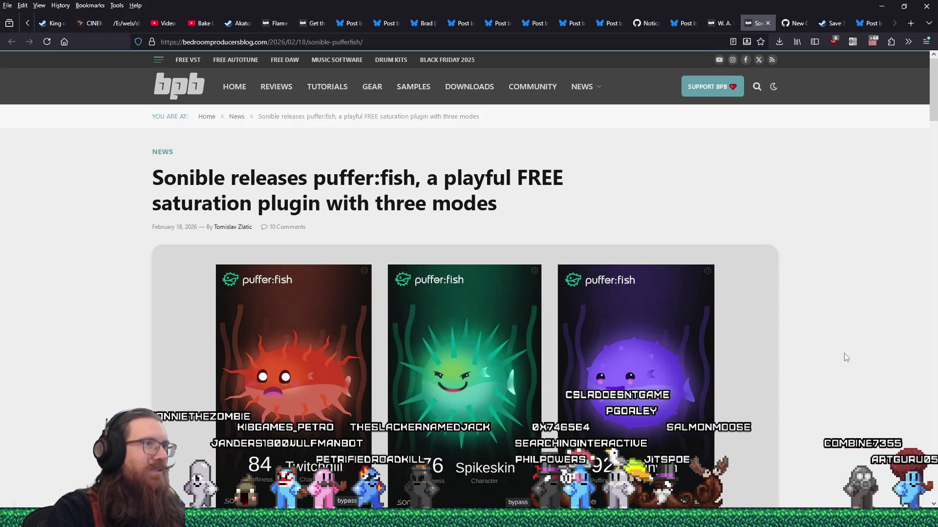
scroll(843, 354, down, 1)
scroll(844, 354, down, 3)
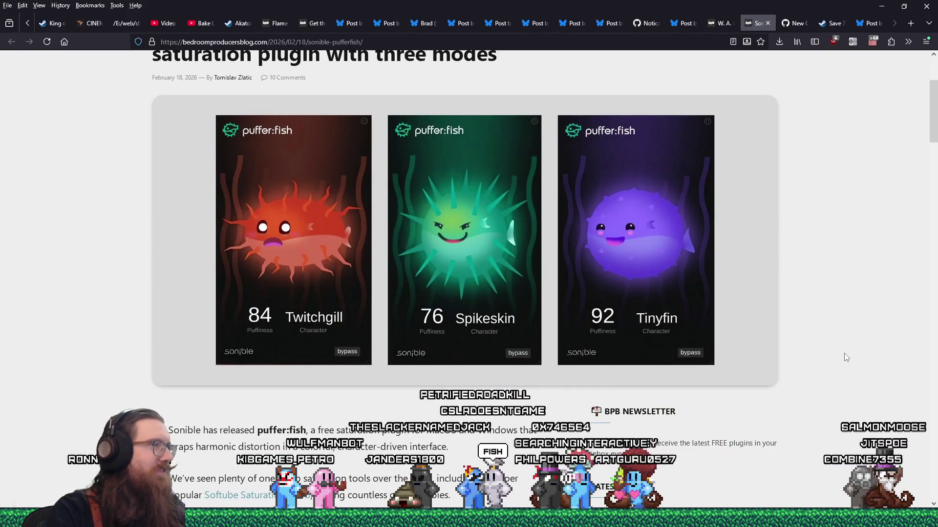
scroll(843, 354, down, 2)
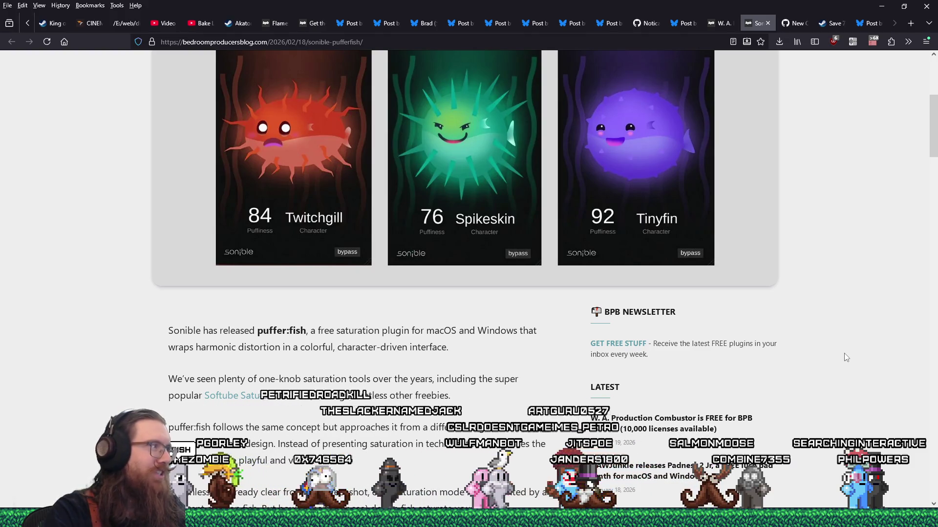
scroll(845, 357, down, 2)
scroll(845, 358, down, 3)
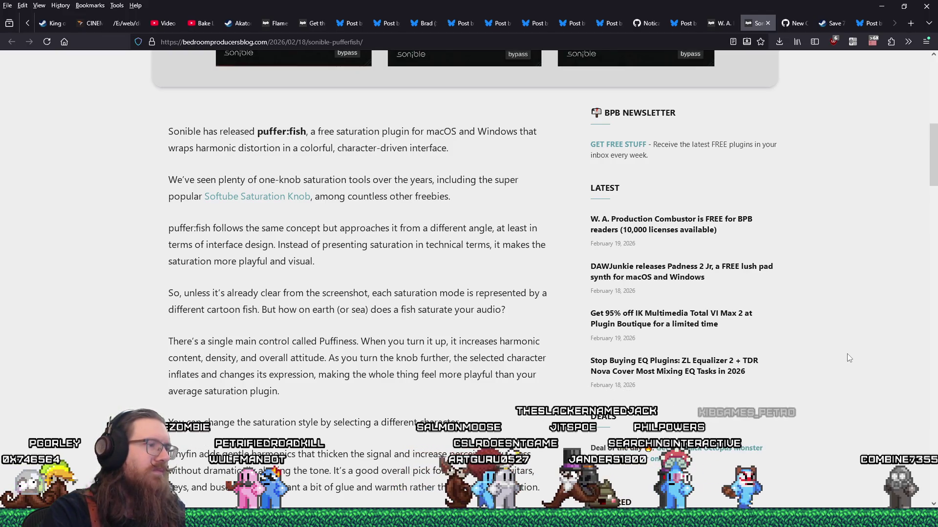
scroll(847, 354, down, 1)
scroll(848, 360, down, 3)
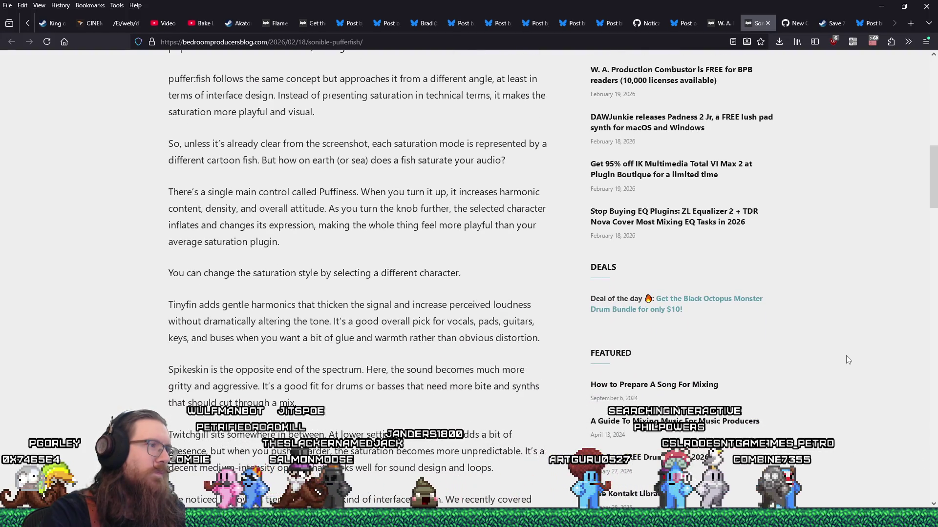
scroll(848, 360, down, 4)
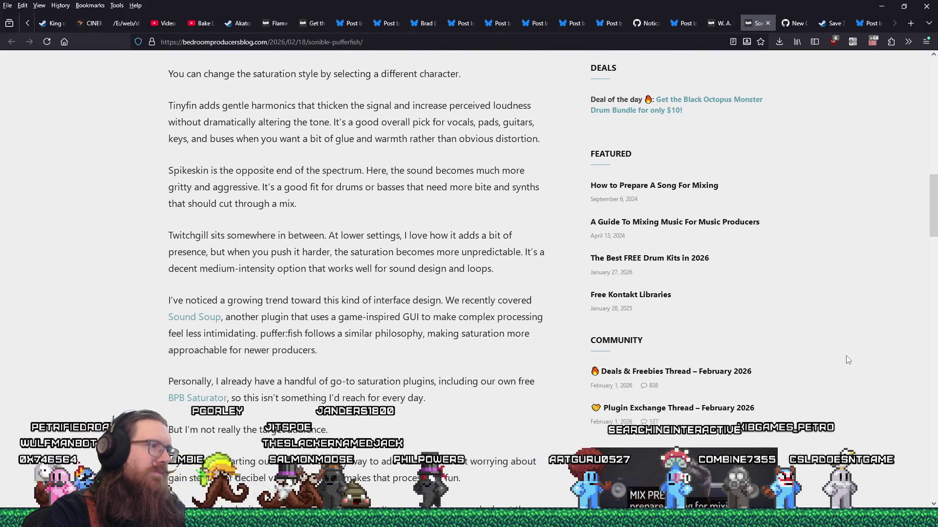
scroll(847, 360, down, 4)
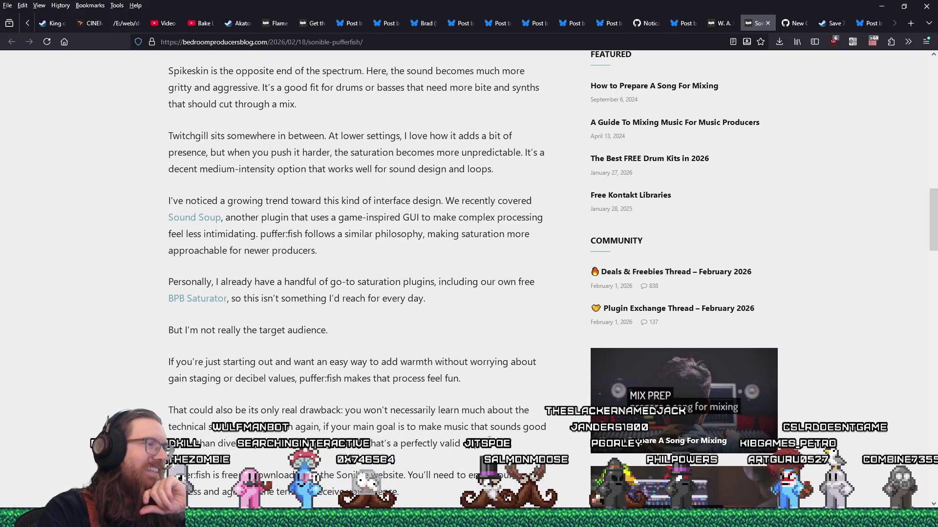
scroll(475, 450, down, 5)
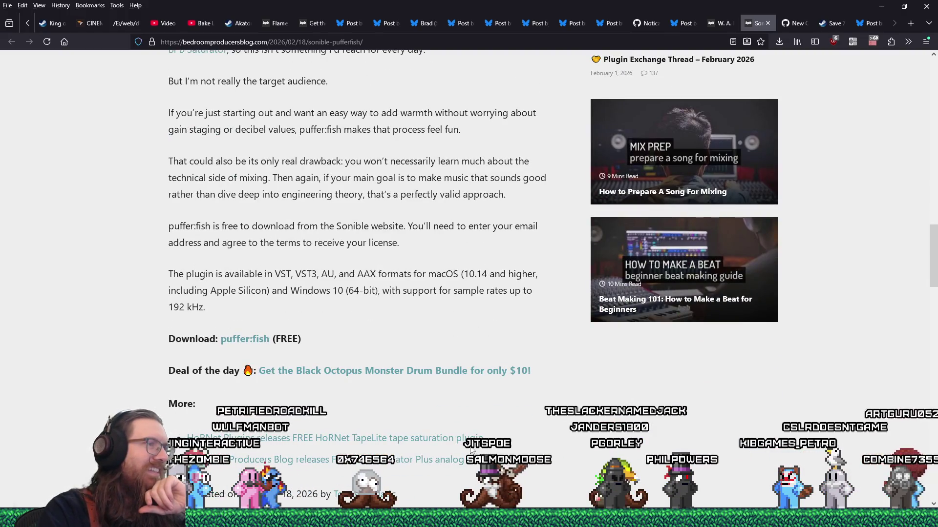
scroll(473, 450, up, 4)
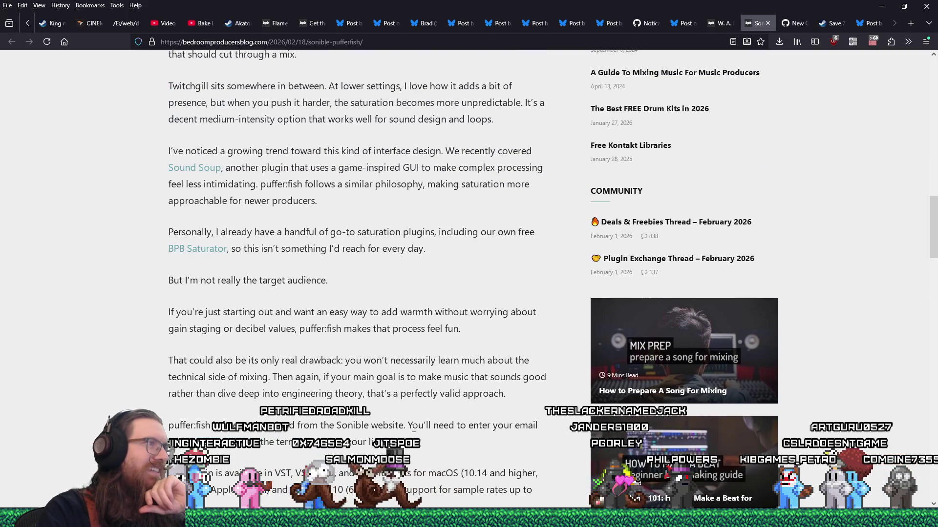
- Open the BPB Saturator Plus article and scroll past its Tube, Tape and Diode features to Download
click(198, 250)
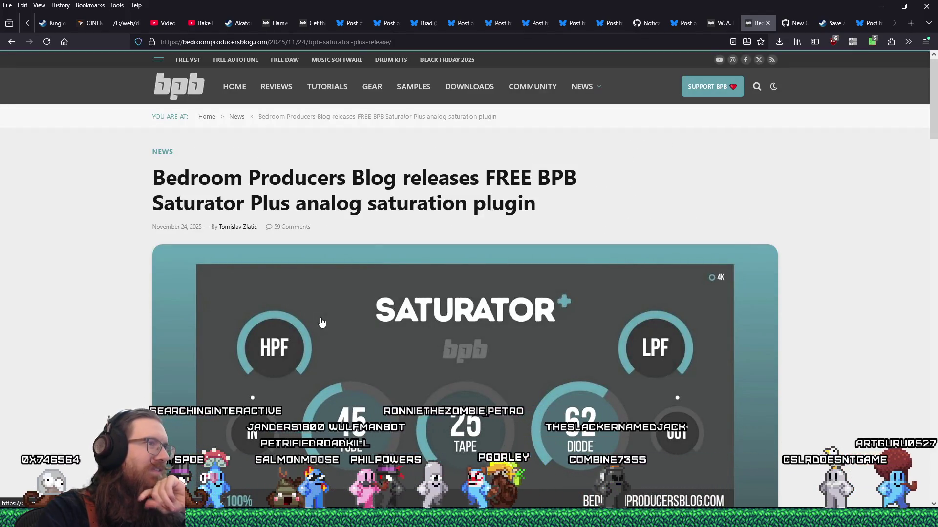
scroll(321, 323, down, 4)
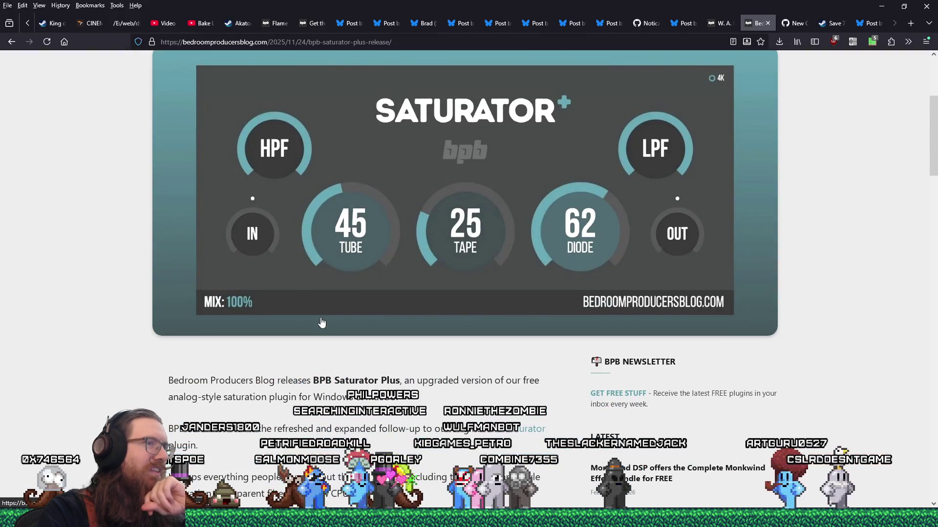
scroll(321, 323, down, 4)
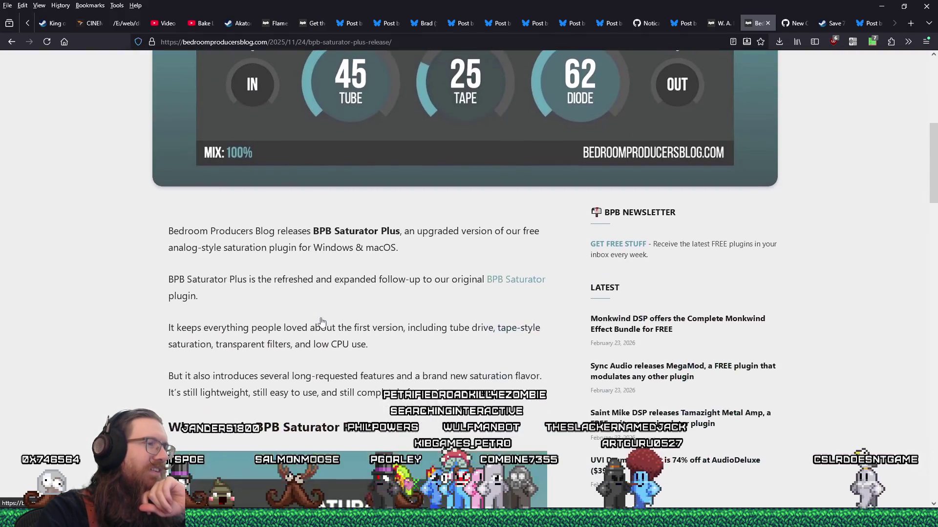
scroll(321, 322, down, 2)
scroll(322, 323, down, 3)
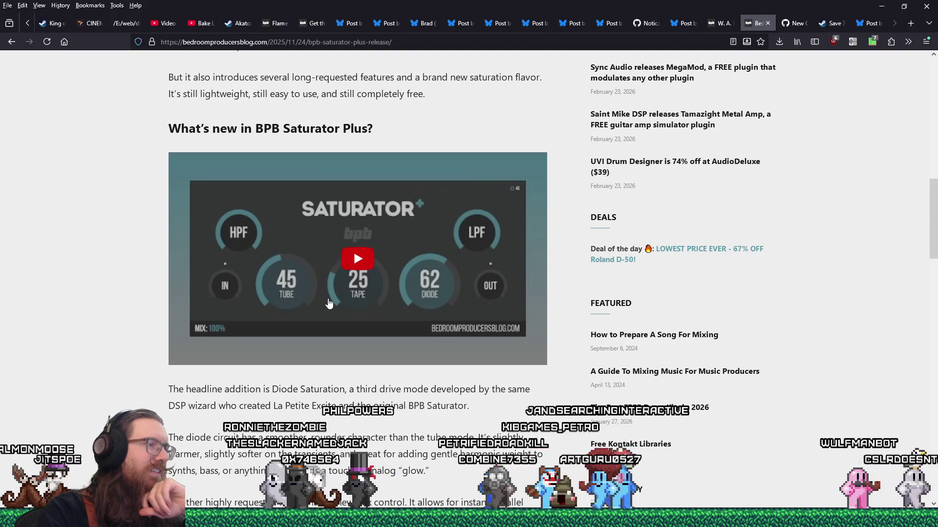
scroll(328, 302, down, 4)
scroll(328, 298, down, 9)
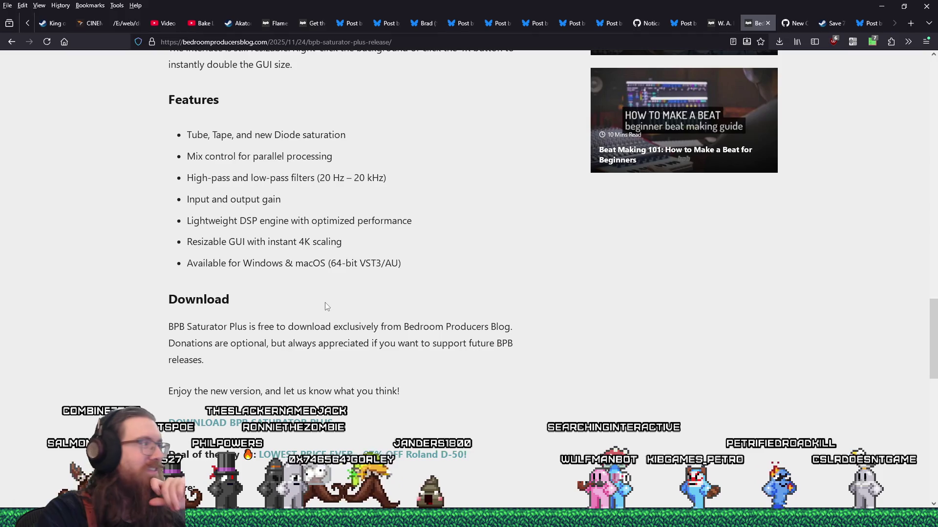
scroll(366, 377, down, 3)
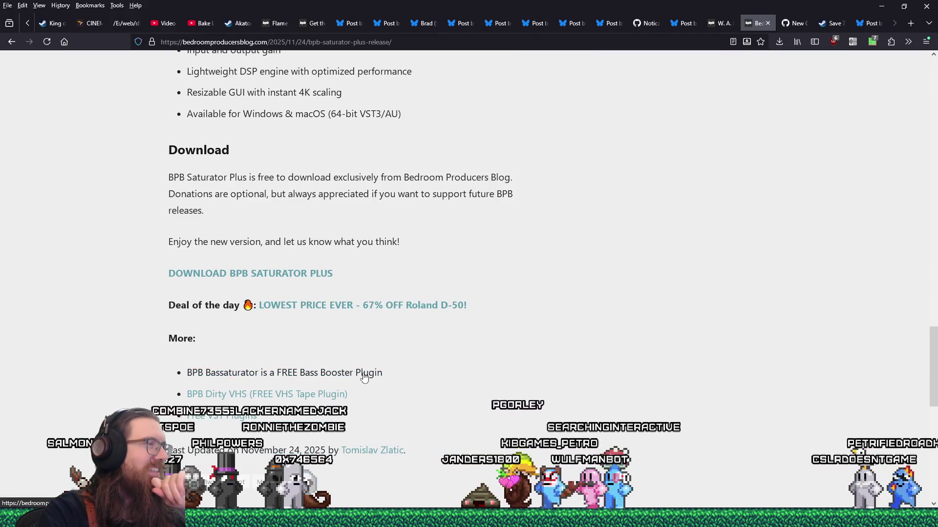
scroll(362, 372, up, 5)
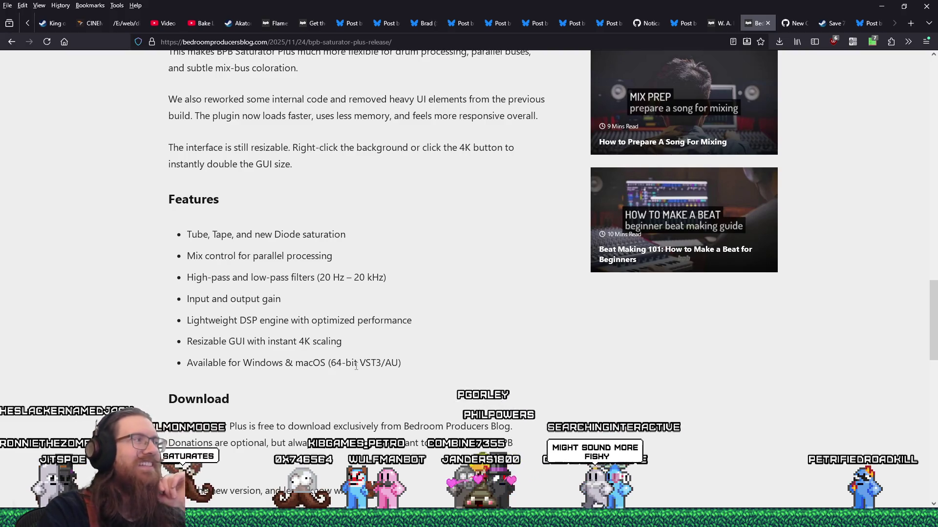
scroll(356, 366, down, 1)
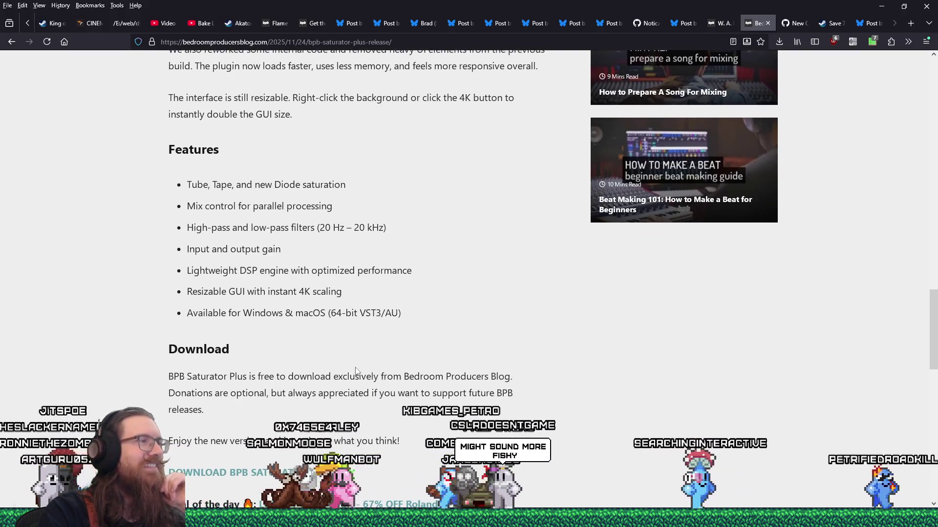
scroll(356, 369, down, 3)
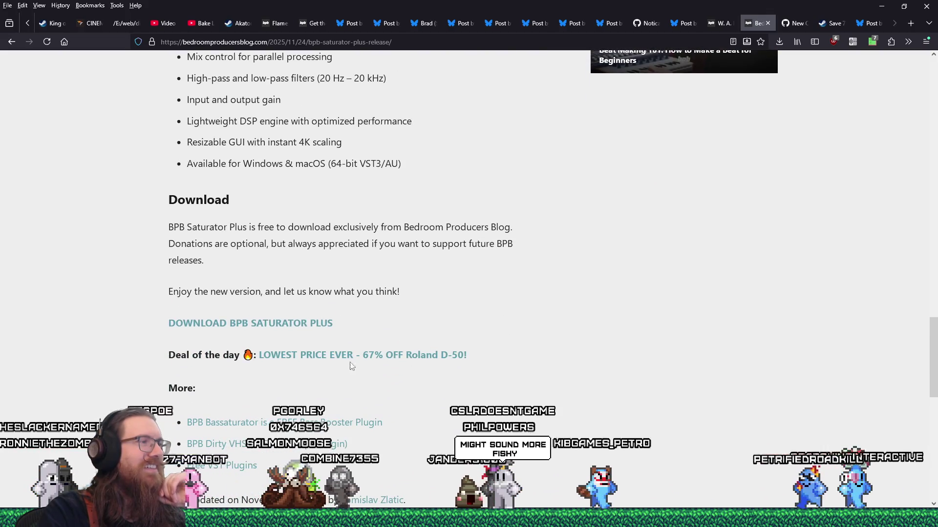
scroll(291, 327, up, 3)
scroll(292, 331, up, 10)
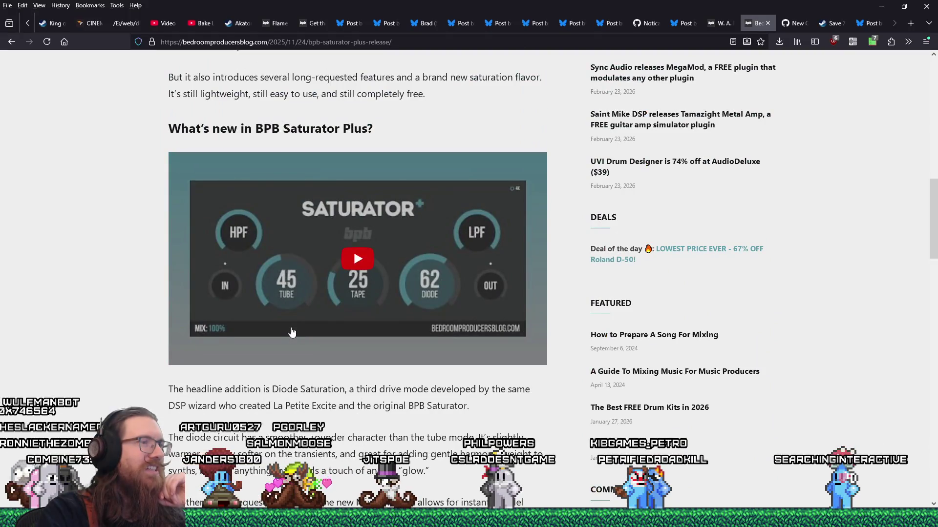
scroll(292, 332, down, 12)
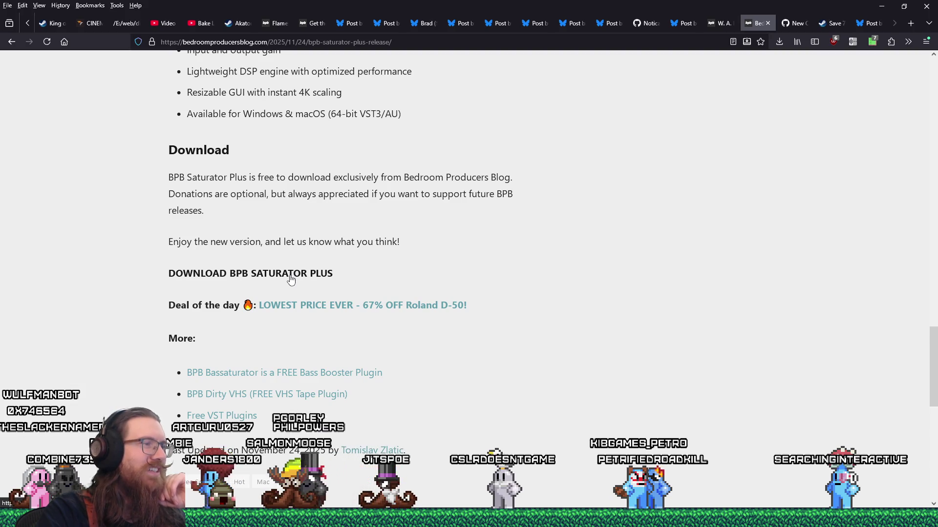
- Check out BPB Saturator Plus on Gumroad at a price of 0 and enter the contact e-mail
click(291, 274)
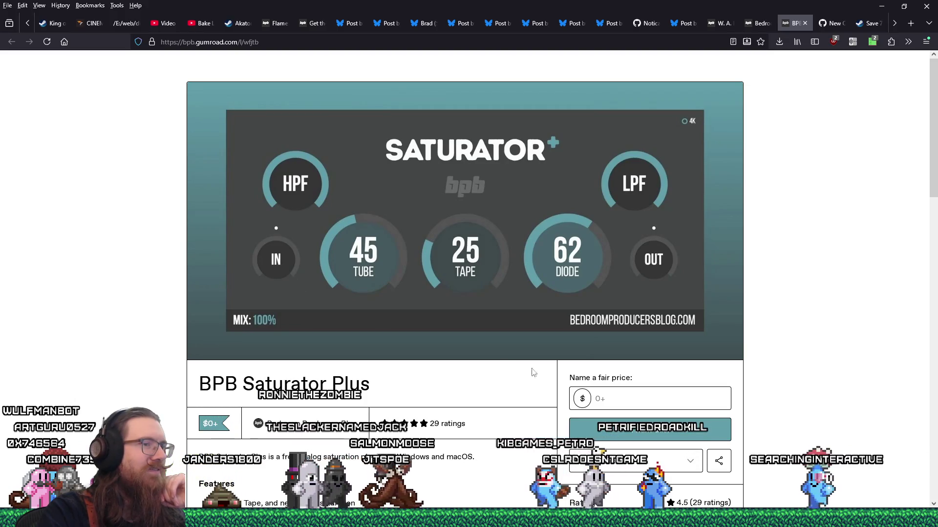
click(629, 392)
text(0)
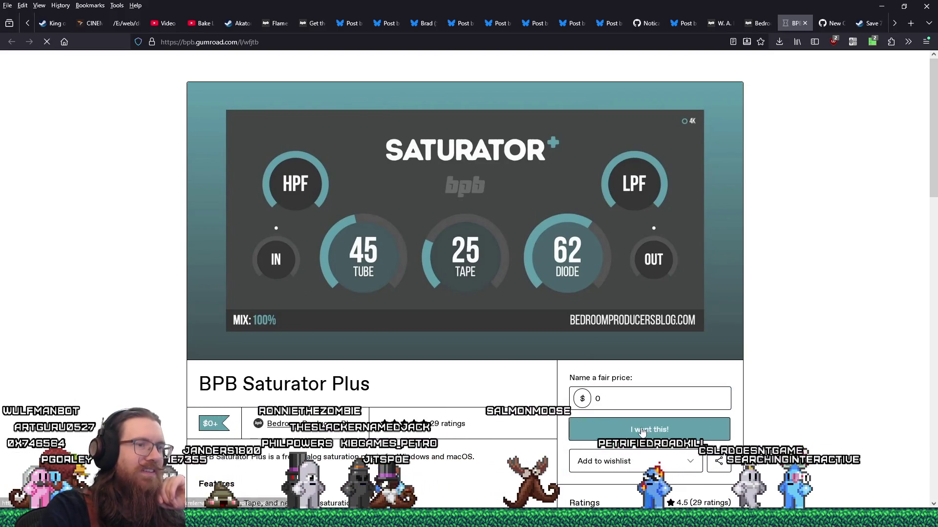
click(640, 427)
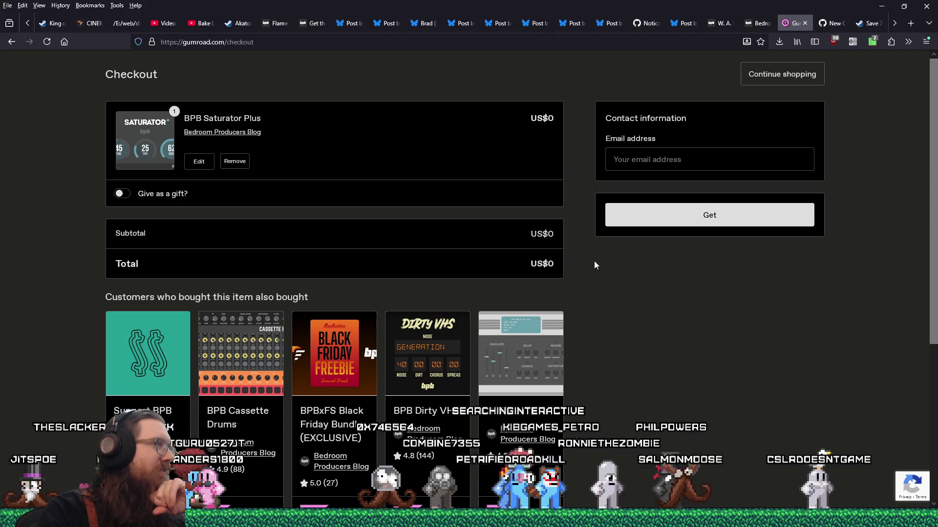
click(628, 164)
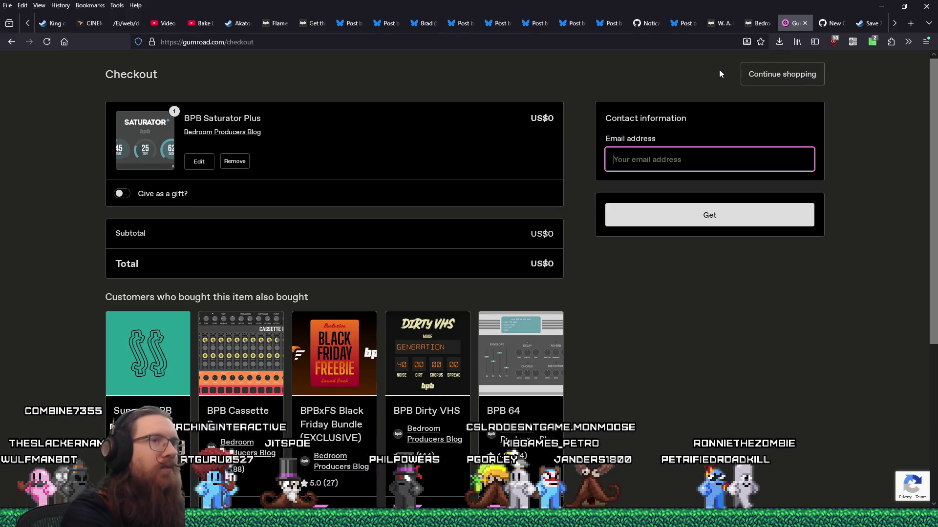
text(@needthis.com)
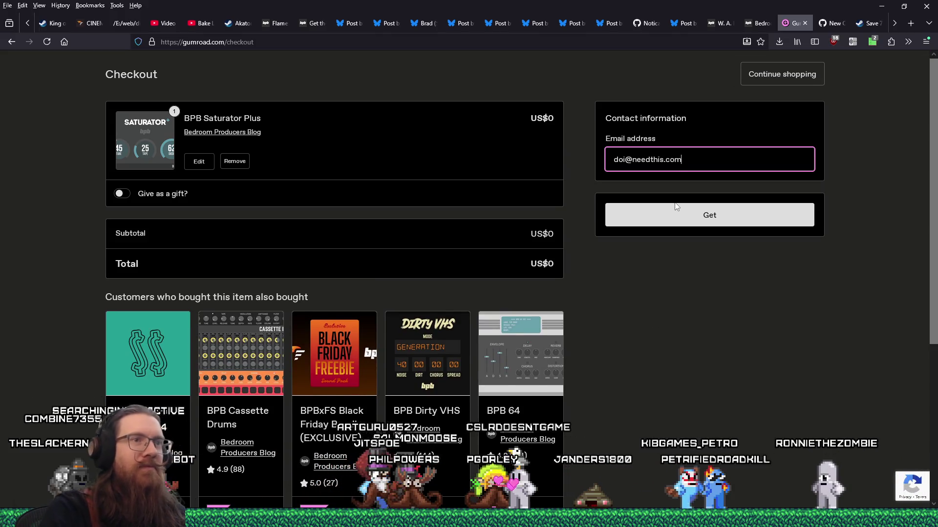
- Submit the free plugin order, then allow challenges.cloudflare.com requests and frames in uMatrix, saving the rules
click(684, 213)
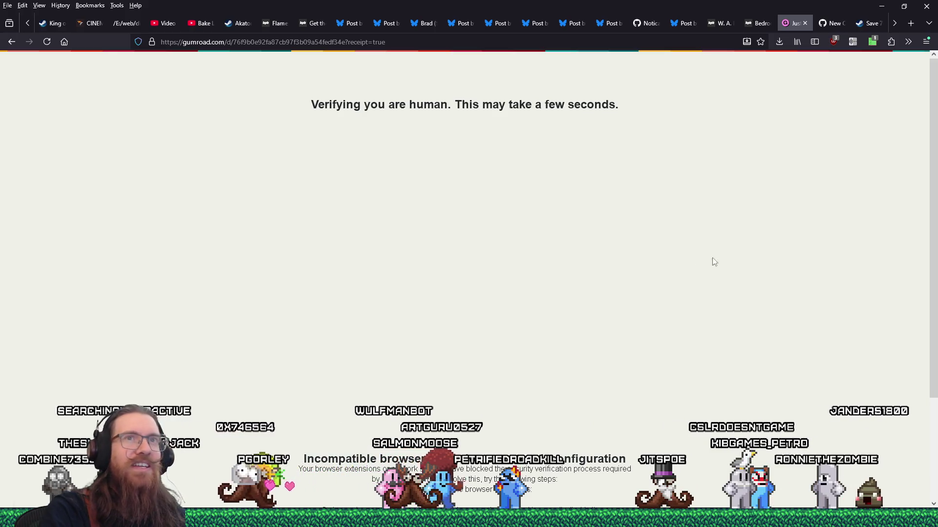
click(873, 42)
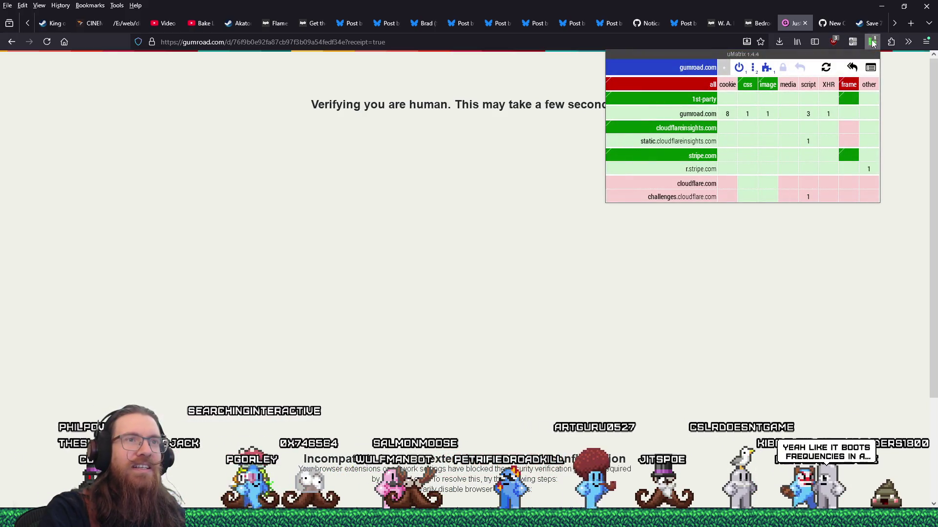
click(688, 194)
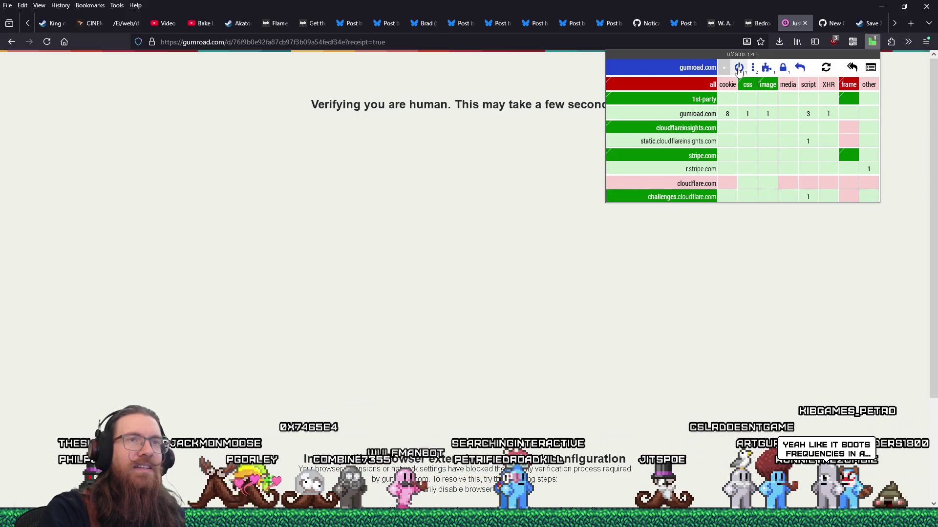
click(783, 68)
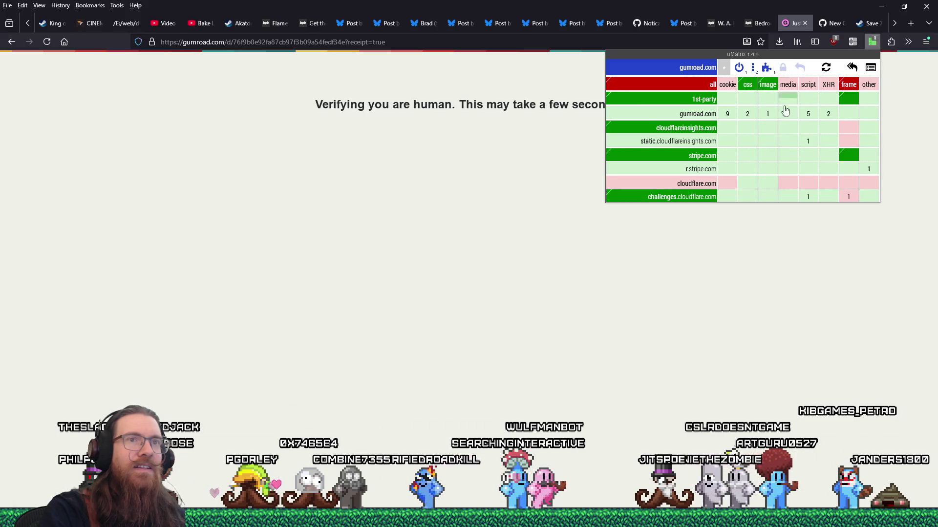
click(845, 196)
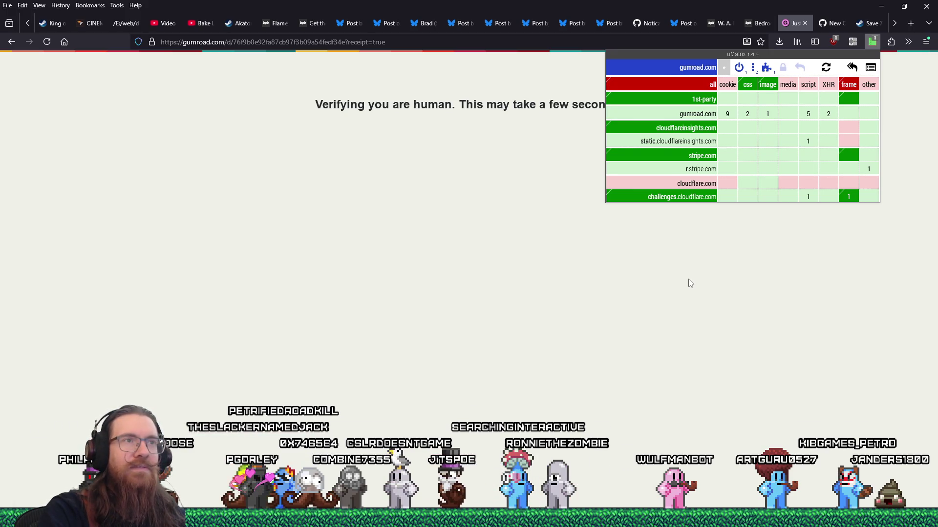
click(691, 281)
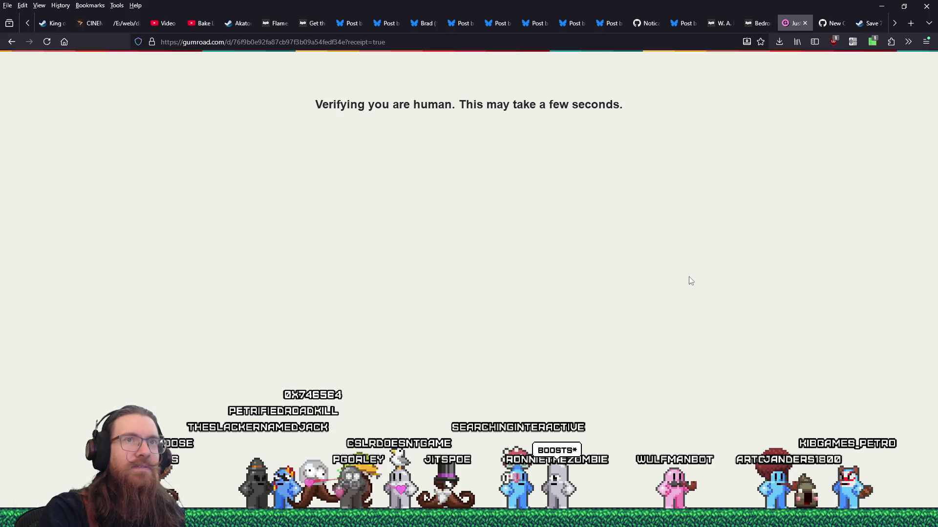
- Allow the Cloudflare verification content on this page permanently so the check completes
click(871, 42)
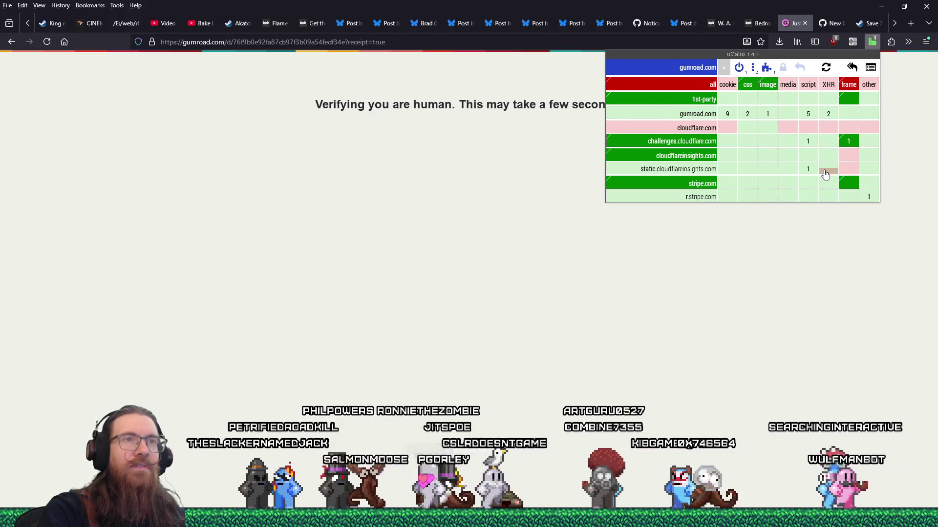
click(698, 128)
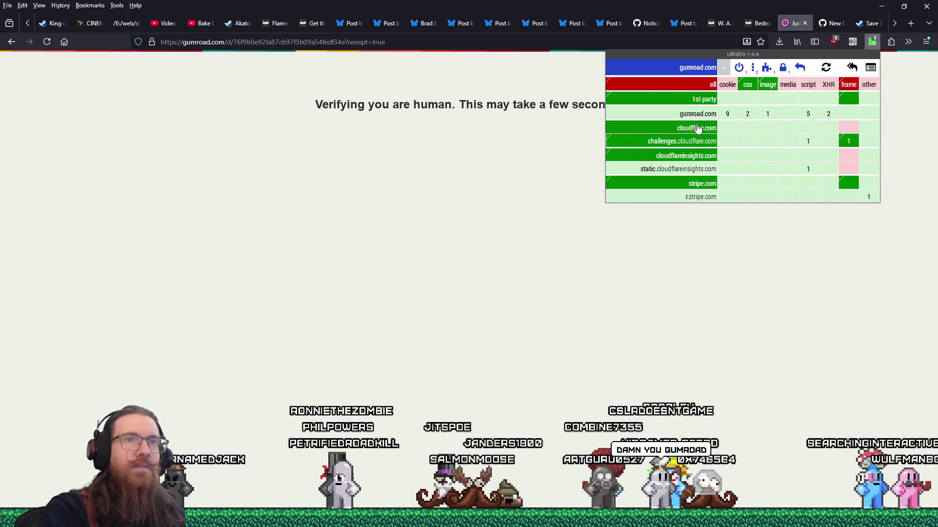
click(783, 67)
click(513, 256)
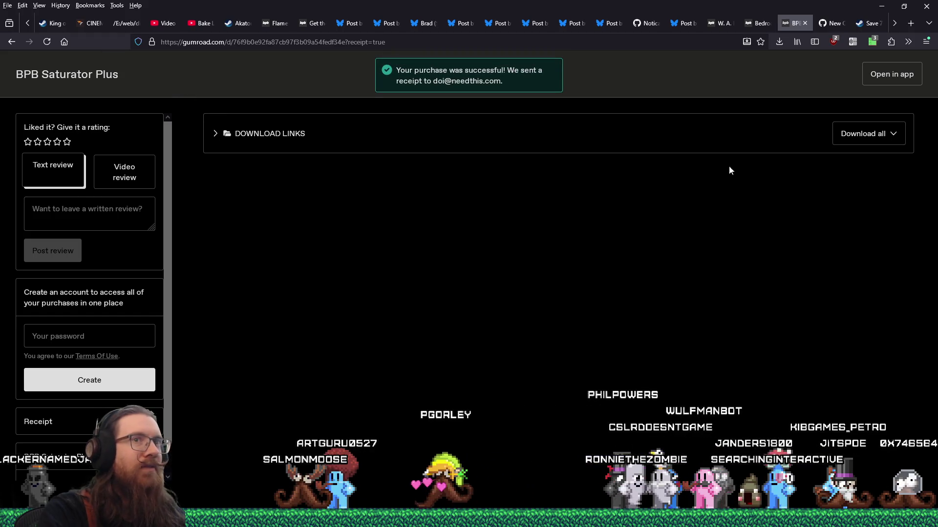
- Expand the individual download links and download the Windows installer ZIP
click(884, 141)
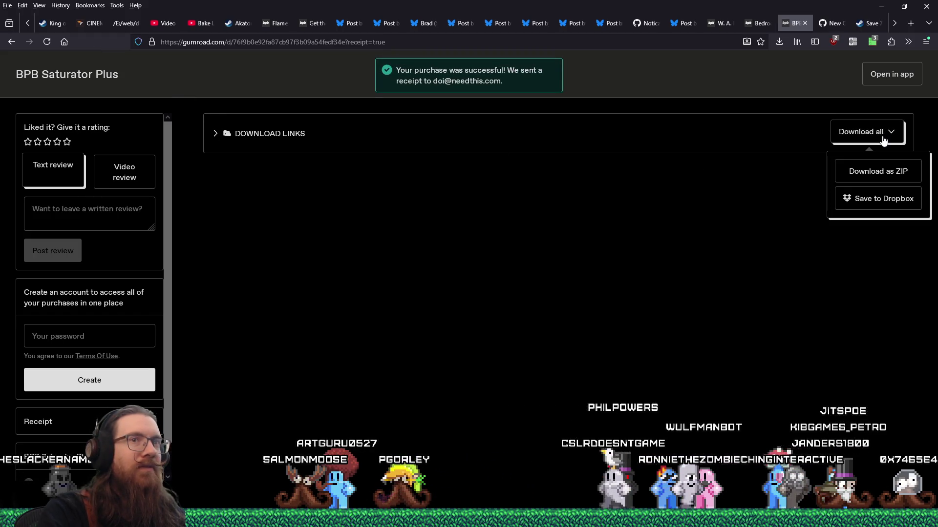
click(891, 173)
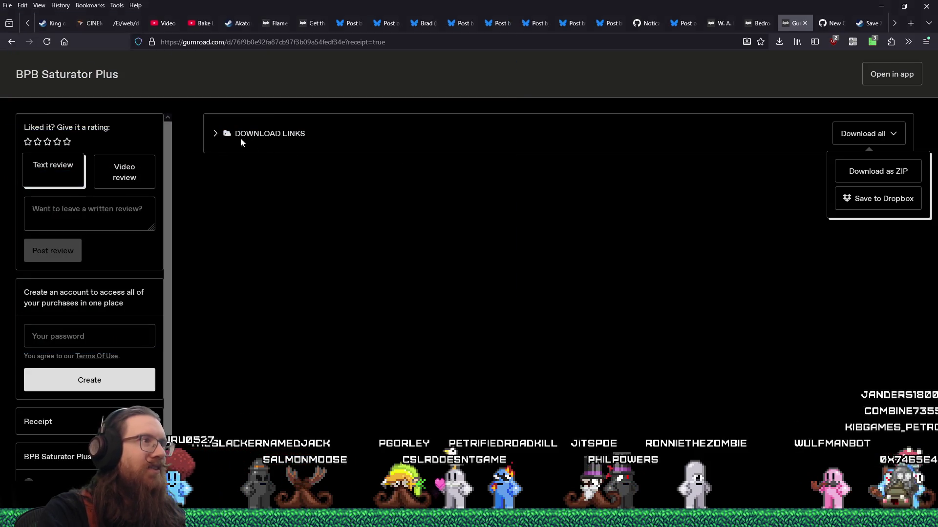
click(213, 135)
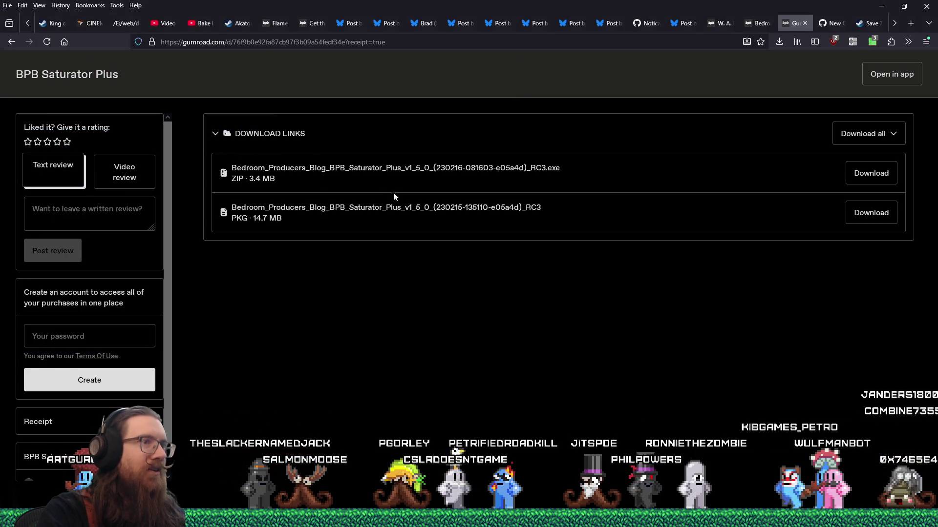
click(875, 181)
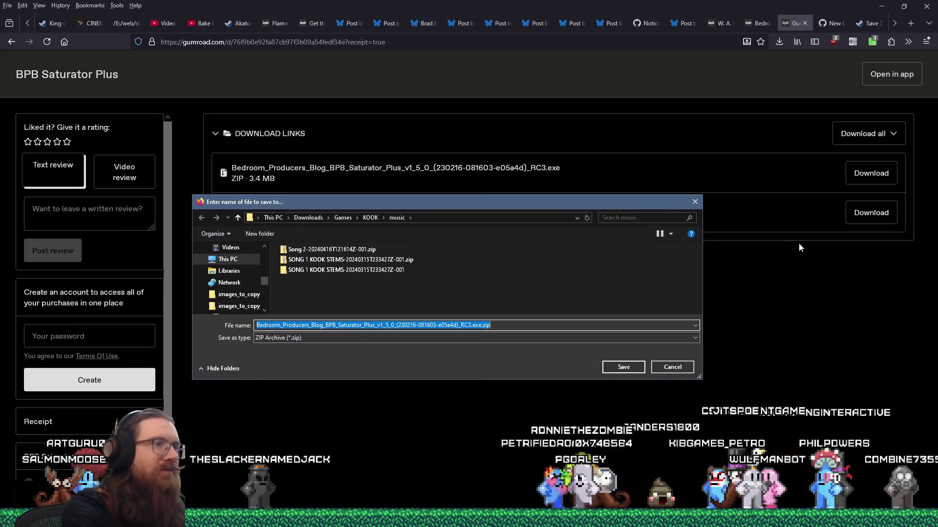
- Point the save window to e:\downloads\apps\audio editing\vst and enlarge it
text(e:\downloads)
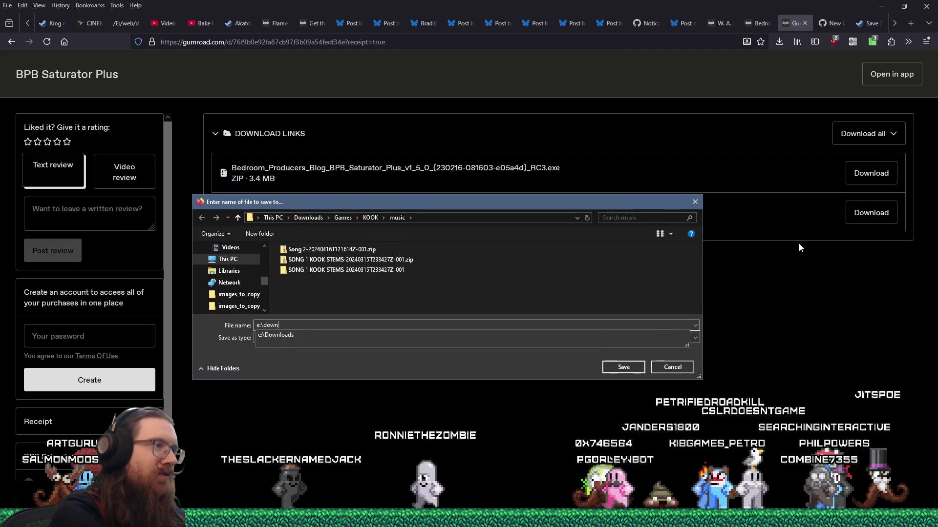
text(\apps\)
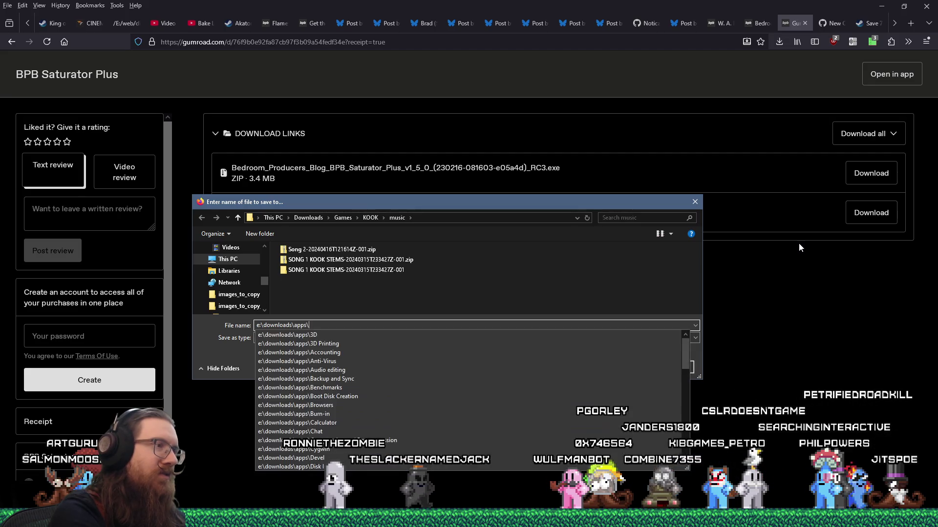
text(audio editing)
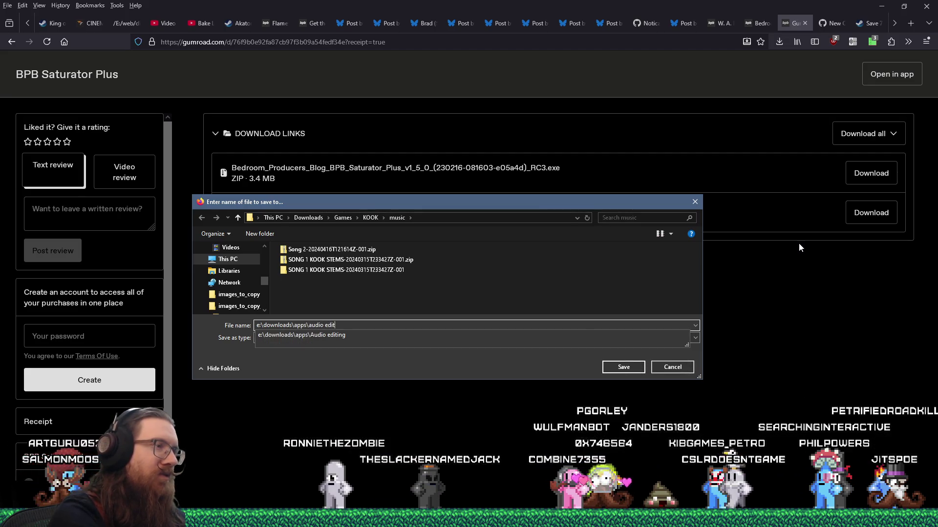
text(\vst)
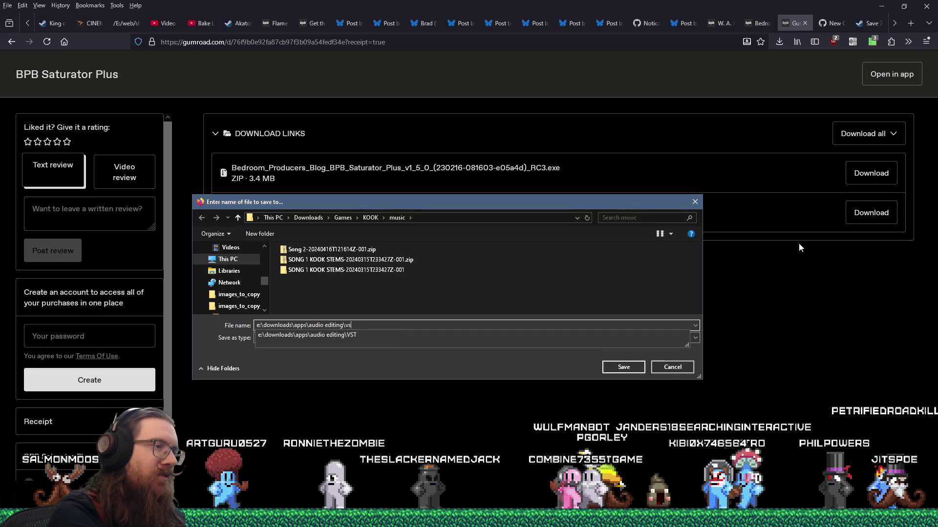
key(Return)
drag(586, 201, 536, 109)
drag(651, 287, 746, 445)
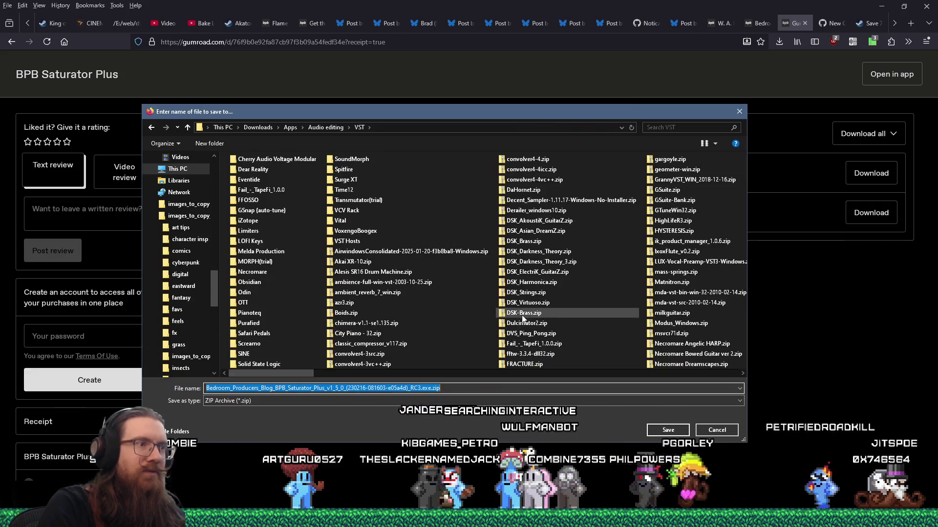
click(490, 311)
right_click(491, 310)
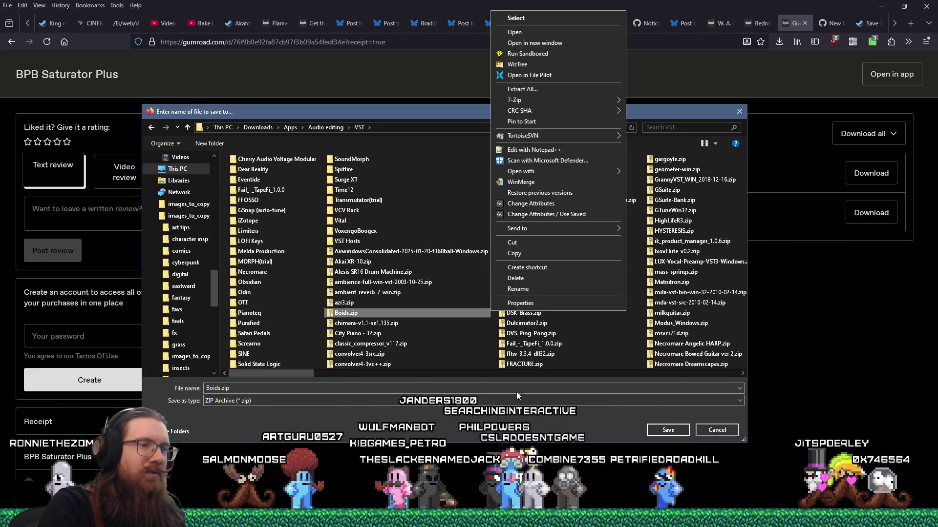
click(488, 346)
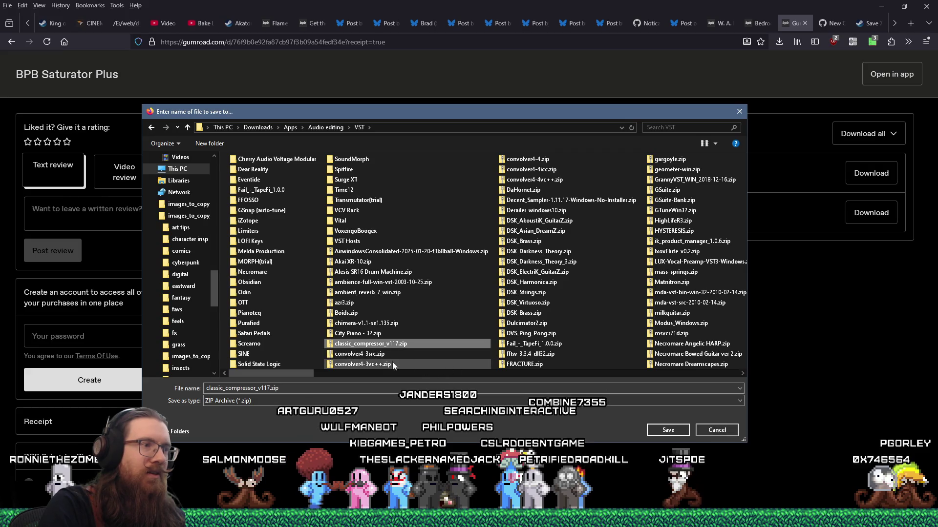
click(318, 353)
drag(301, 371, 684, 373)
- Create a 'saturators' folder inside VST and save the installer ZIP into it
right_click(465, 323)
mouse_move(546, 302)
click(624, 305)
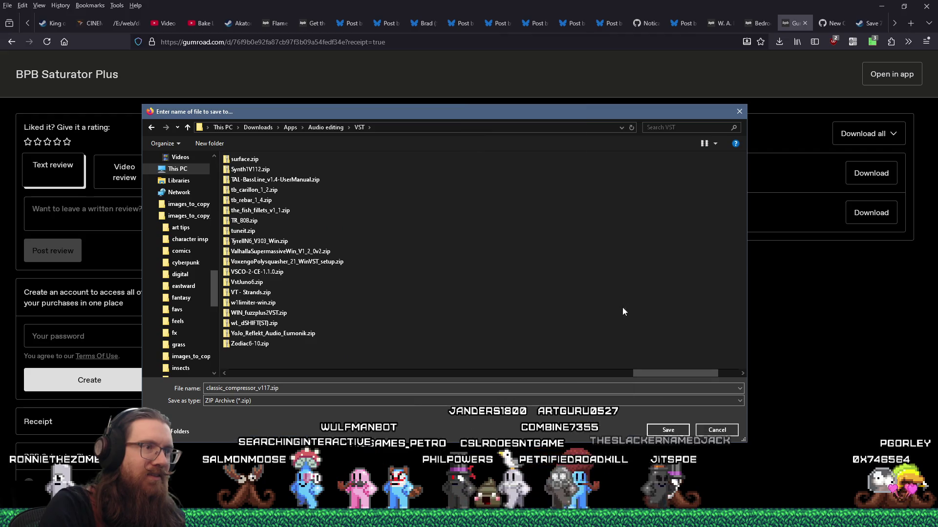
text(saturators)
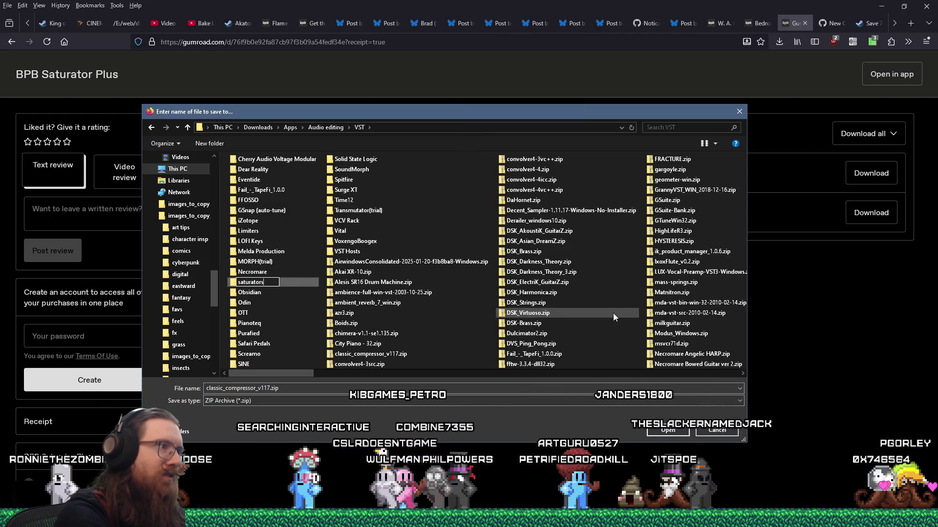
key(Return)
click(317, 387)
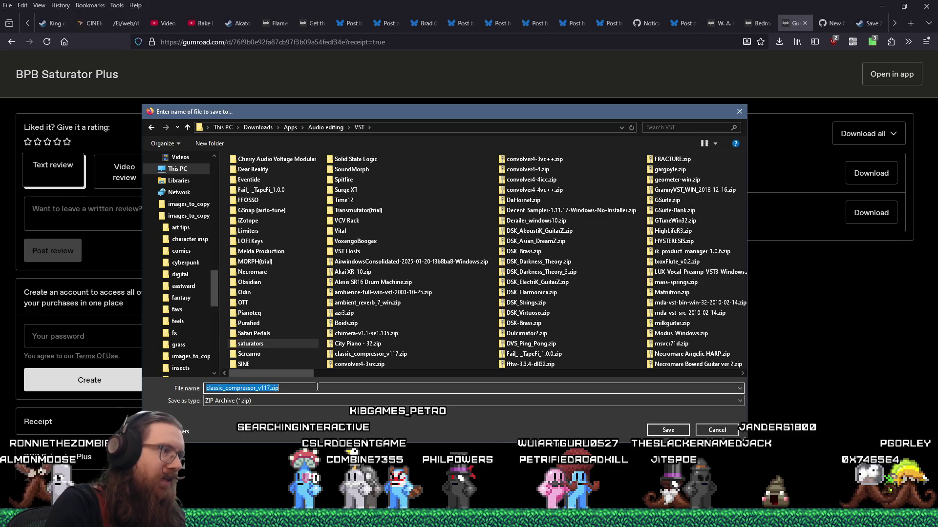
text(saturators\)
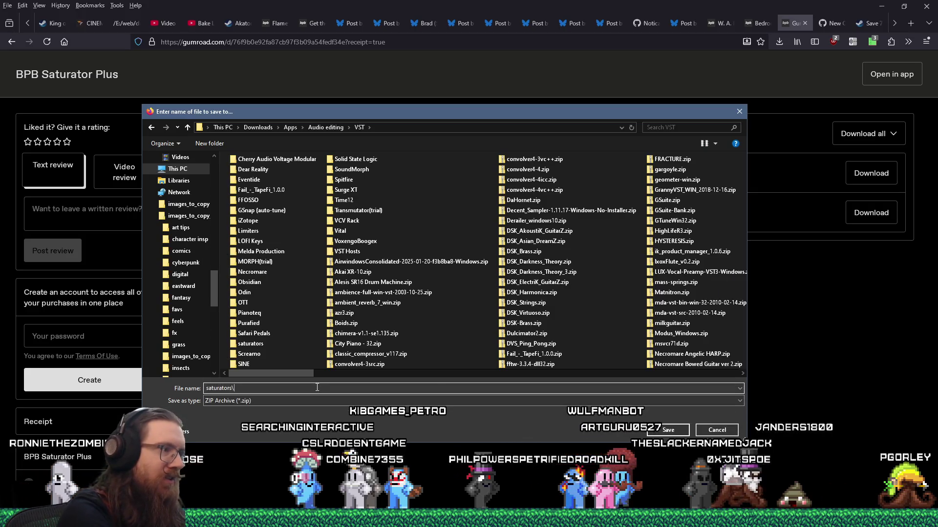
key(Return)
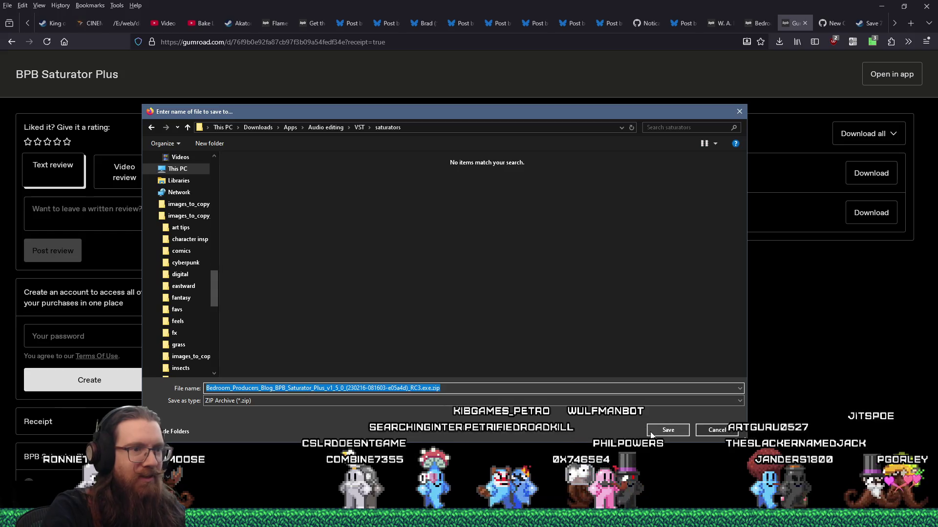
click(652, 431)
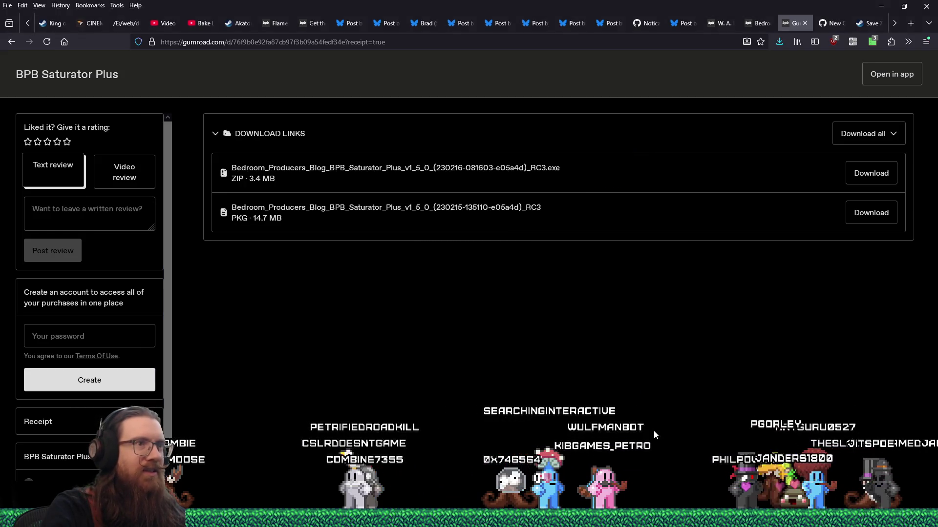
click(778, 42)
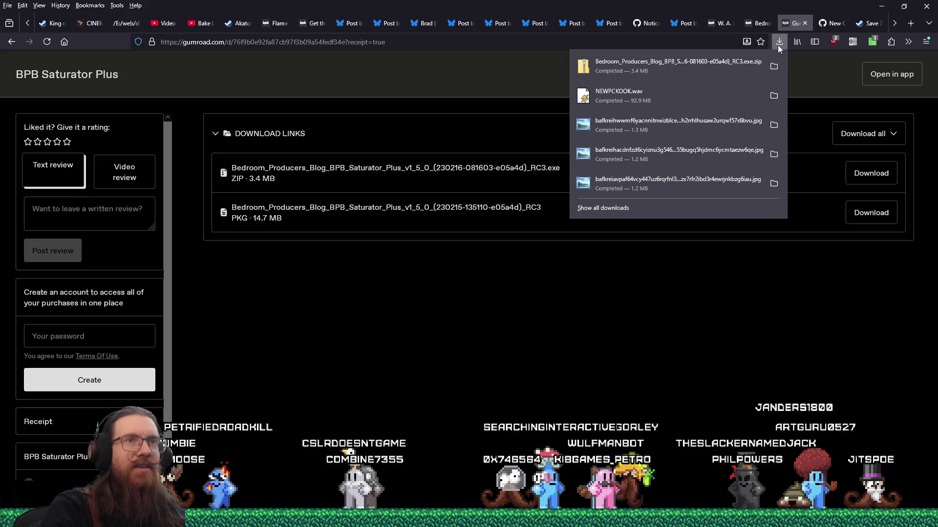
- Open the downloaded ZIP in the saturators folder and inspect its contents with a wider Name column
click(774, 65)
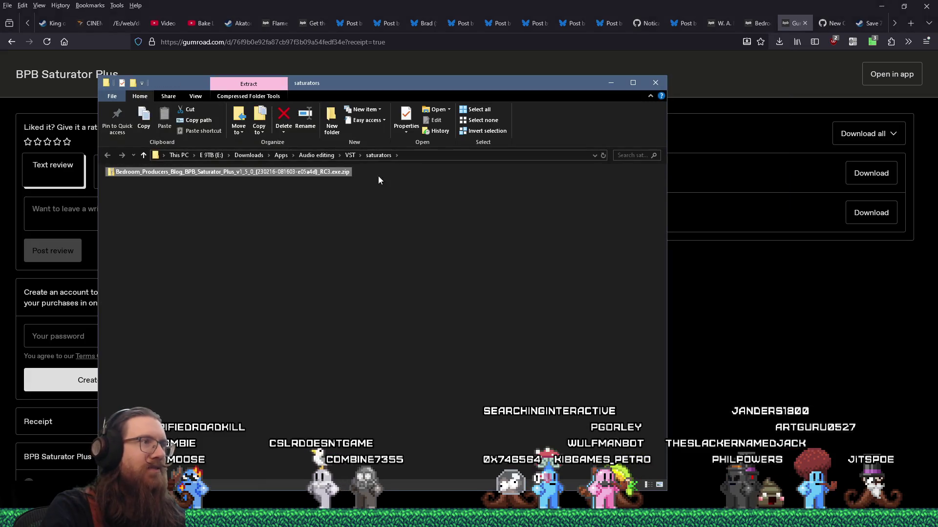
double_click(321, 172)
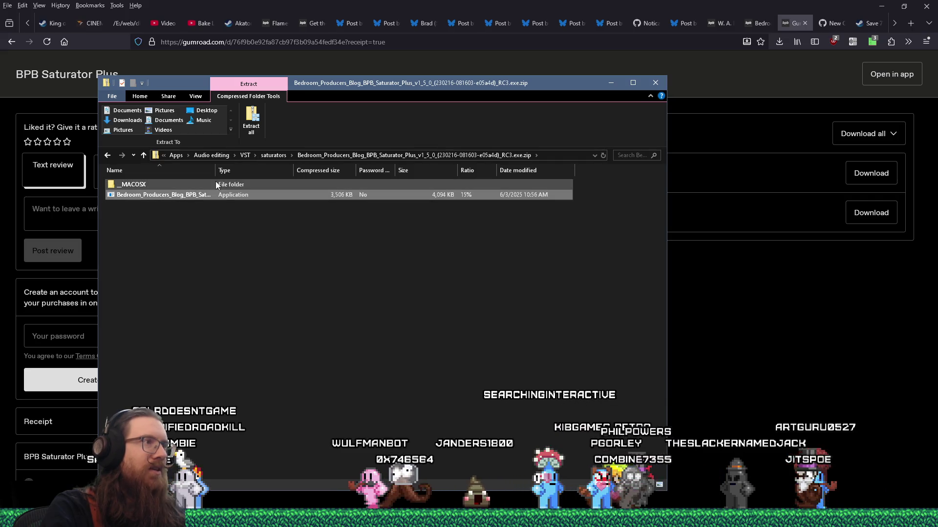
mouse_move(216, 171)
mouse_down()
mouse_move(507, 188)
mouse_move(357, 186)
mouse_move(276, 152)
mouse_up()
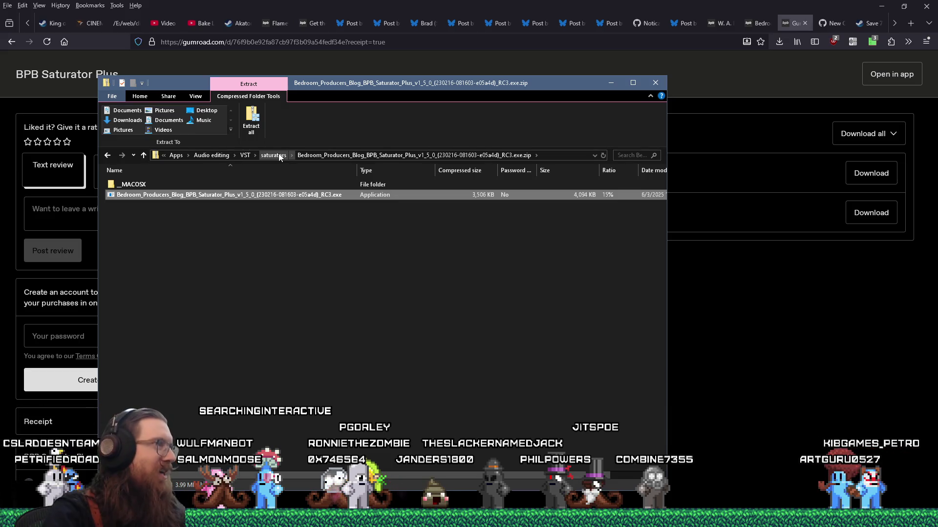
double_click(131, 184)
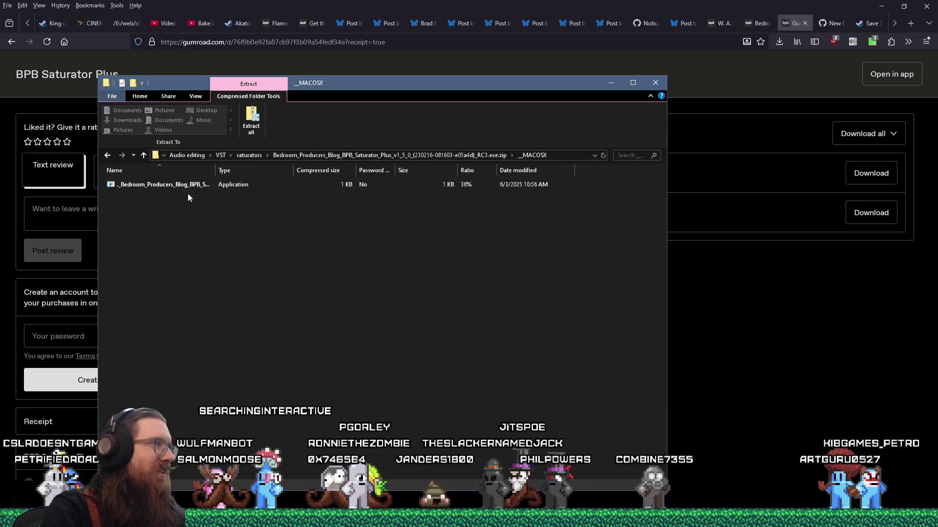
click(143, 155)
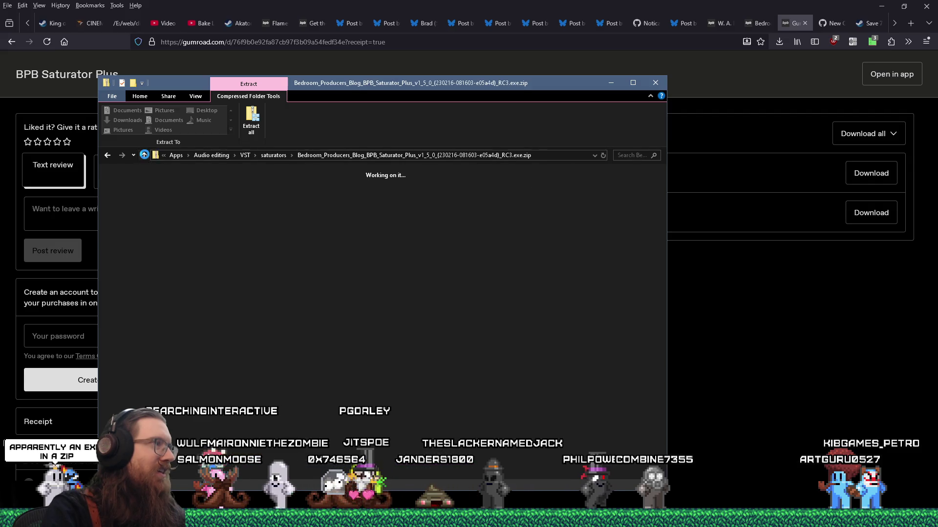
click(145, 155)
- Delete the ZIP and launch the BPB Saturator Plus installer
right_click(172, 186)
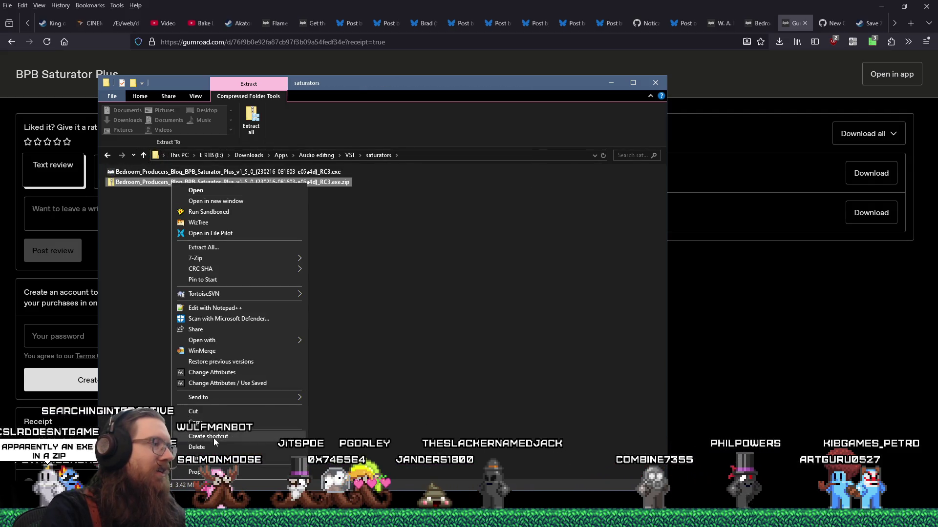
click(213, 435)
double_click(230, 175)
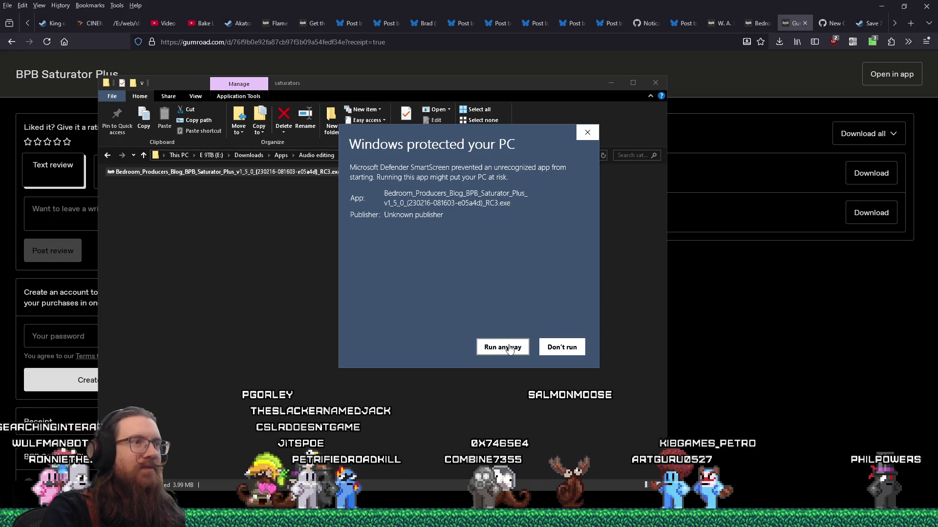
- Let the unrecognized installer run, accept the licence, and exclude the 64-bit AAX plugin
click(517, 349)
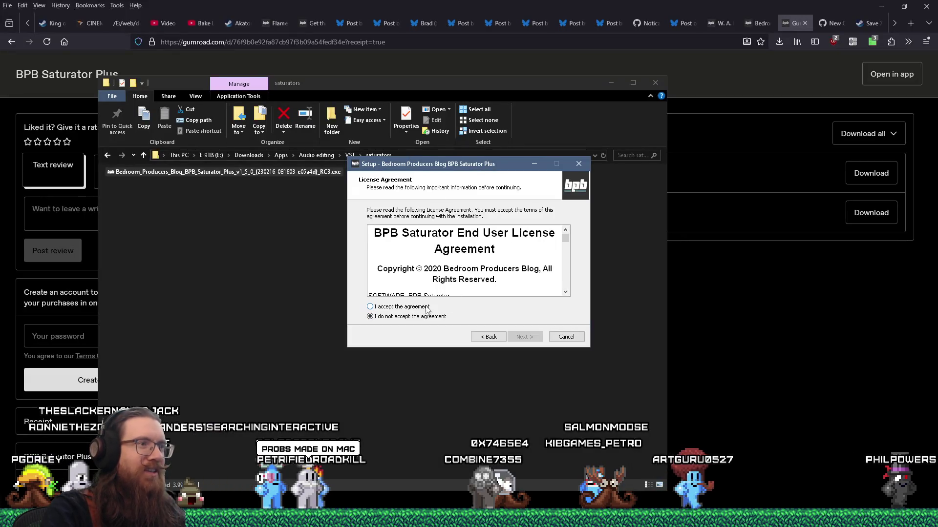
click(371, 306)
click(535, 337)
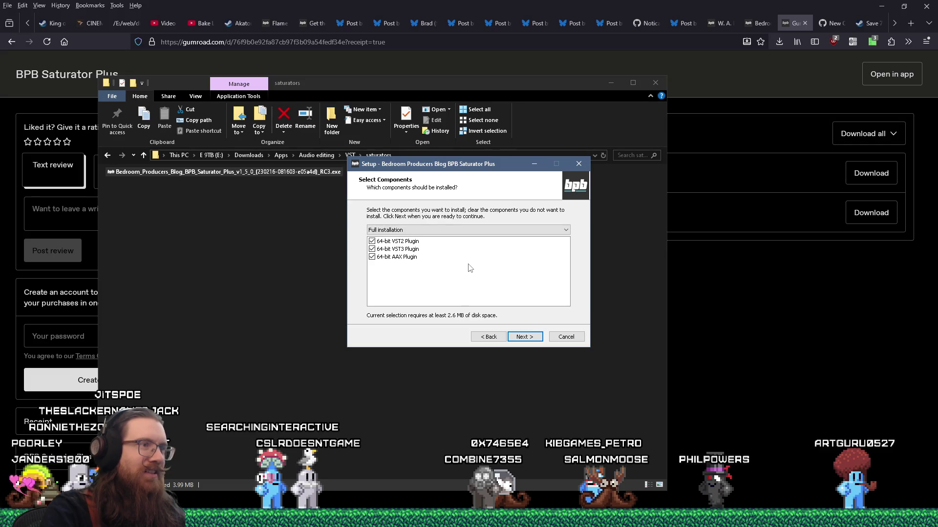
click(372, 258)
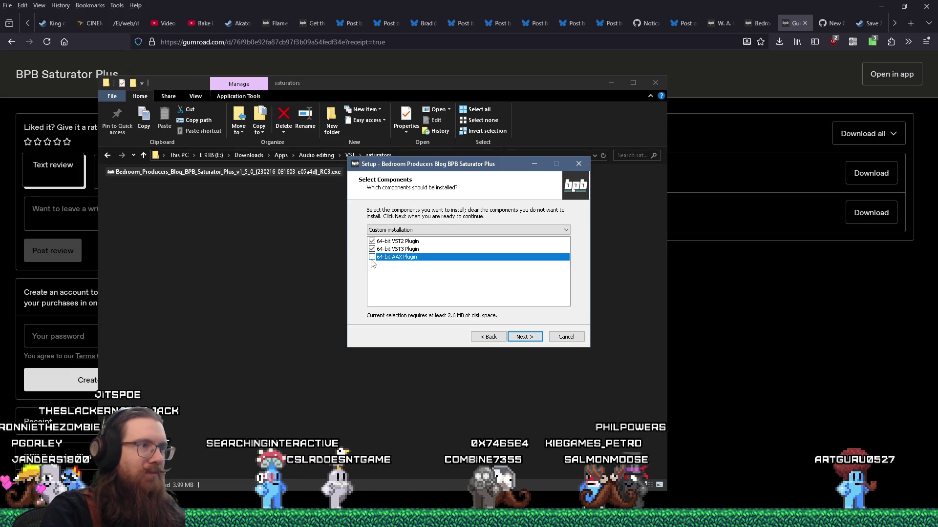
click(536, 337)
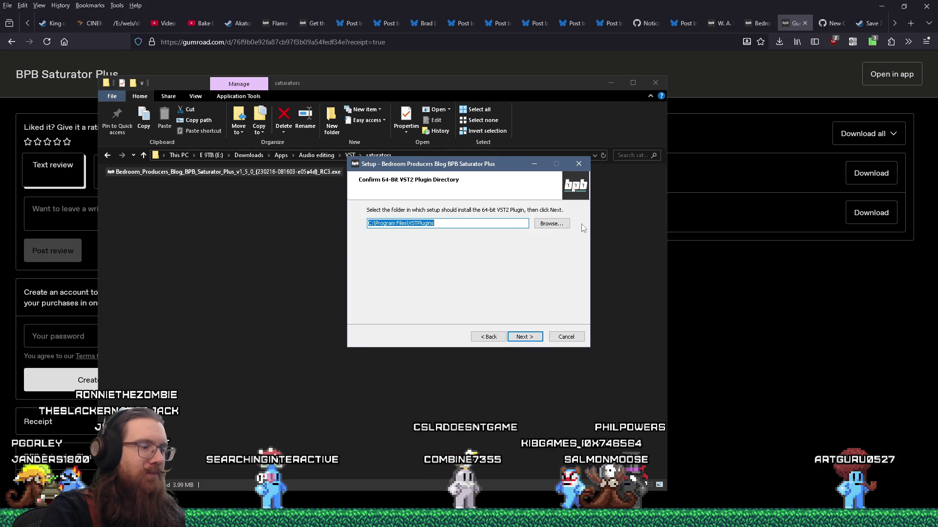
- Install the VST2 plugin to E:\Programs\VstPlugins, finish setup, and return to REAPER
text(E:\)
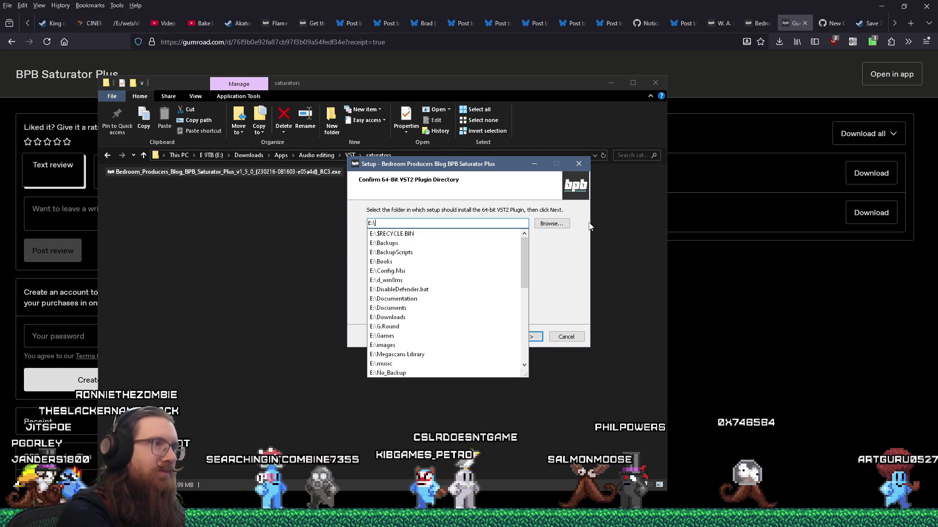
text(Programs\)
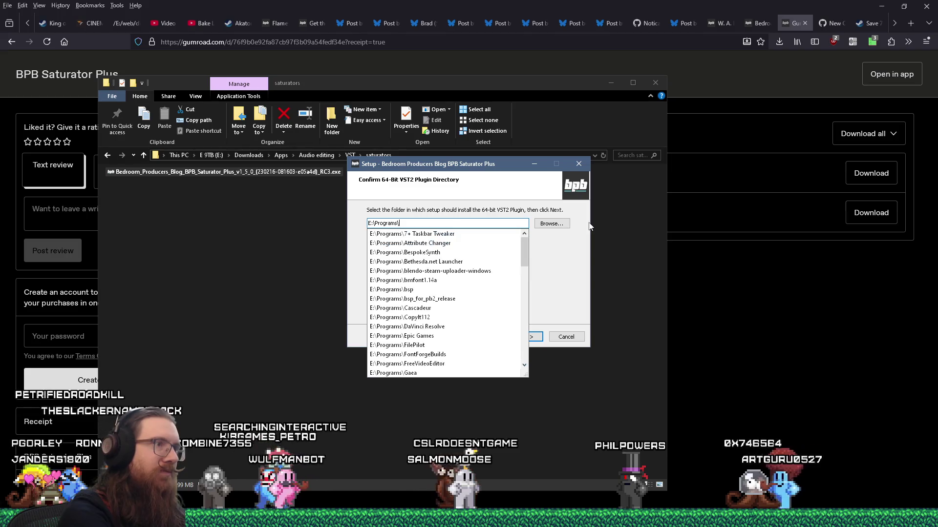
text(VirtualDub)
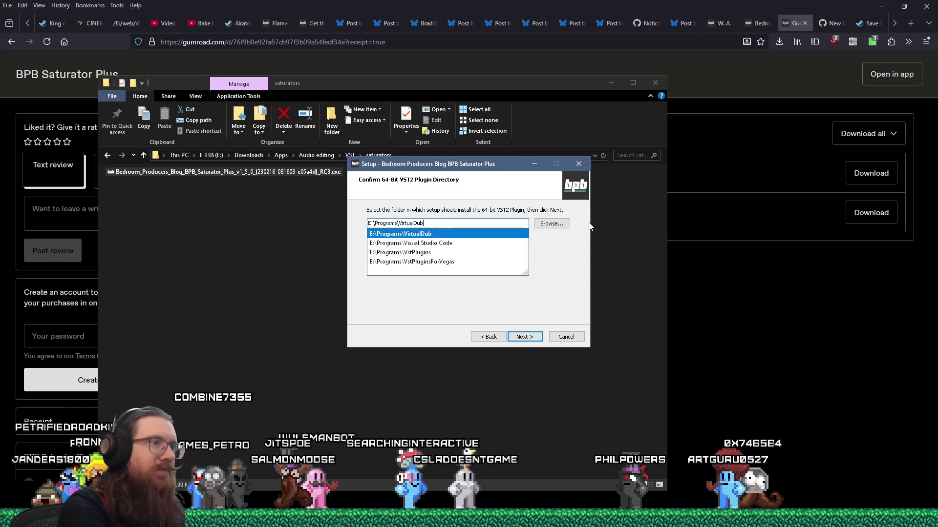
key(Down)
key(Down)
key(Down)
key(Return)
key(Return)
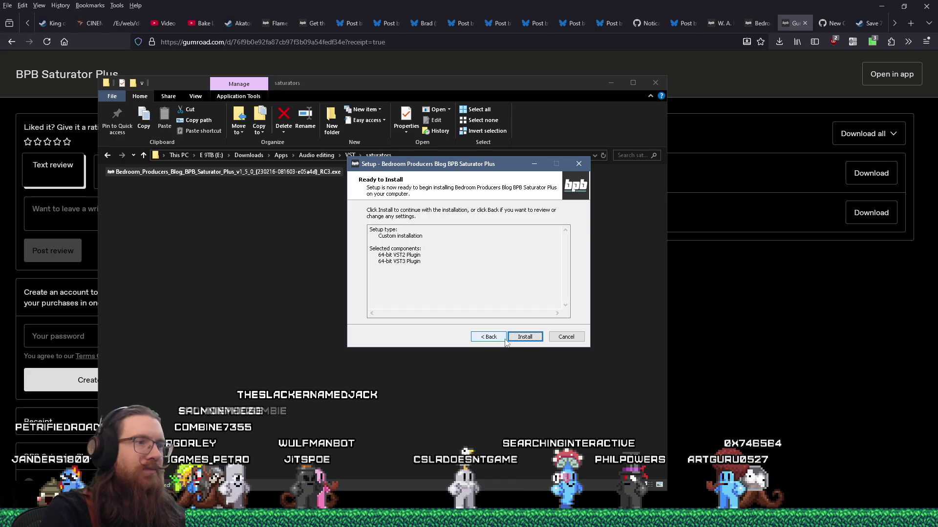
click(511, 336)
click(512, 334)
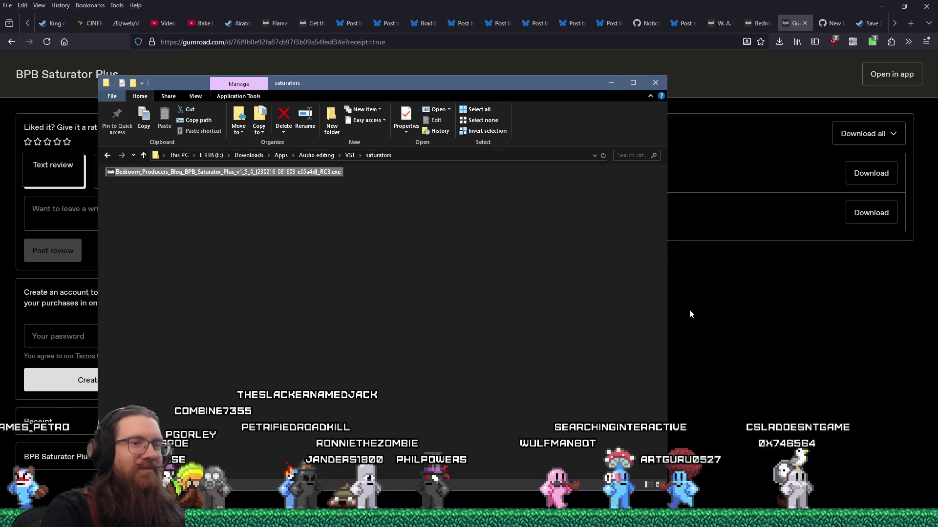
mouse_move(782, 518)
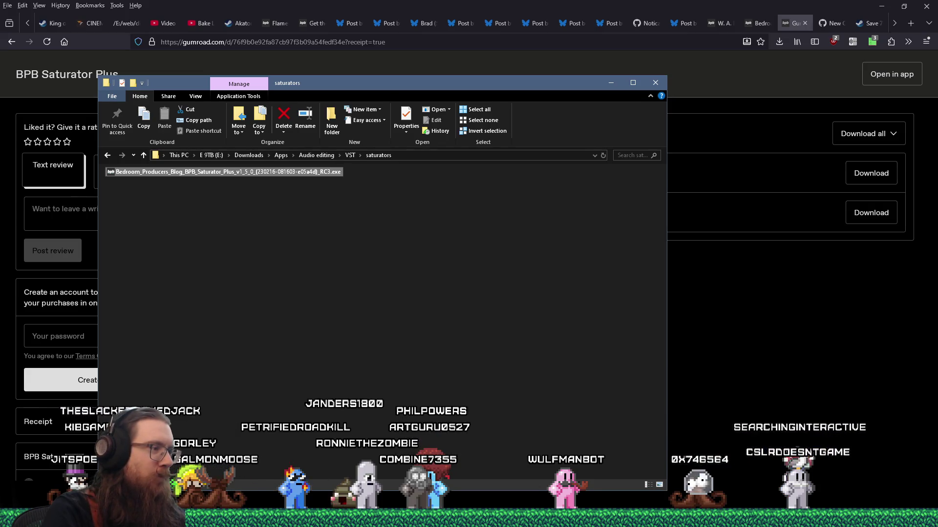
key(alt+Tab)
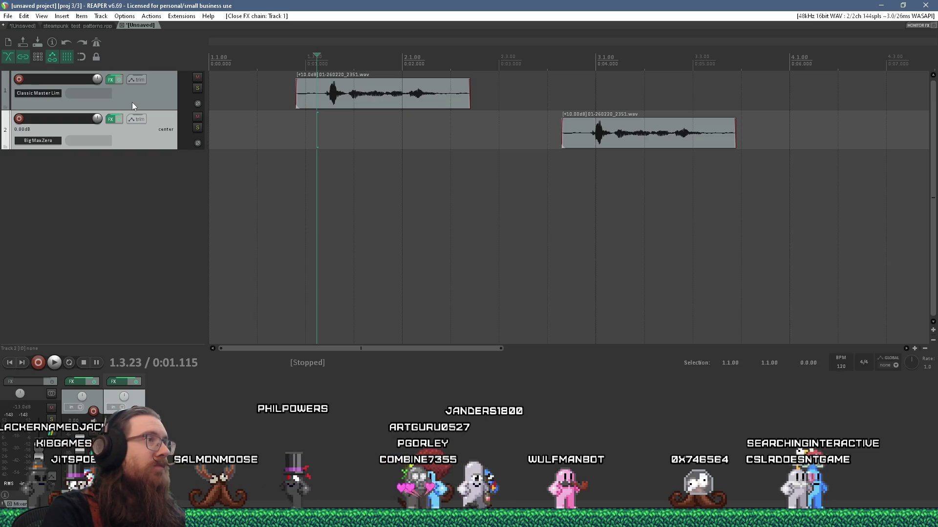
- Zoom out the timeline and bypass Big Max Zero in track 2's FX chain
scroll(266, 128, down, 3)
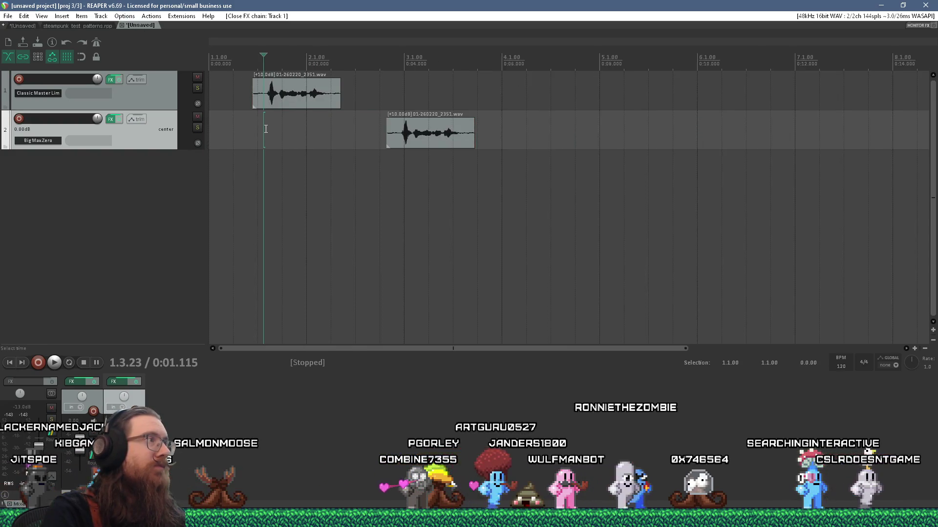
scroll(266, 128, down, 2)
click(8, 16)
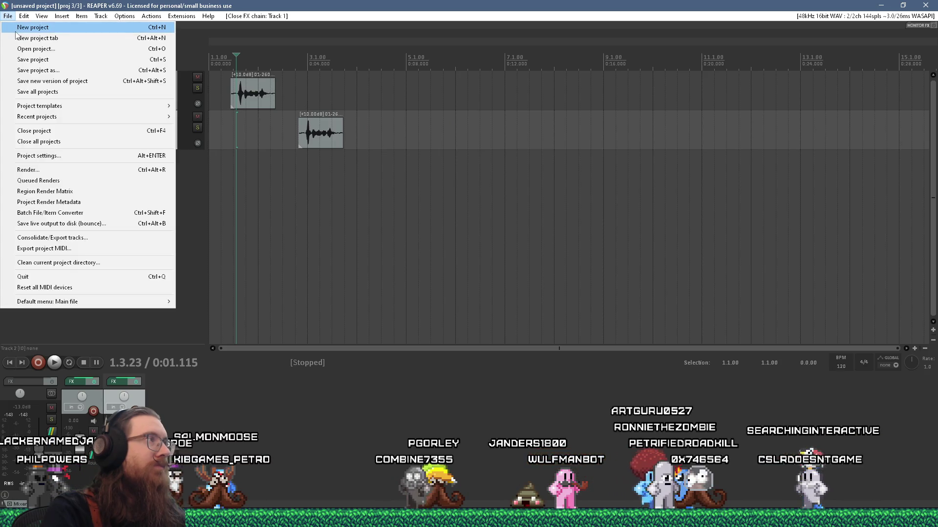
click(106, 117)
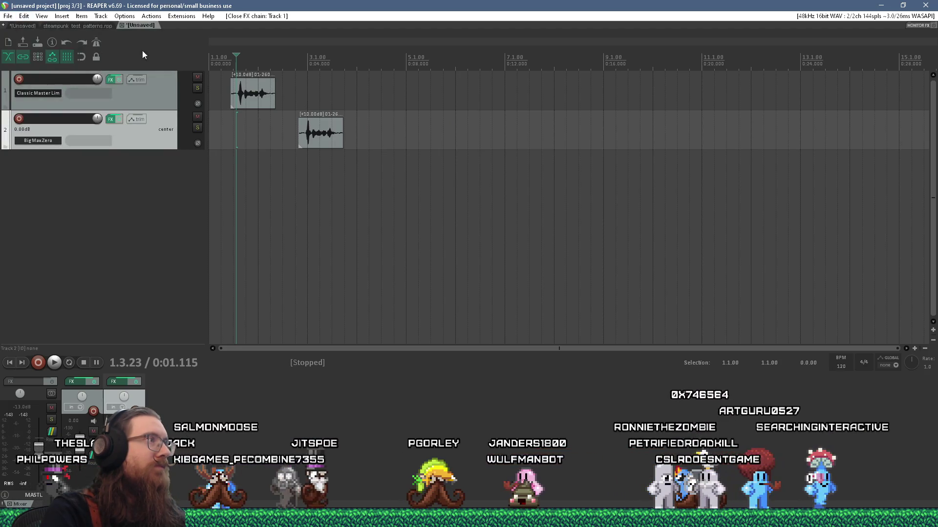
click(113, 118)
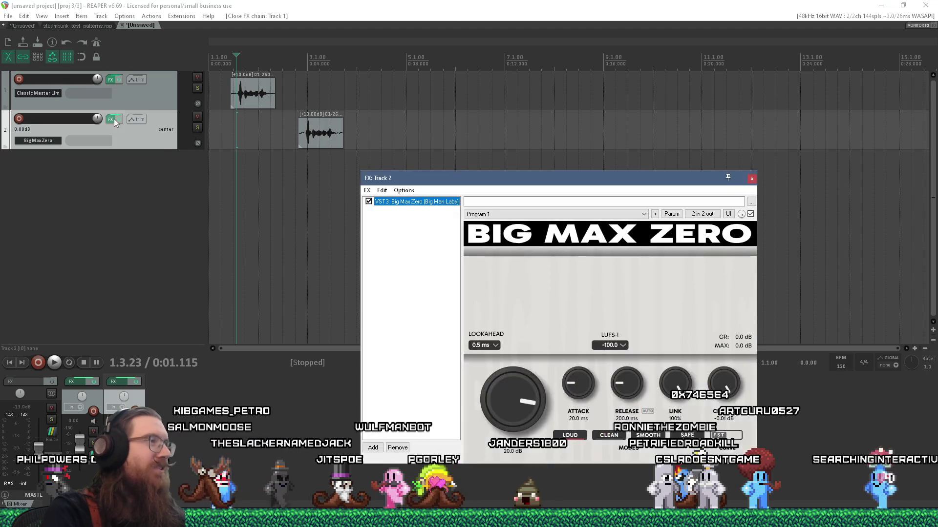
click(368, 203)
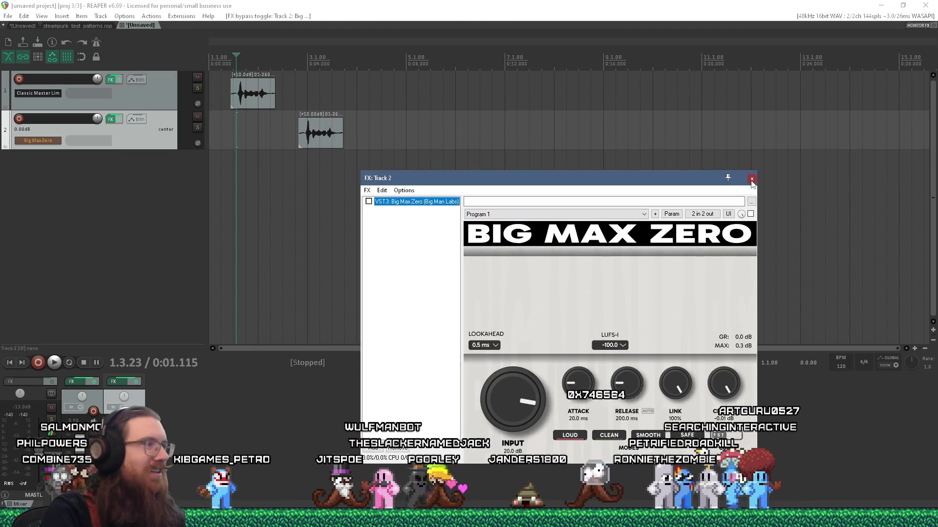
click(751, 179)
- Insert a new empty track 3 below the two clip tracks
key(ctrl+shift+Escape)
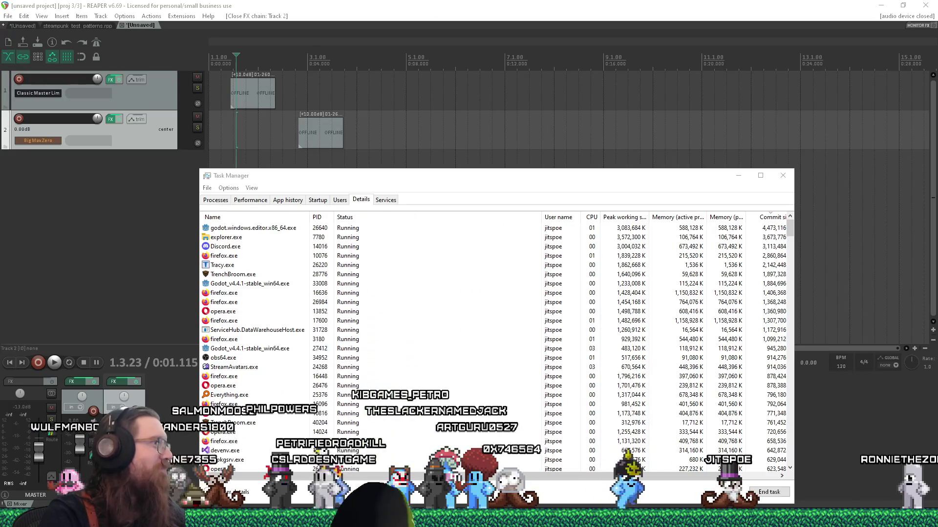
click(141, 309)
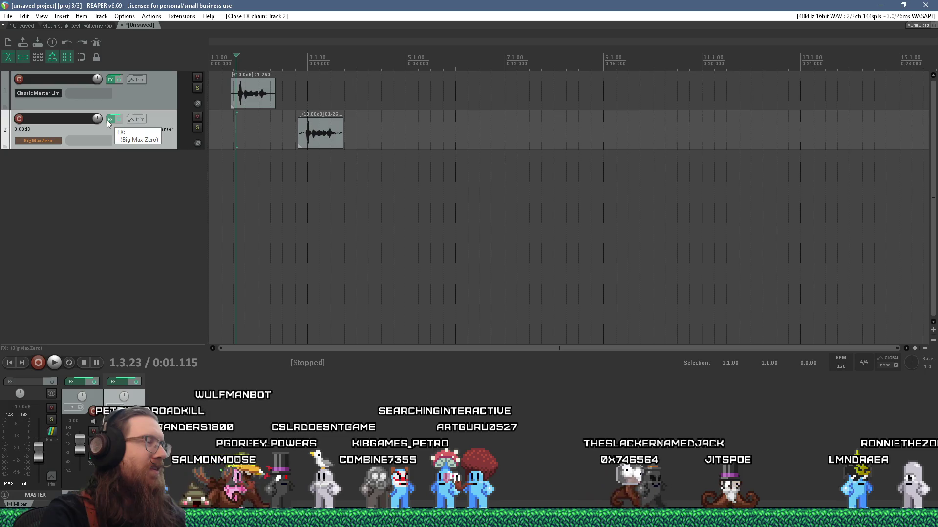
right_click(126, 160)
click(141, 168)
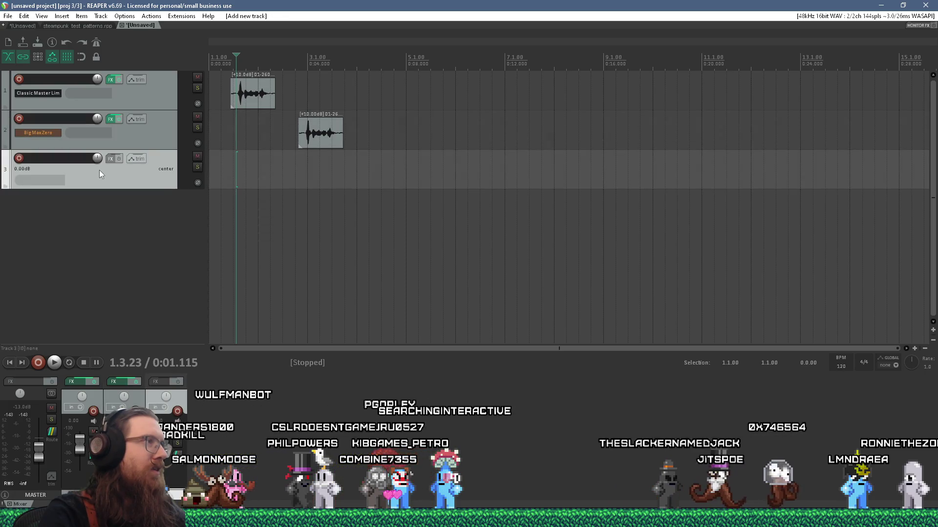
- Rescan for new plugins and add VST3 BPB Saturator Plus to track 3 via a 'satur' search
click(108, 160)
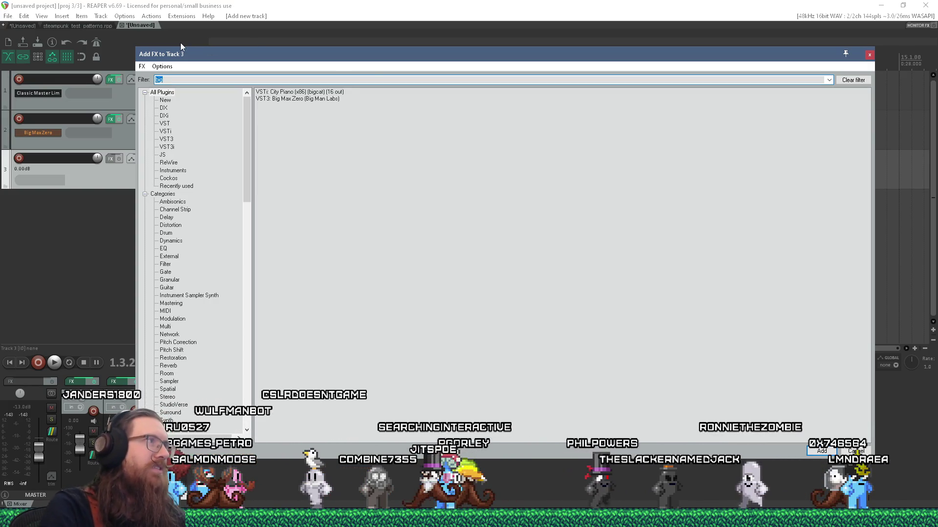
click(142, 67)
click(177, 124)
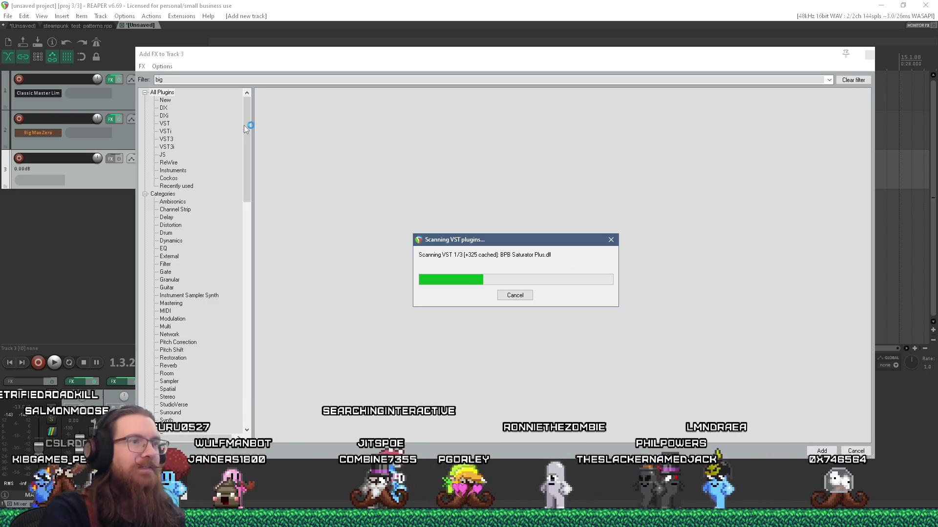
text(satur)
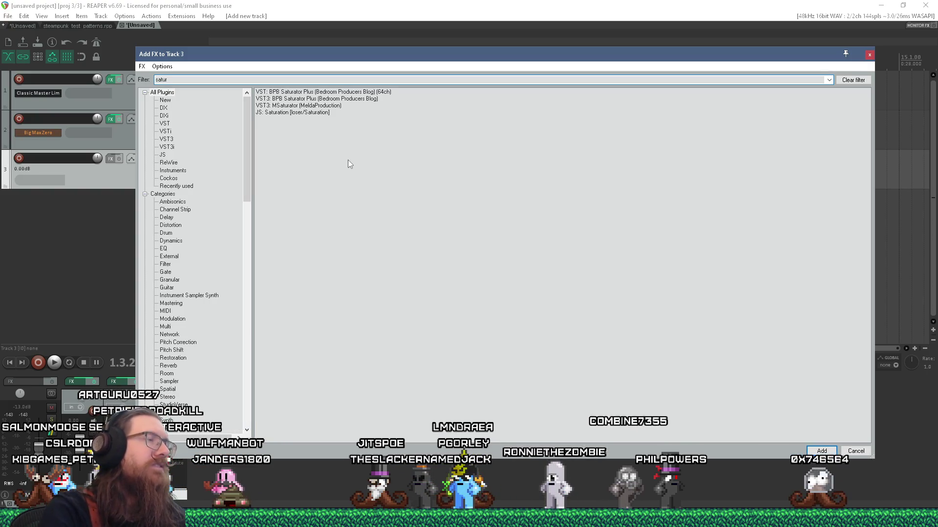
double_click(332, 99)
drag(332, 36, 439, 246)
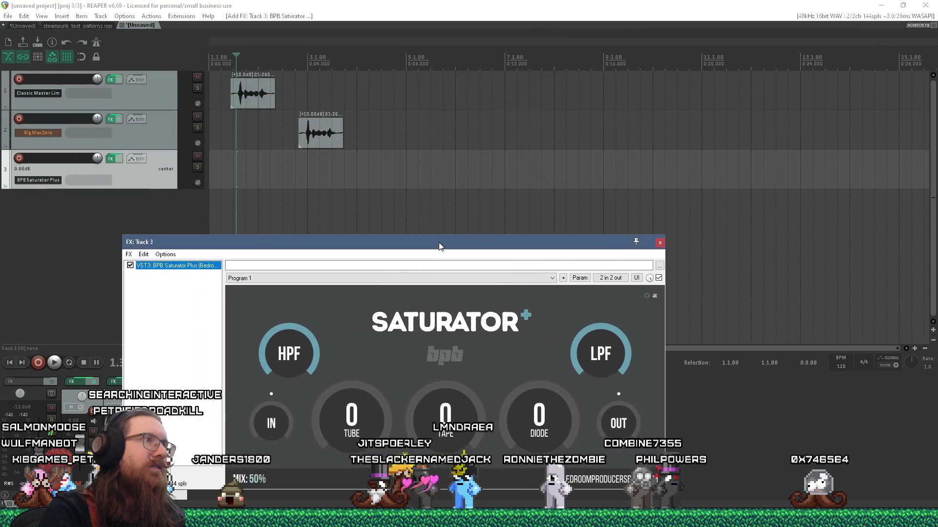
- Copy the track 2 clip onto track 3 and audition the saturator with Tube at 39
mouse_move(300, 125)
ctrl+mouse_down()
mouse_move(364, 168)
mouse_move(401, 166)
ctrl+mouse_up()
click(384, 195)
key(space)
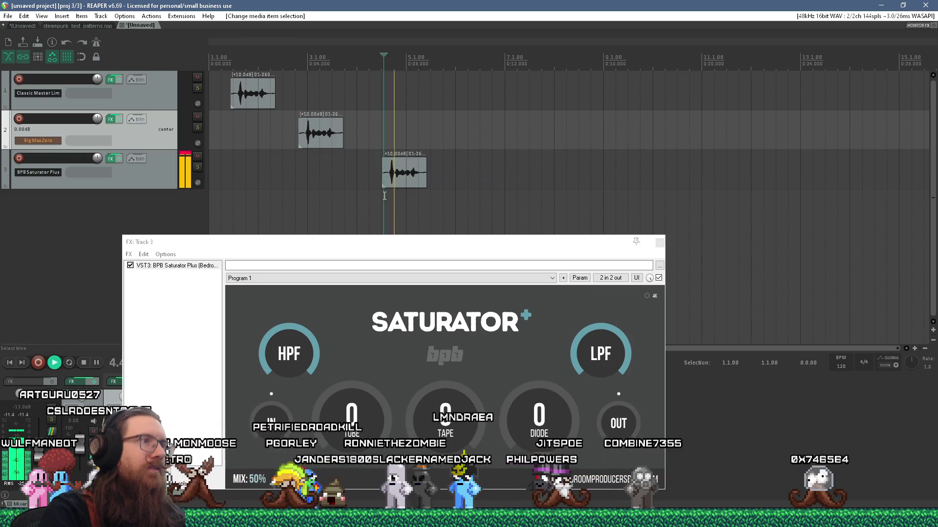
drag(414, 247, 396, 228)
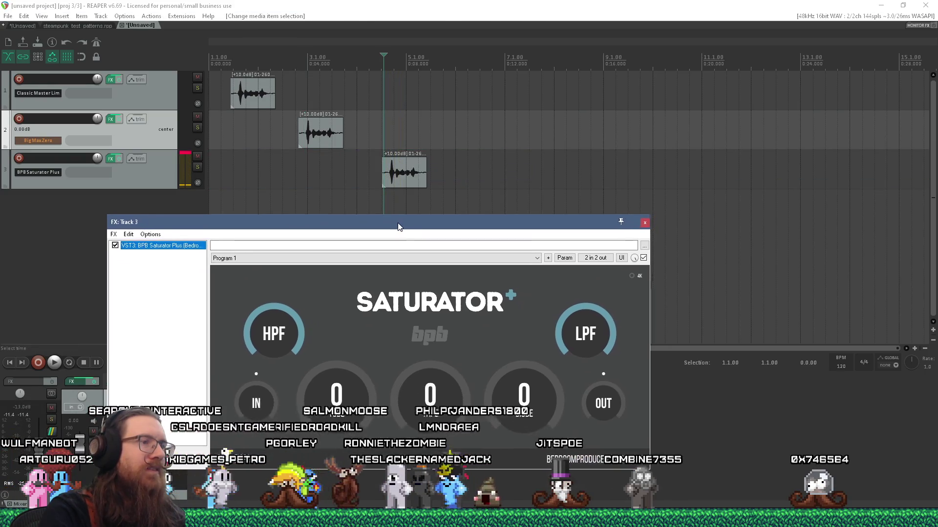
drag(297, 375, 304, 351)
click(384, 196)
key(space)
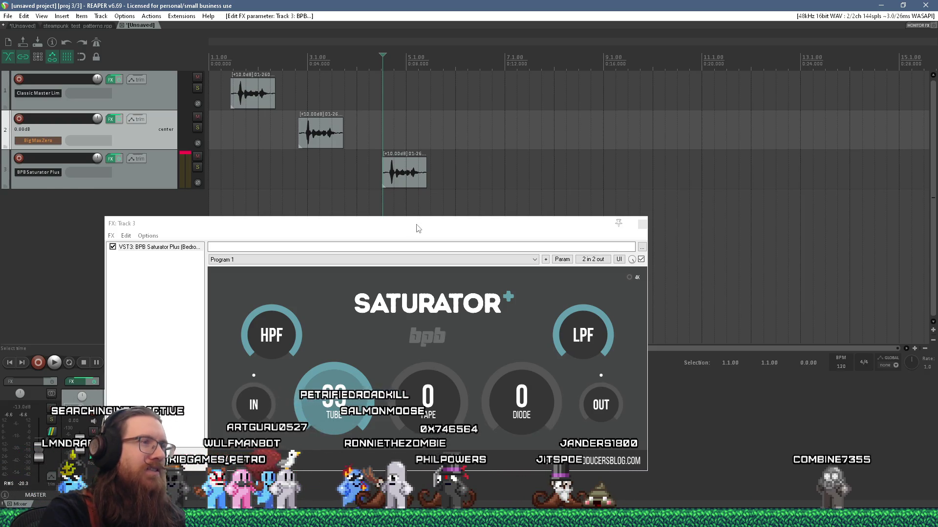
- Audition Tape at 99 and Diode at 67, returning Tube, Tape and Diode to 0
drag(418, 229, 418, 239)
drag(322, 398, 323, 430)
drag(427, 420, 427, 376)
key(space)
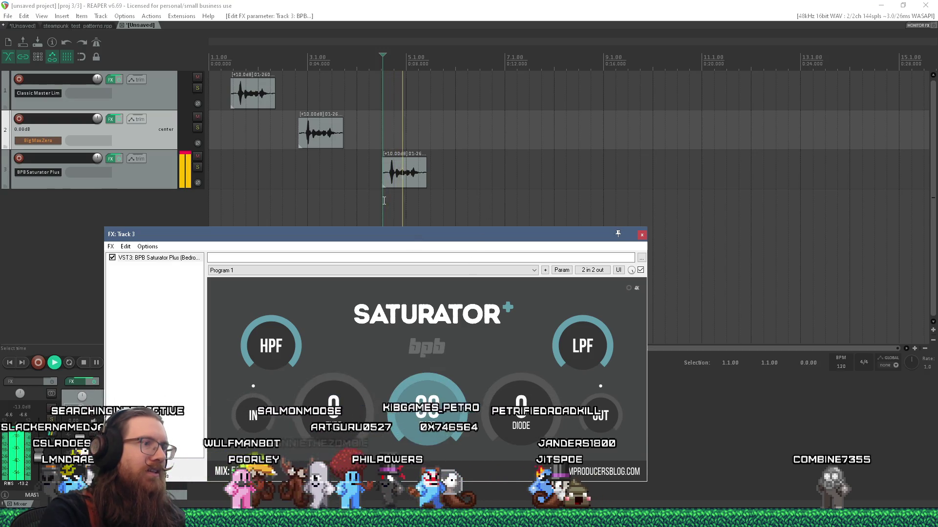
key(space)
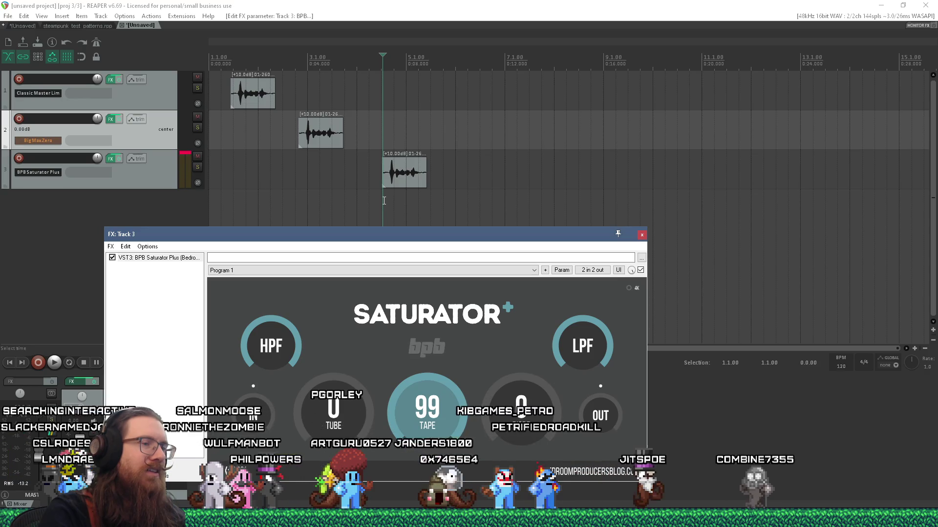
drag(407, 383, 408, 430)
drag(502, 422, 520, 335)
key(space)
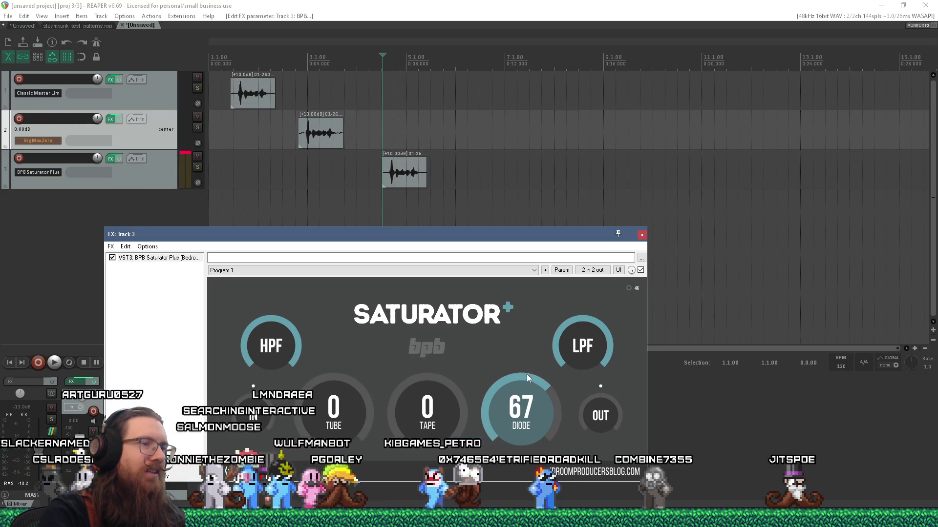
drag(527, 373, 526, 420)
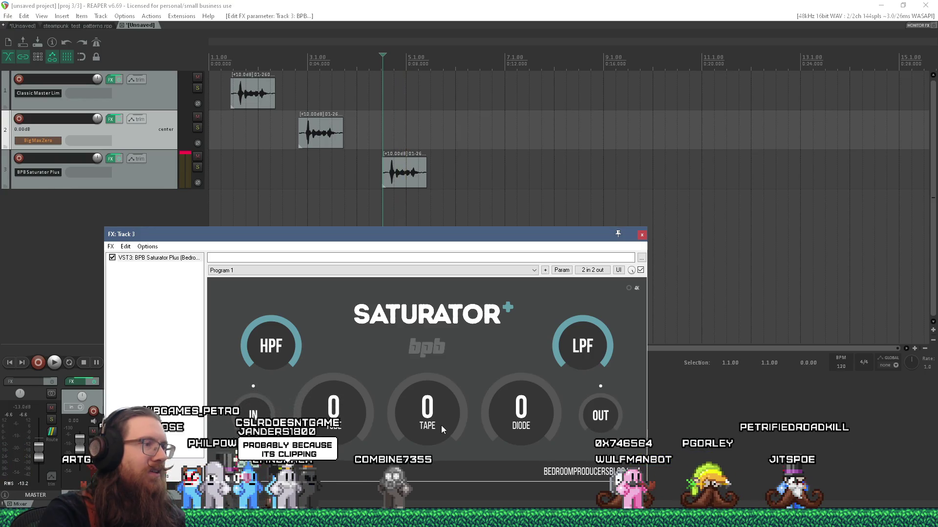
mouse_move(418, 235)
mouse_down()
mouse_move(529, 196)
mouse_move(541, 225)
mouse_up()
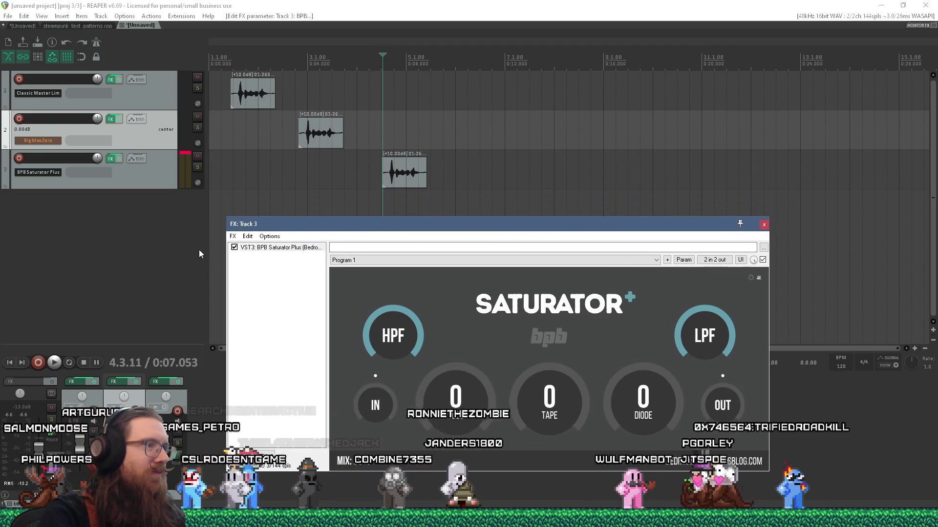
click(236, 455)
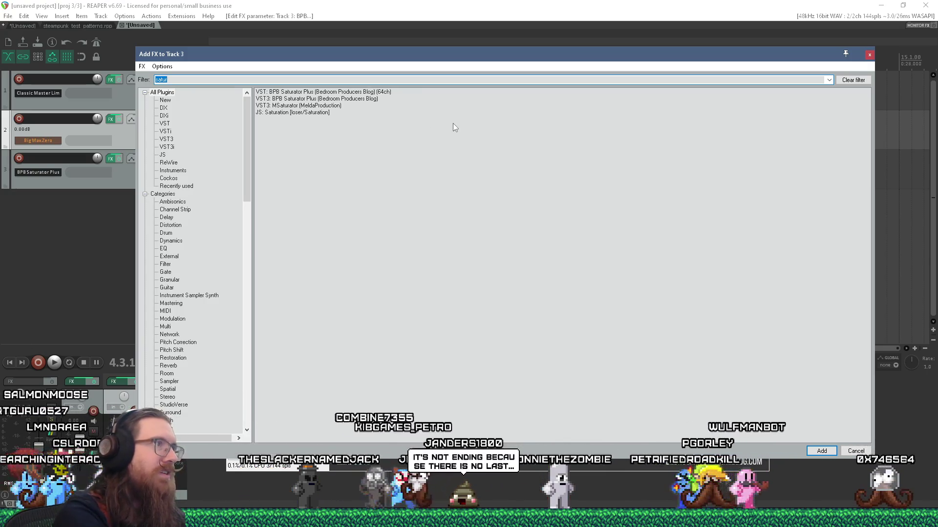
- Add VST3 Big Max Zero to track 3 via a 'big' search and play to test it
text(limit)
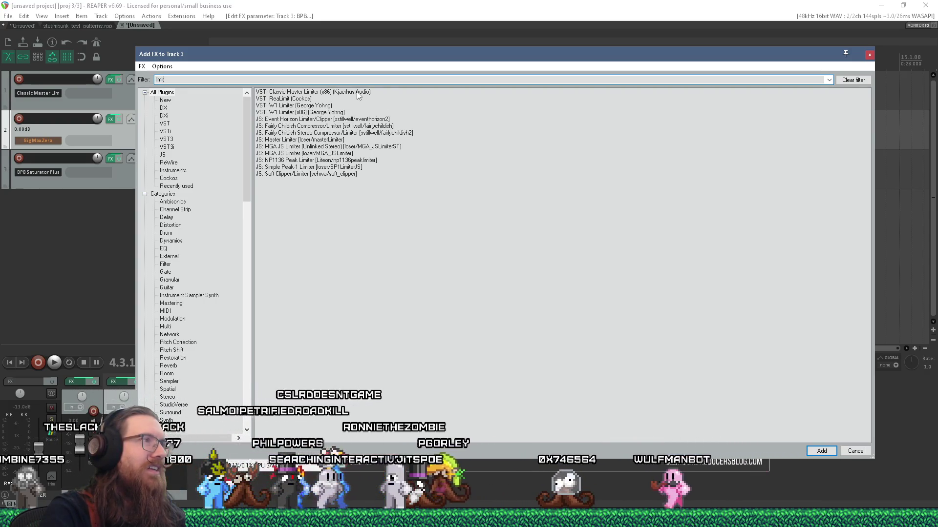
click(870, 55)
click(239, 455)
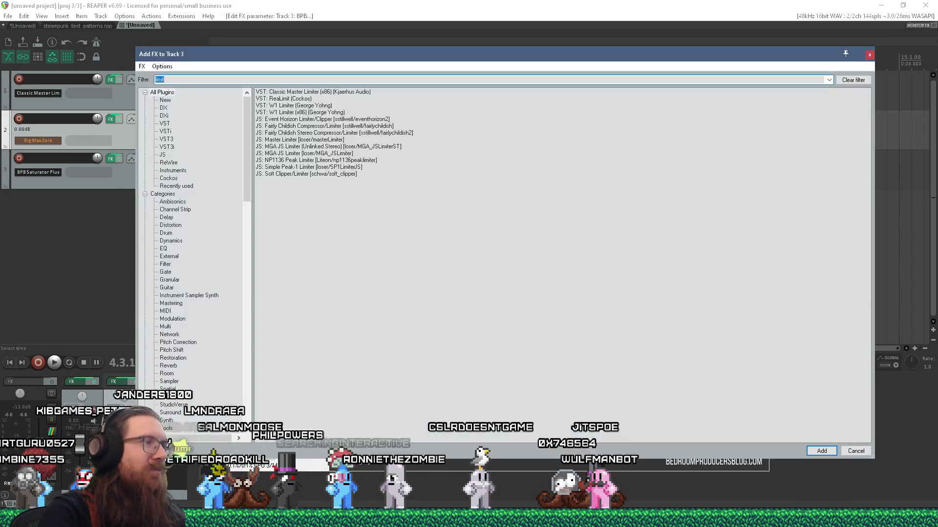
text(big)
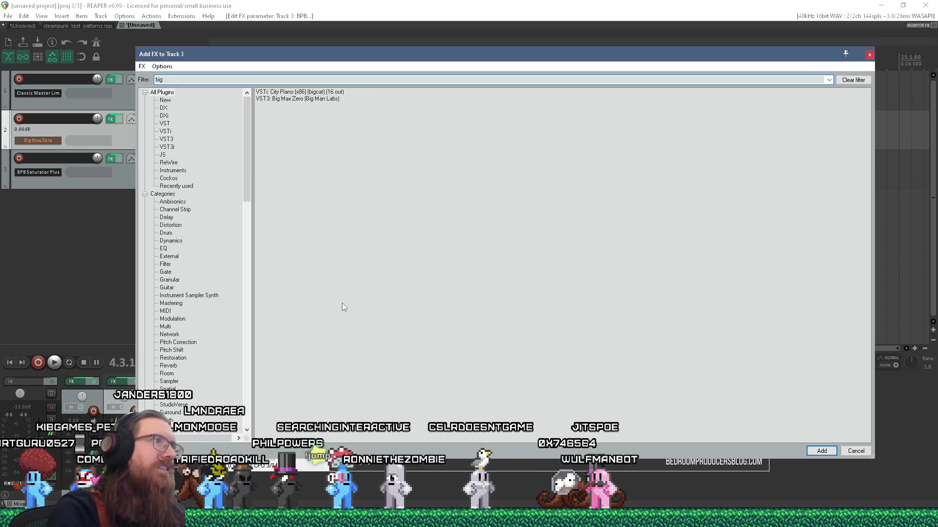
double_click(336, 99)
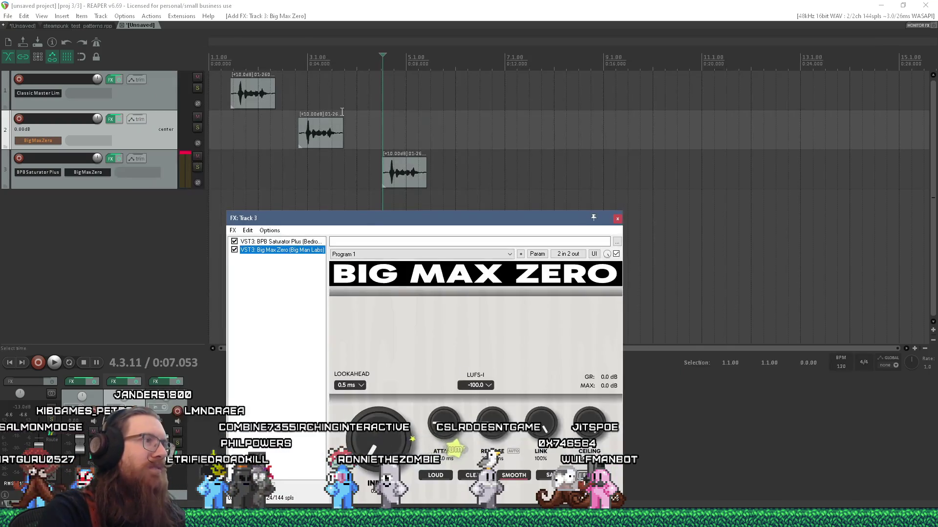
key(space)
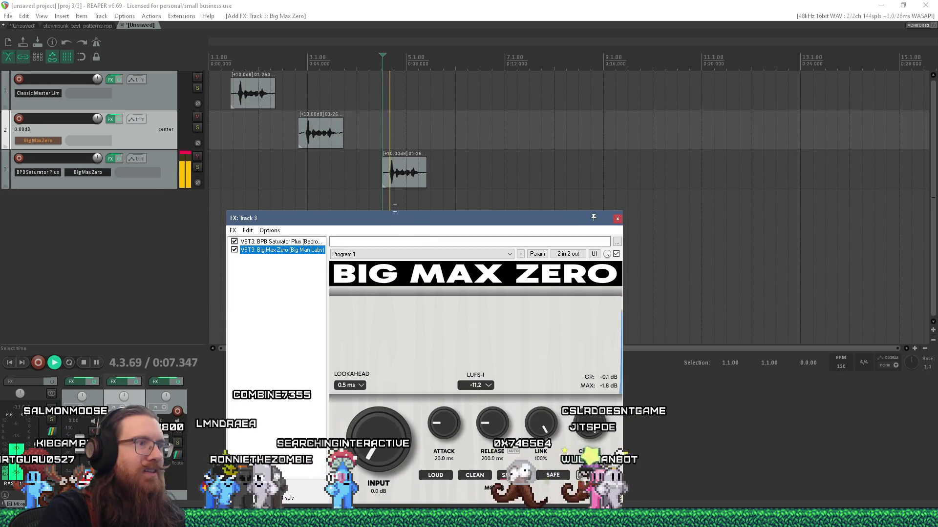
key(space)
click(292, 242)
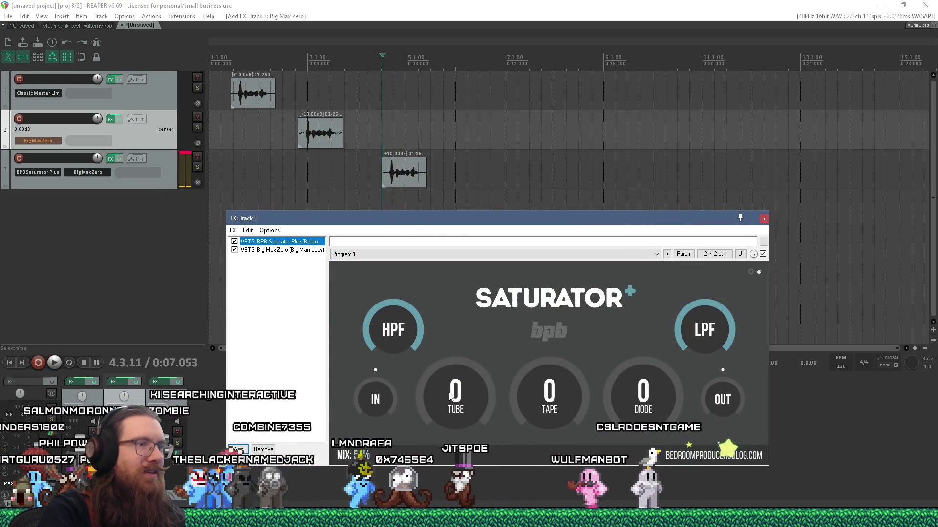
- Try a higher Tube amount and lower the track 3 clip volume to +7.79 dB, auditioning it
drag(450, 396, 463, 326)
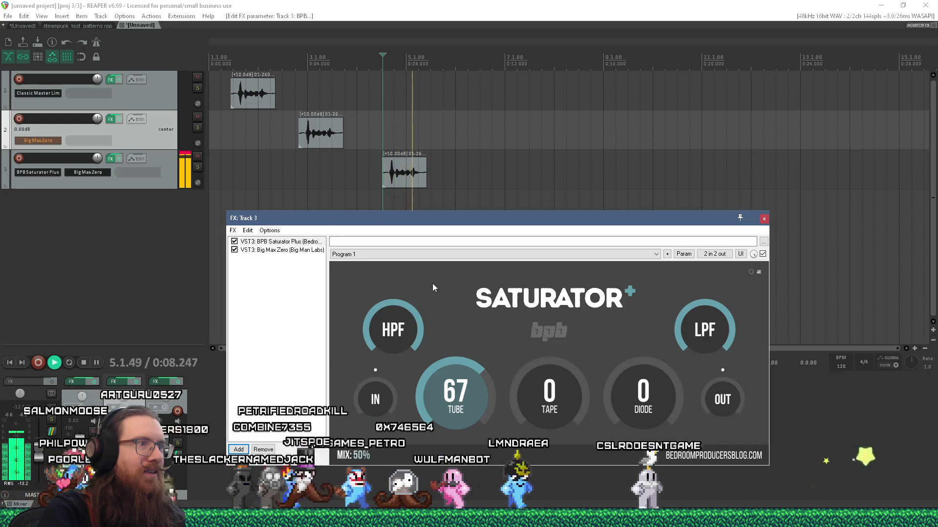
key(space)
click(292, 250)
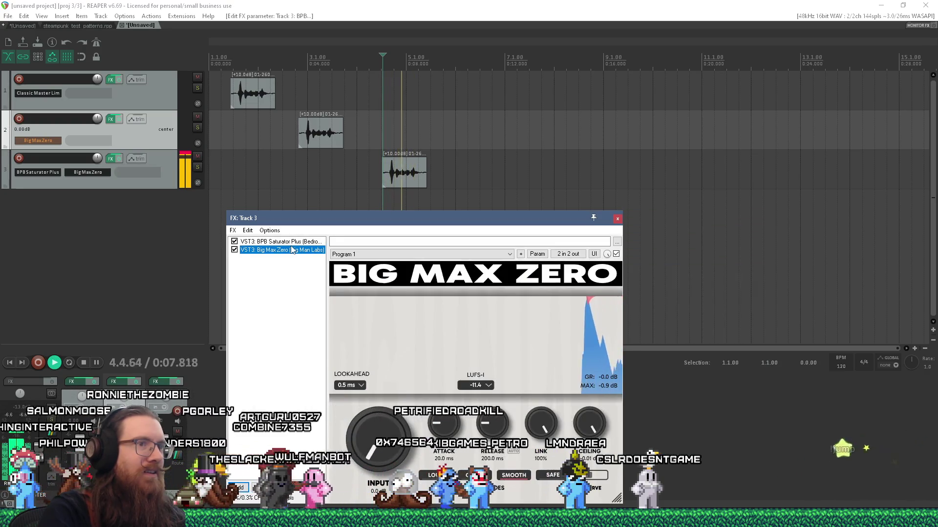
key(space)
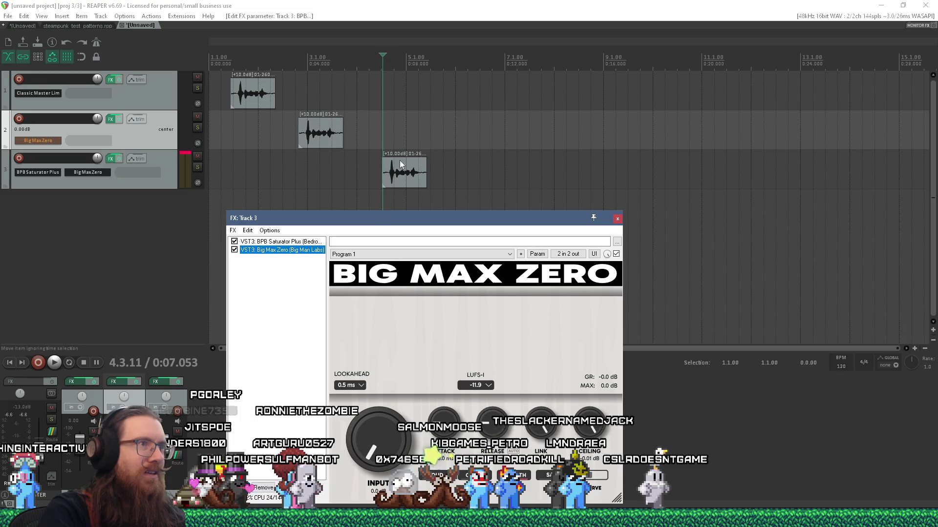
drag(403, 159, 410, 181)
key(space)
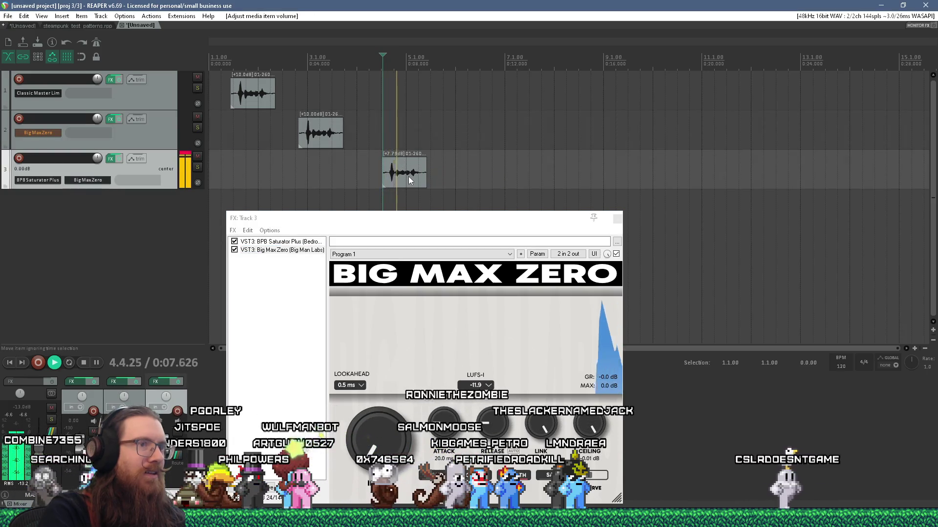
key(space)
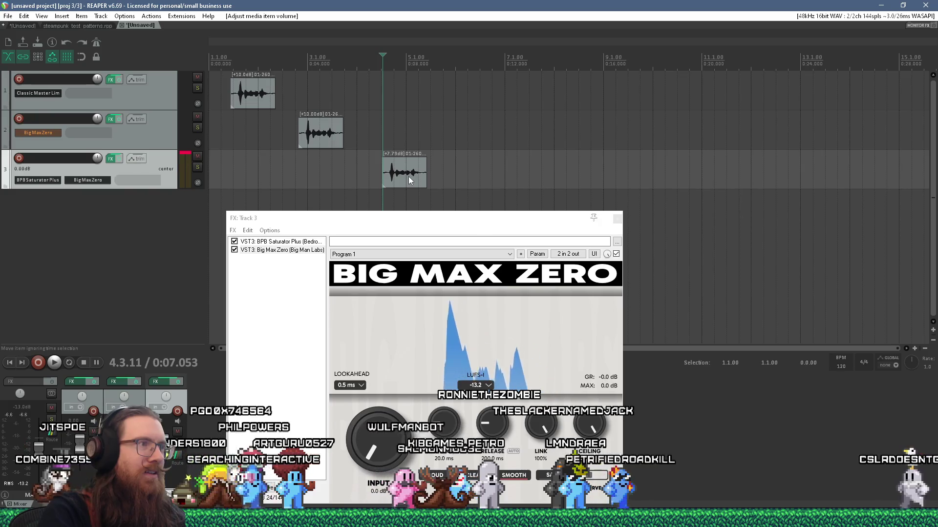
- Dial the saturator to Tube 21, Tape 43 and Diode 23, listening after each change
click(295, 242)
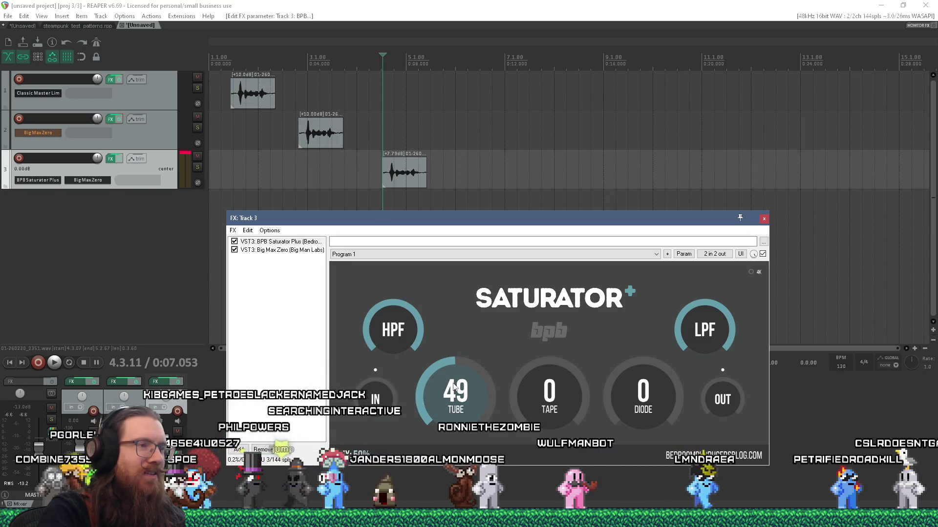
mouse_move(454, 387)
mouse_down()
mouse_move(454, 420)
mouse_move(455, 394)
mouse_up()
key(space)
key(space)
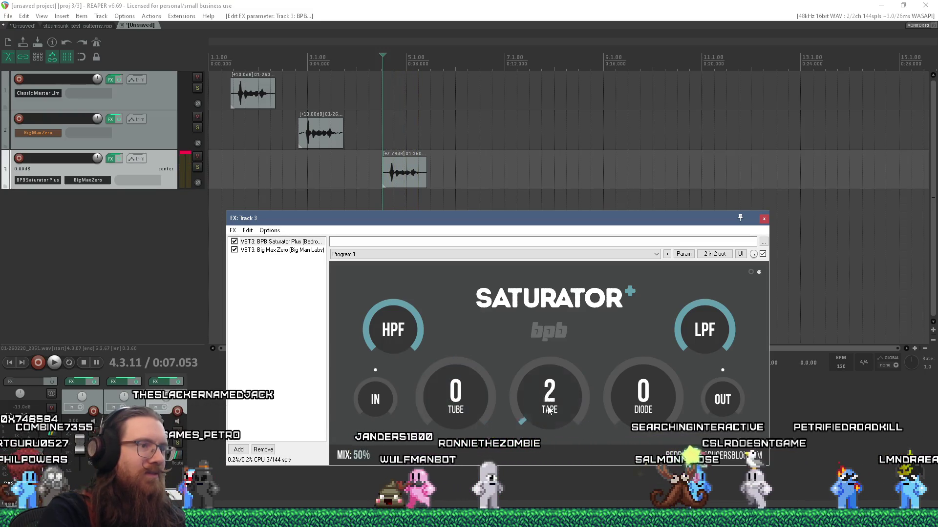
drag(548, 413, 547, 356)
key(space)
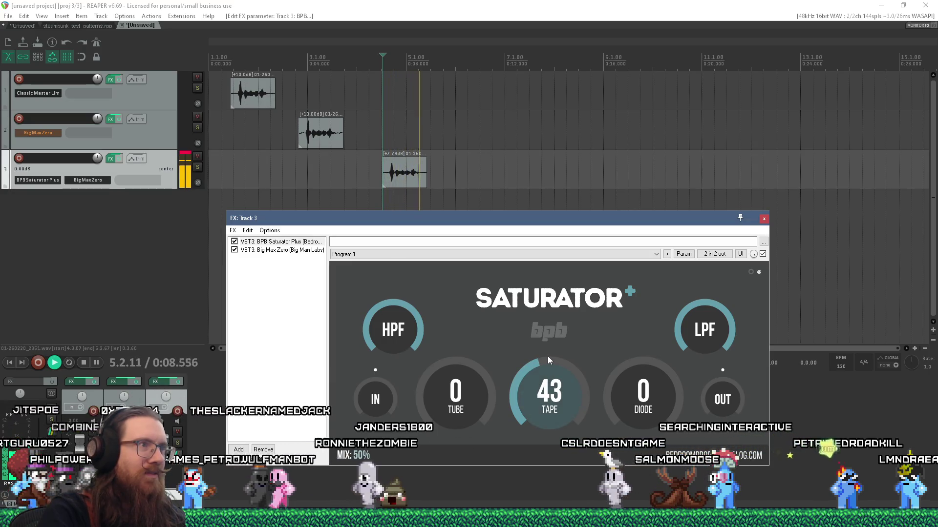
key(space)
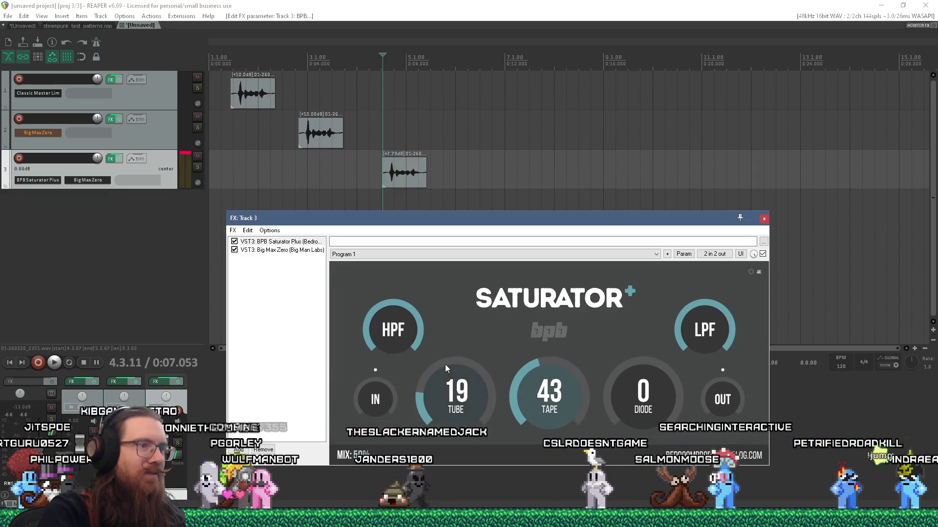
drag(633, 408, 654, 362)
key(space)
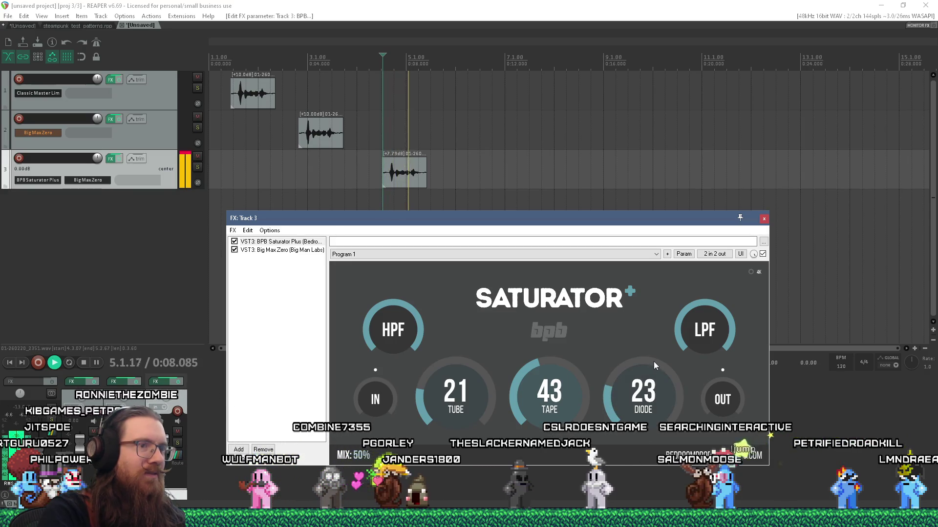
key(space)
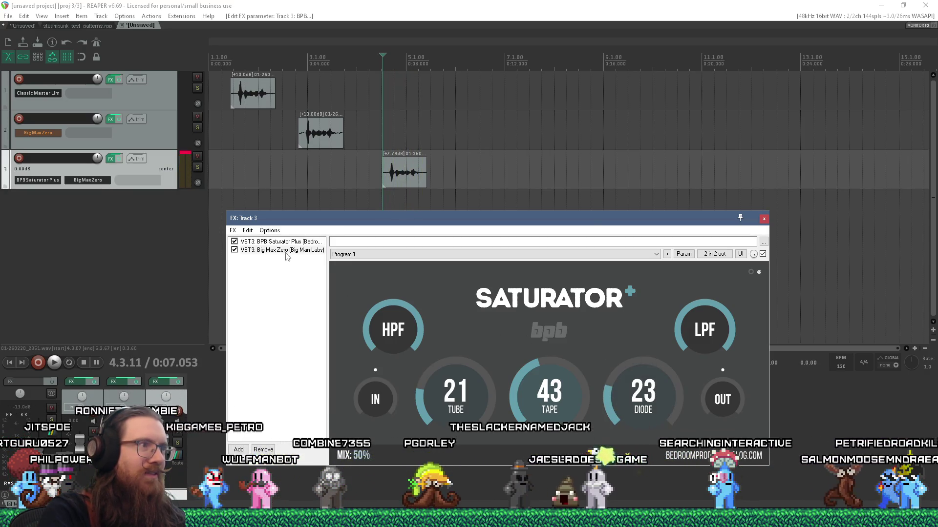
- Audition through the Big Max Zero limiter, then enlarge the saturator to its 4K size
click(285, 251)
key(space)
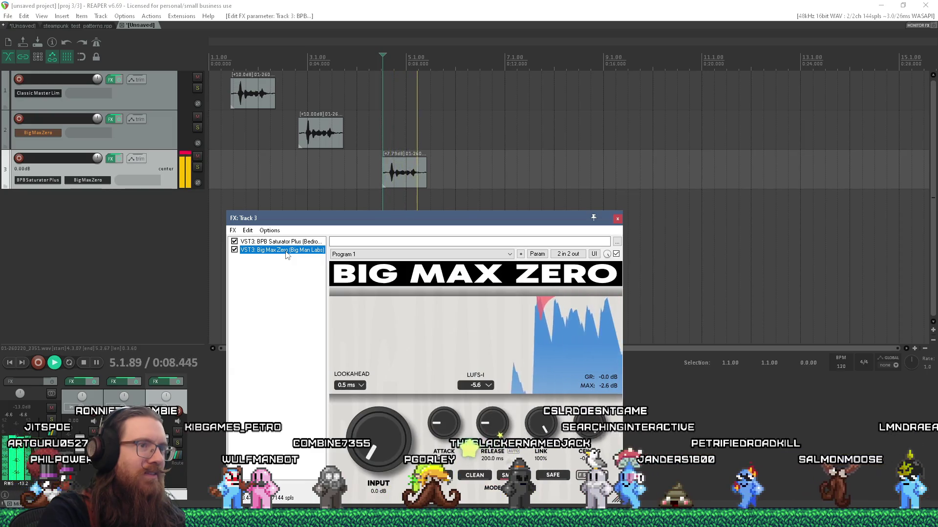
key(space)
key(space)
key(space)
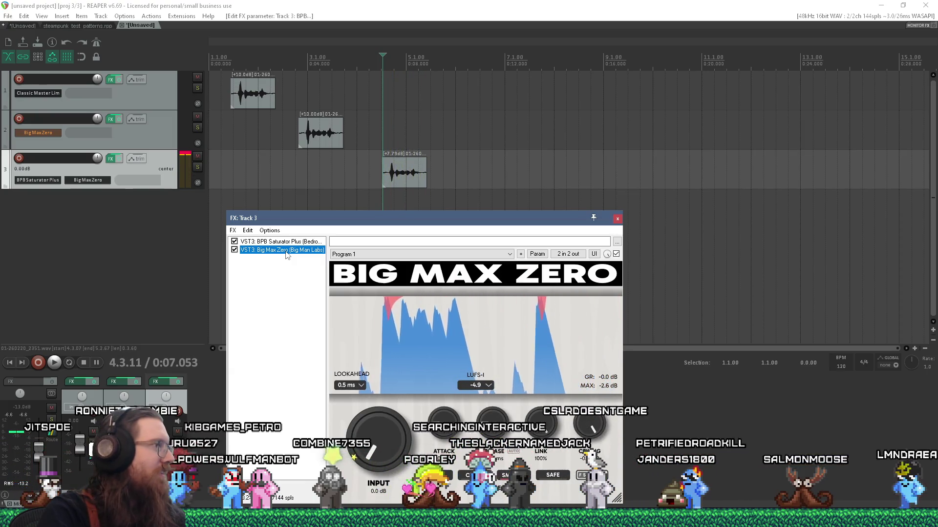
click(292, 242)
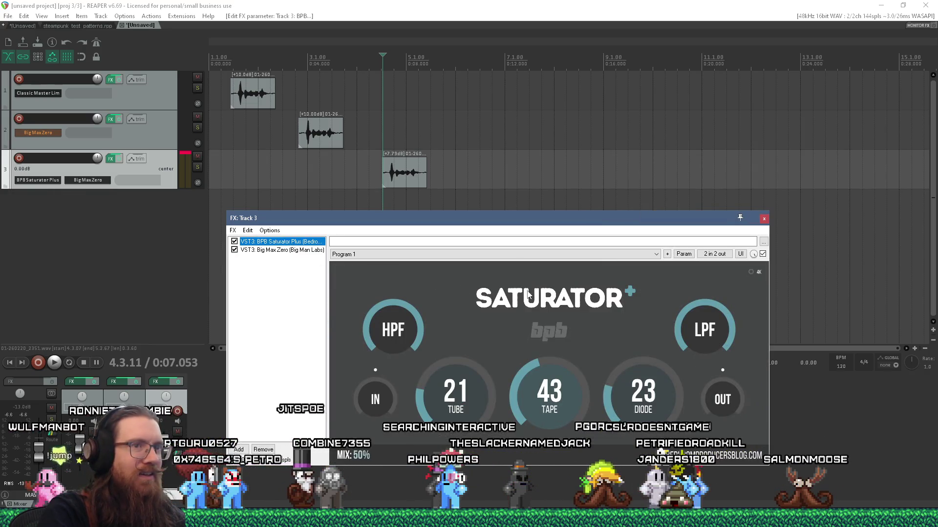
click(751, 272)
- Shrink the FX window back, then set Mix 100%, Tape 10, Diode 0 and Tube 66
drag(825, 56, 689, 42)
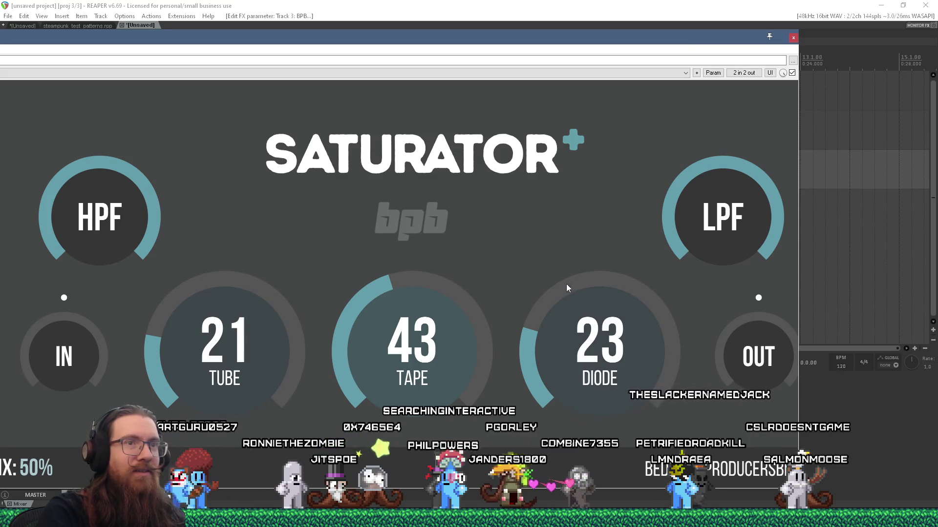
mouse_move(798, 360)
mouse_down()
mouse_move(852, 362)
mouse_move(547, 360)
mouse_up()
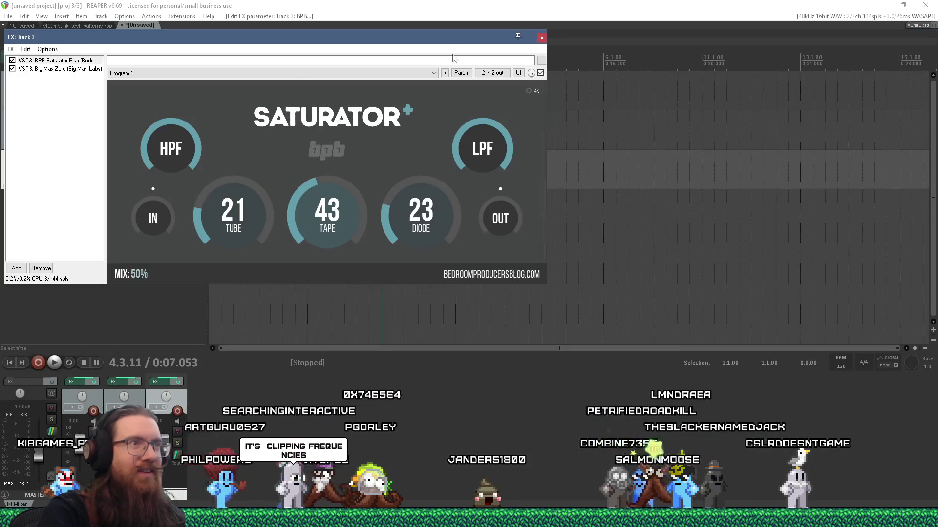
mouse_move(420, 35)
mouse_down()
mouse_move(575, 110)
mouse_move(647, 204)
mouse_up()
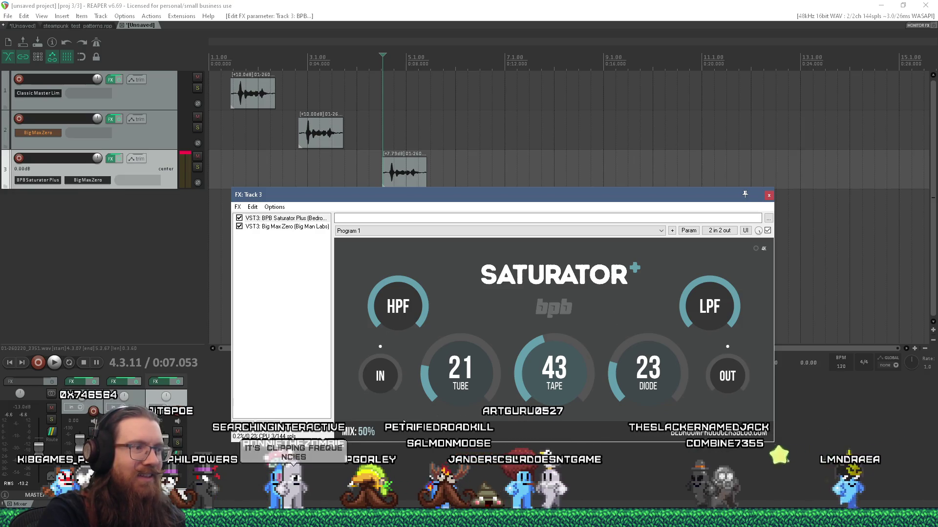
scroll(383, 437, down, 1)
drag(384, 437, 705, 410)
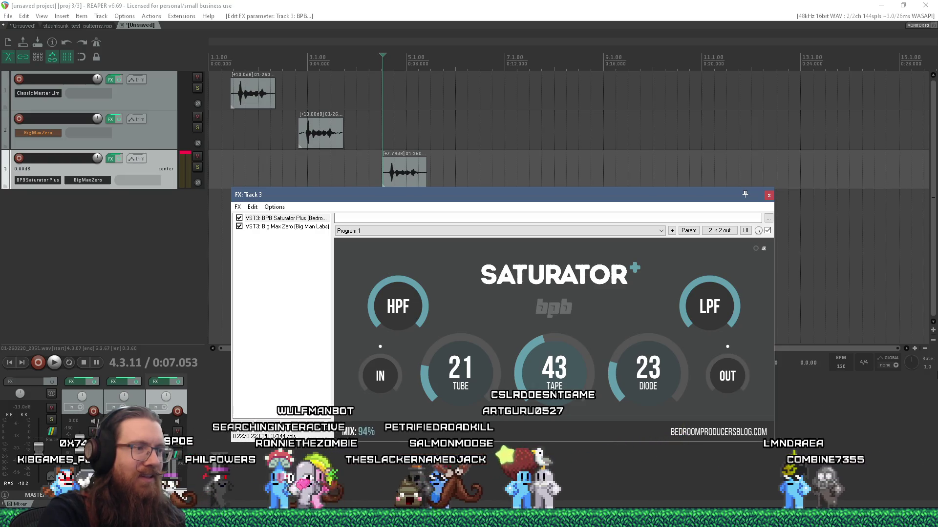
double_click(566, 362)
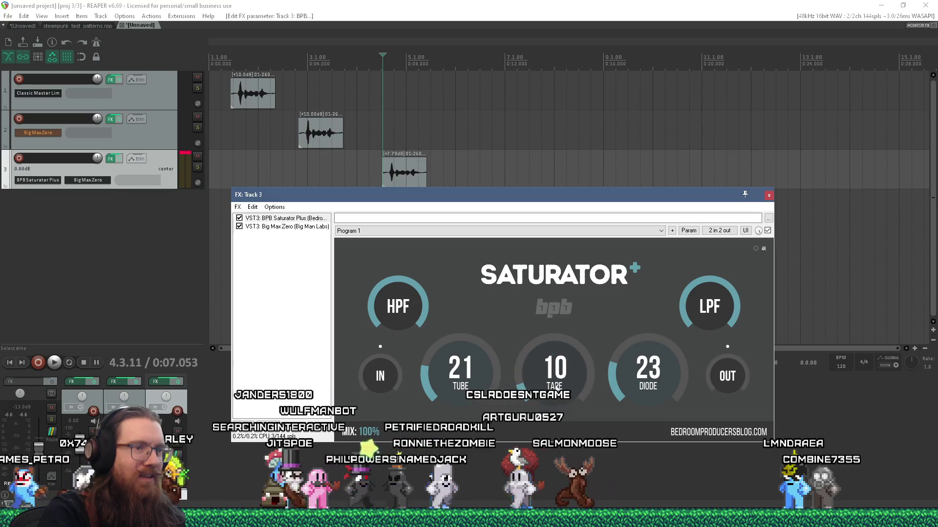
double_click(633, 395)
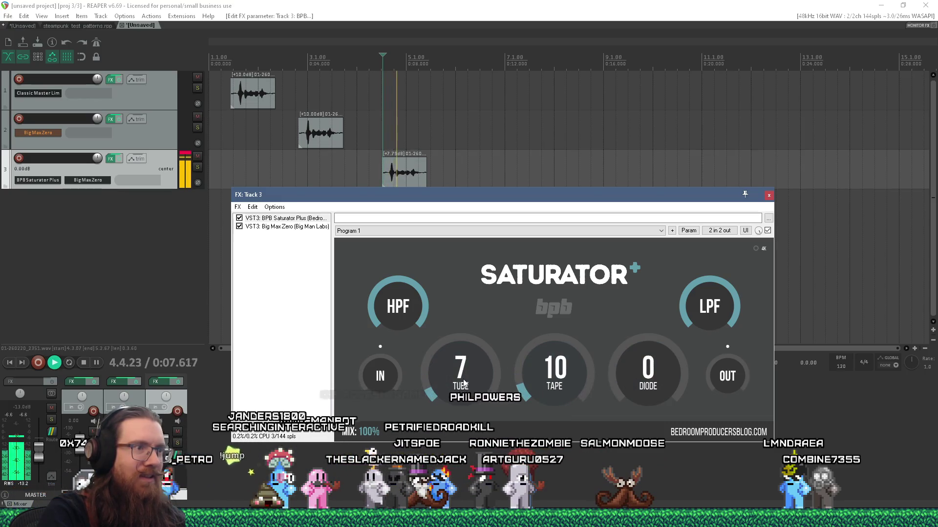
drag(463, 381, 474, 324)
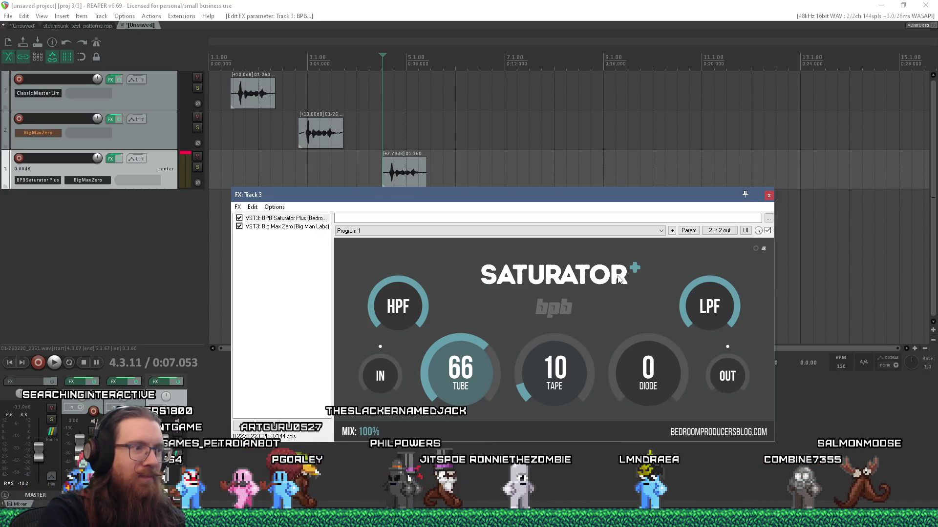
drag(574, 205, 582, 226)
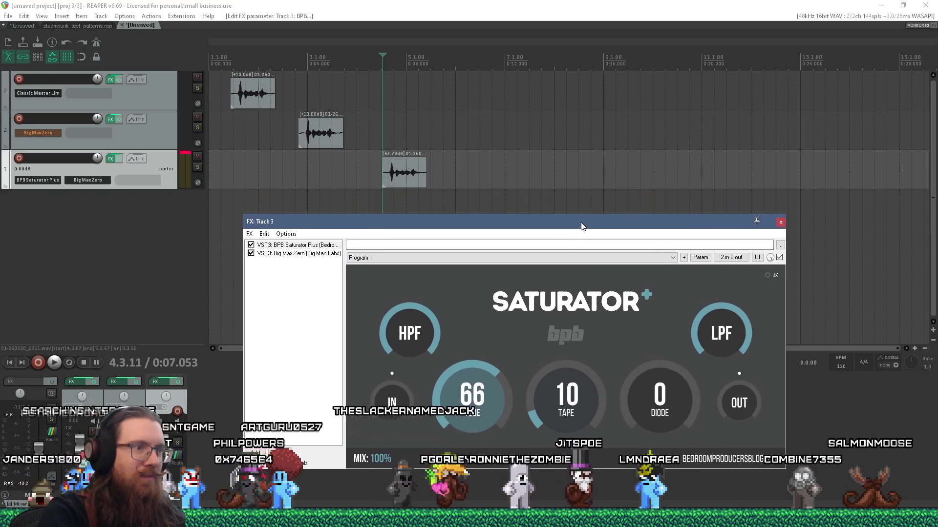
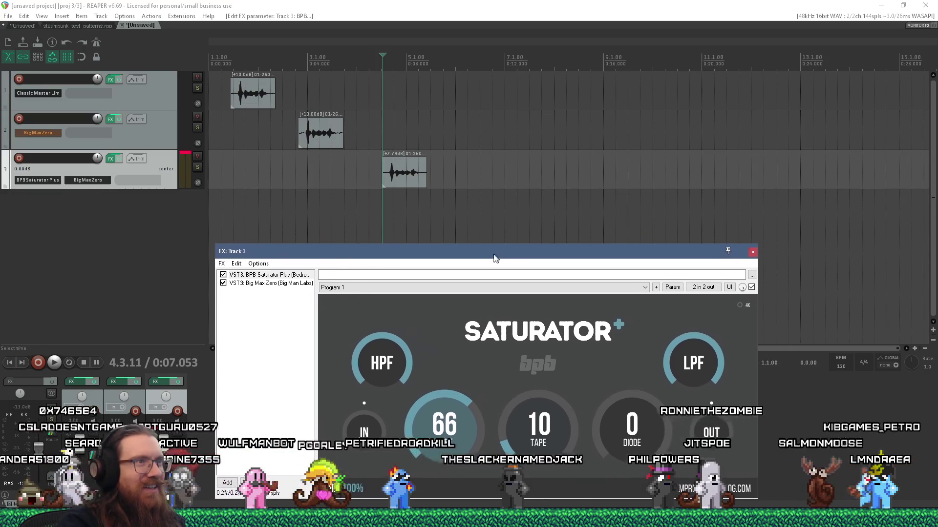
- Bring track 3's Saturator window forward and audition the third clip
click(451, 188)
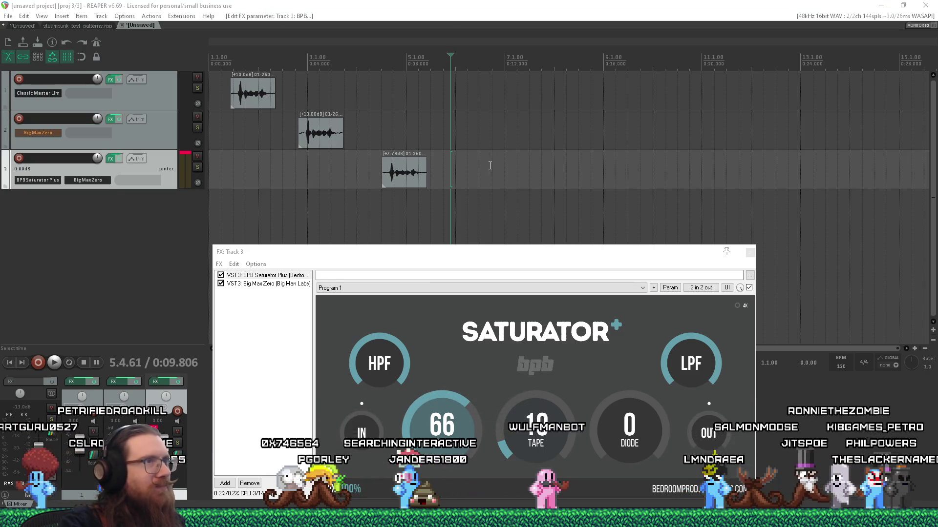
key(alt+Tab)
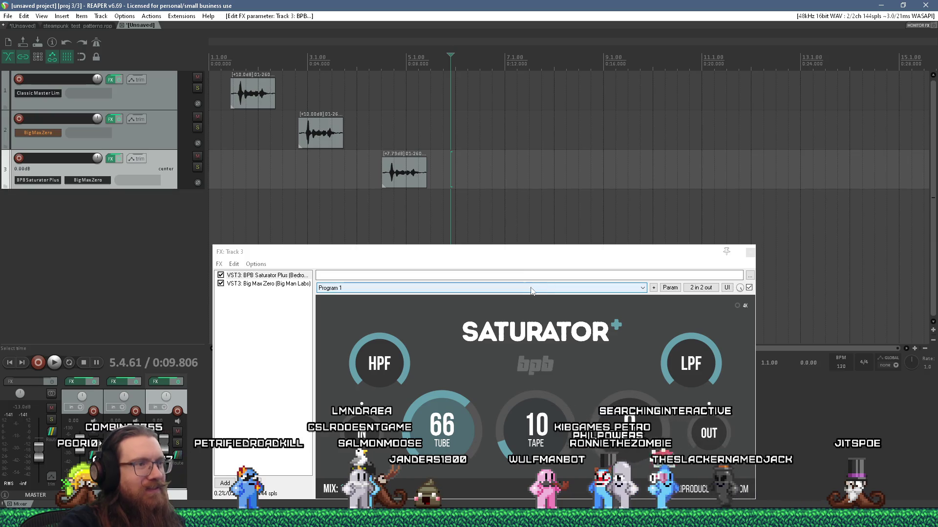
click(460, 257)
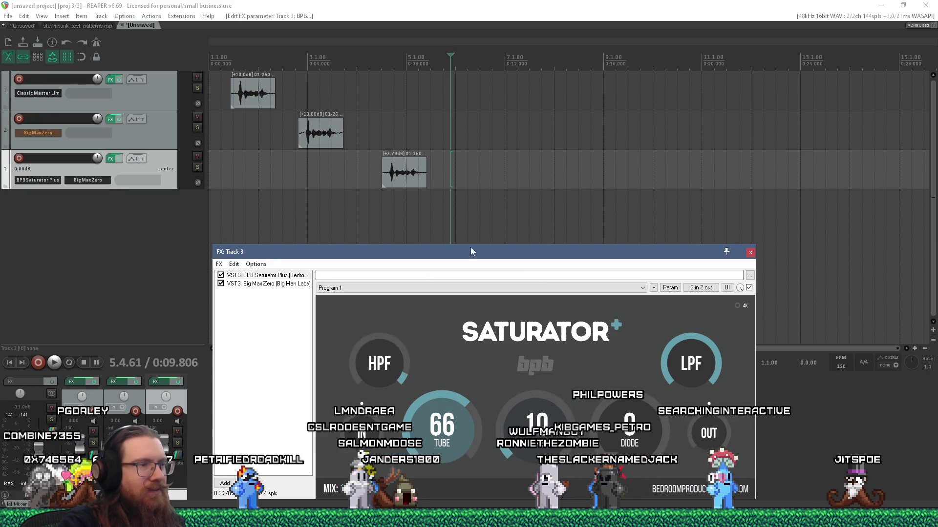
click(386, 193)
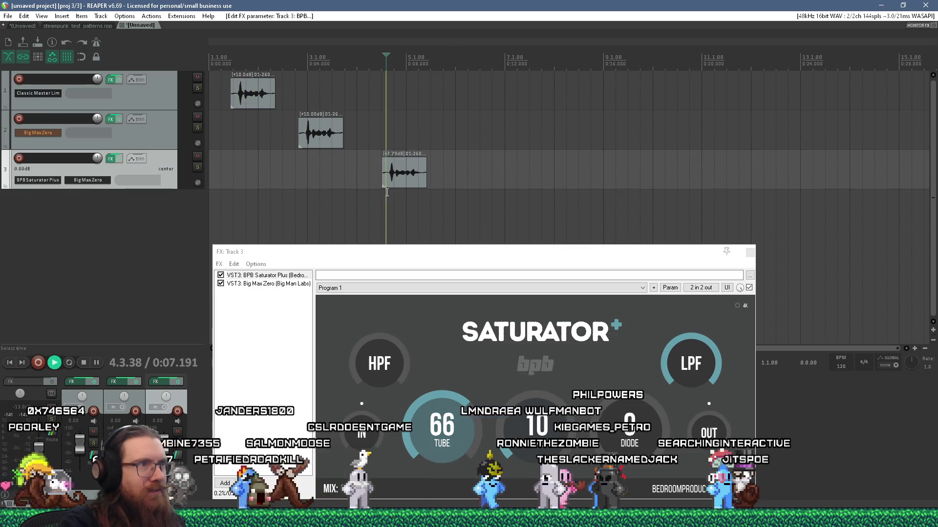
key(space)
click(377, 402)
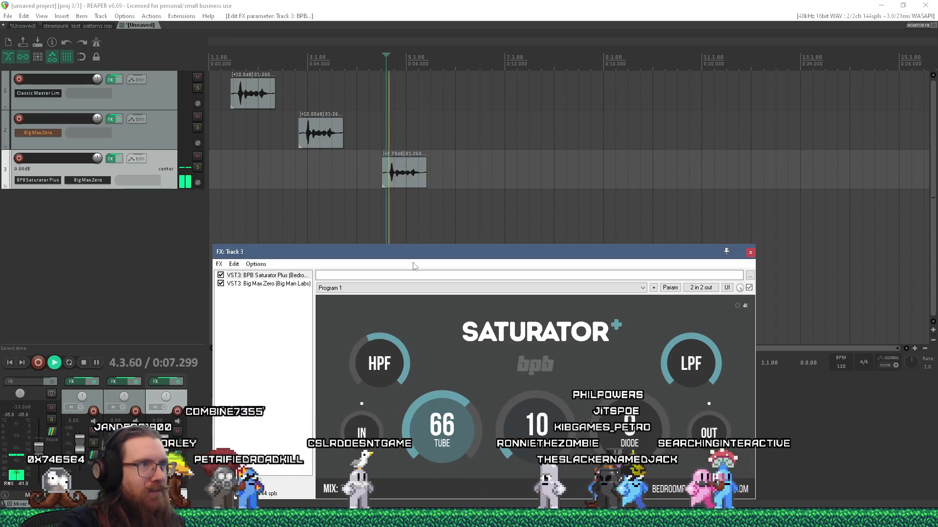
key(space)
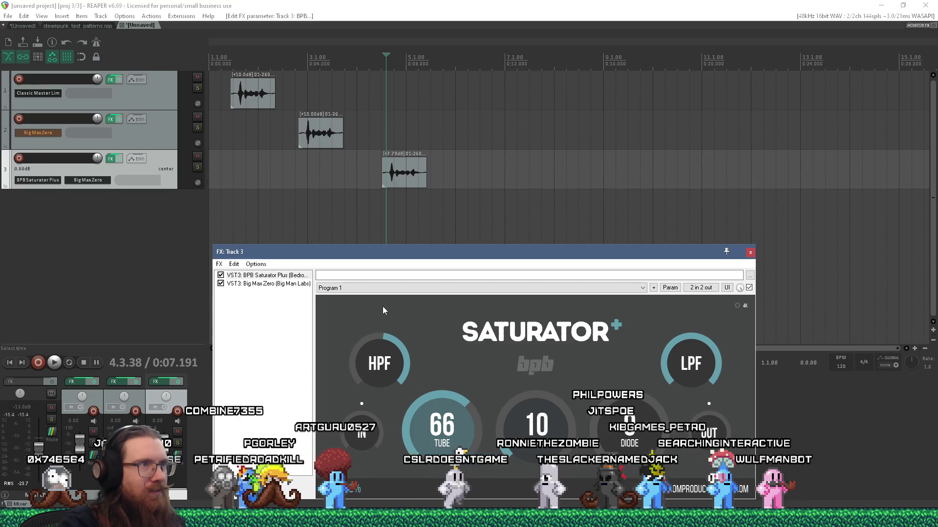
key(space)
key(space)
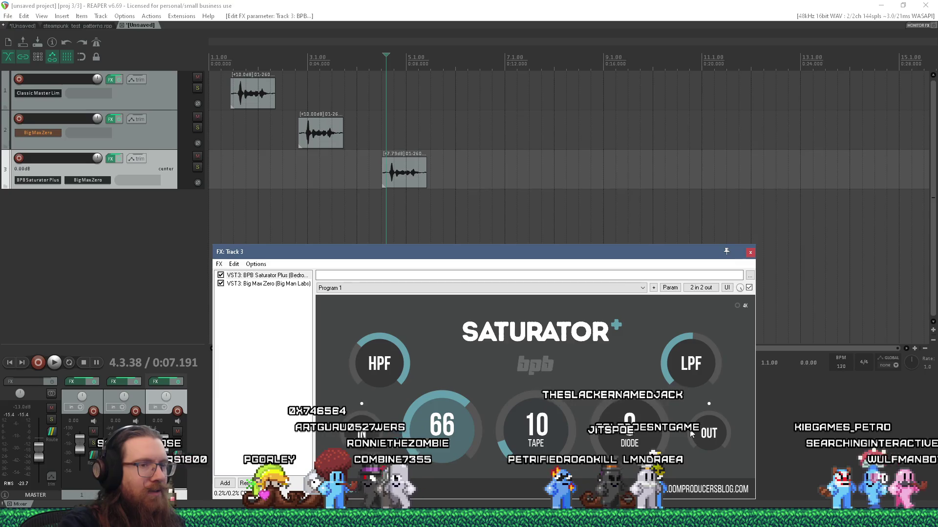
key(space)
key(space)
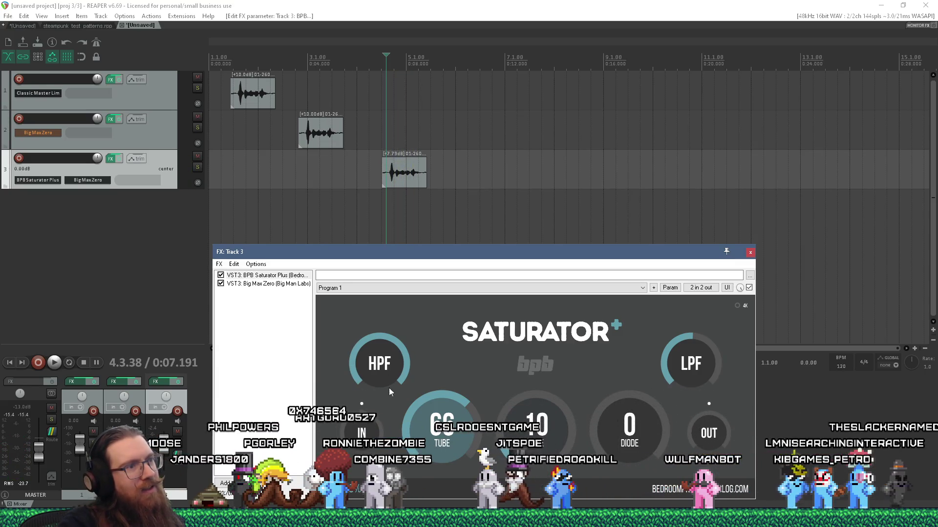
- Raise the Saturator's high-pass filter cutoff and audition the change
drag(388, 398, 390, 327)
key(space)
key(space)
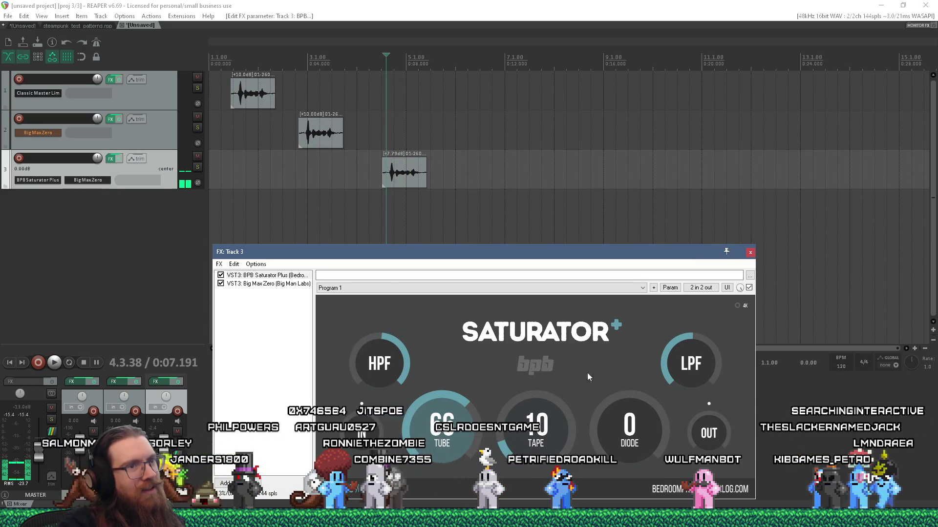
key(space)
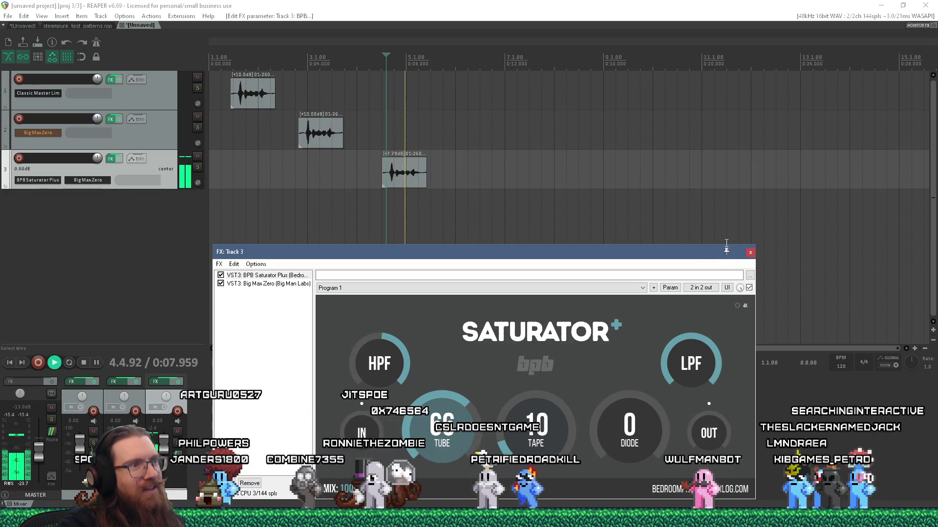
key(space)
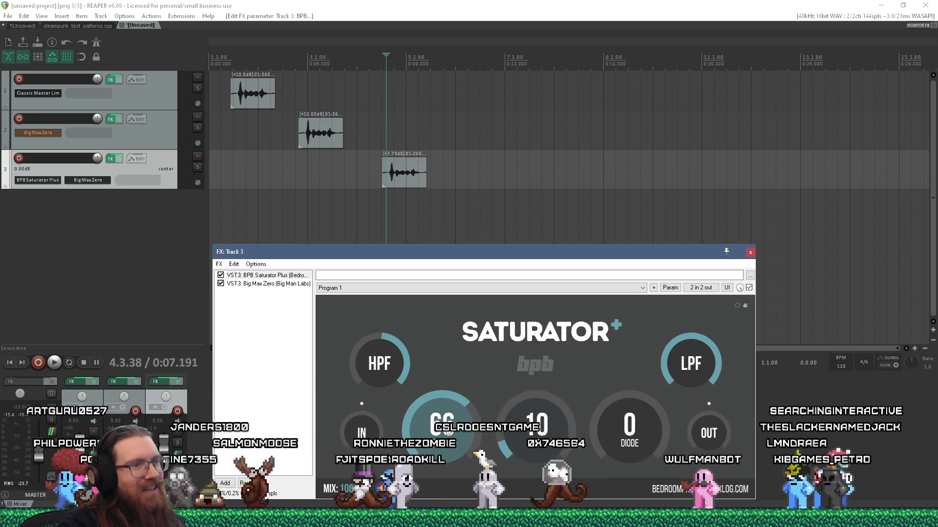
- Turn Diode saturation up to 68 and listen to the result
drag(632, 427, 643, 370)
key(space)
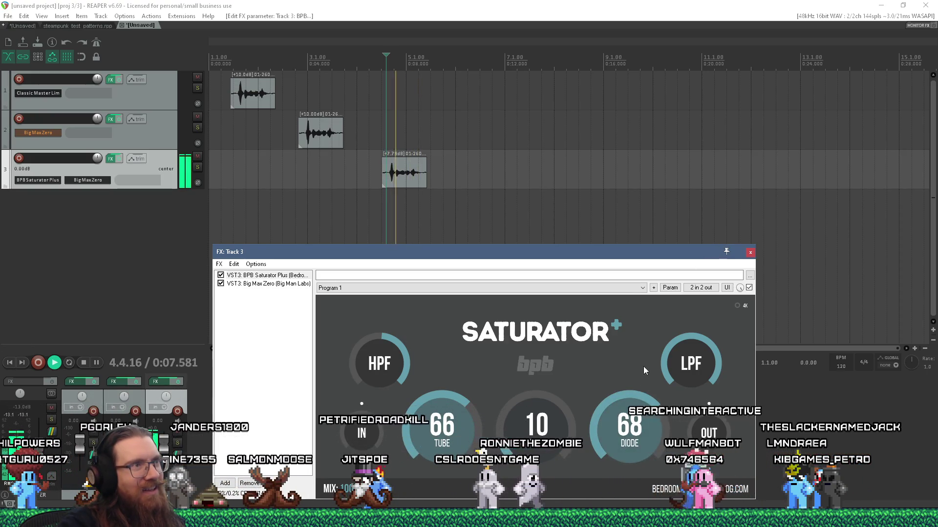
key(space)
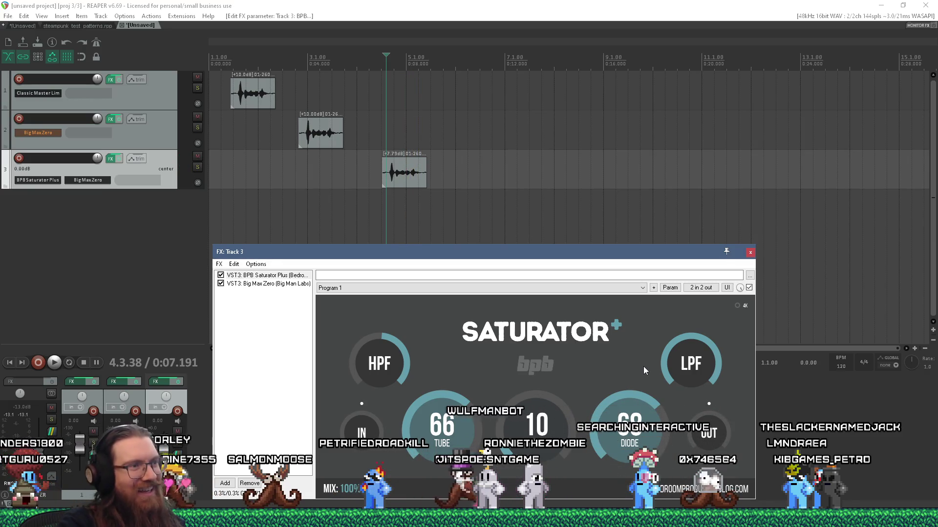
key(space)
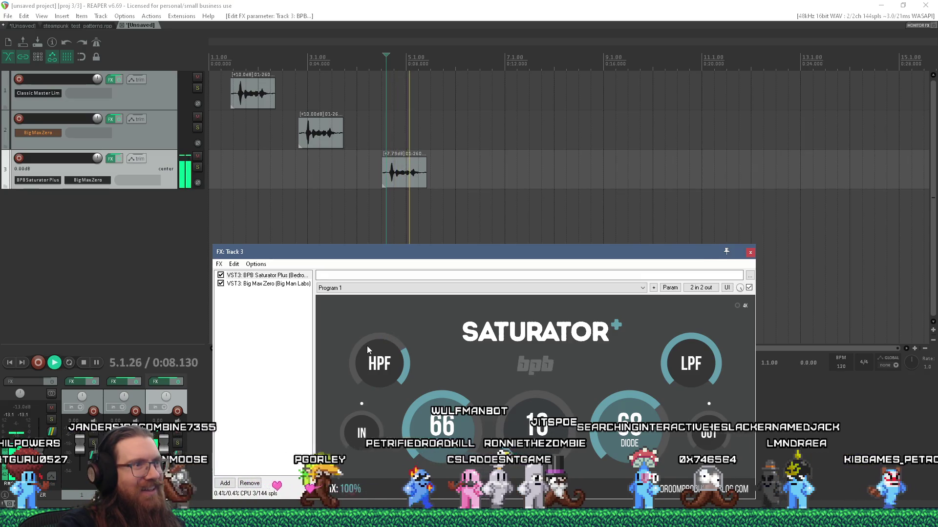
key(space)
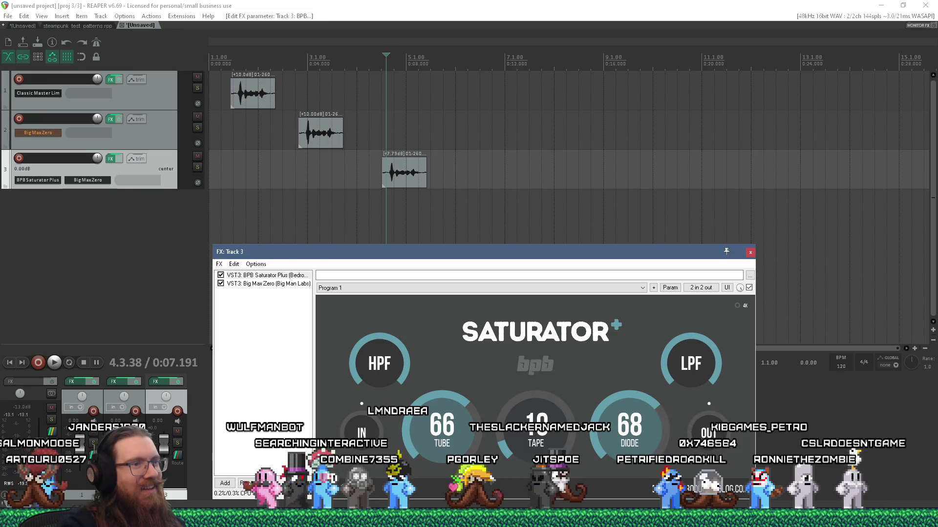
- Lower Tube saturation to 24 and close the track 3 effects window
drag(439, 430, 434, 478)
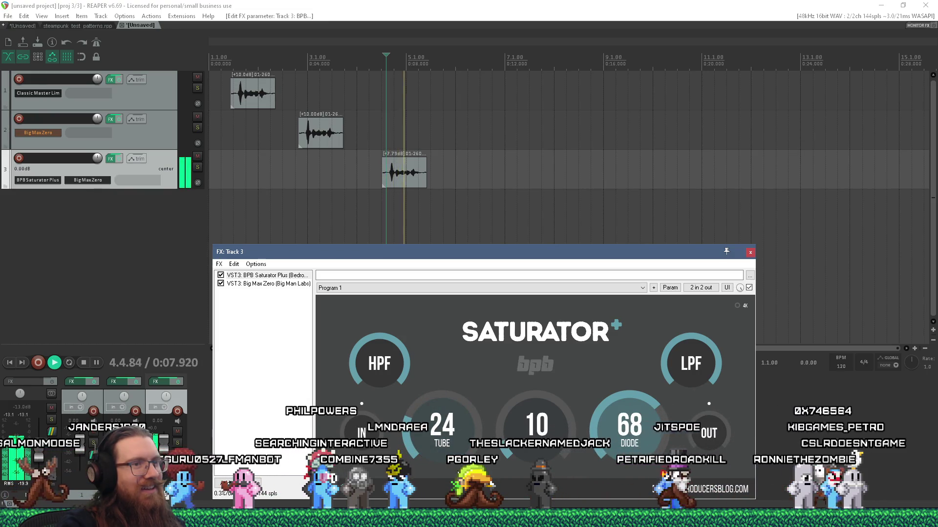
key(space)
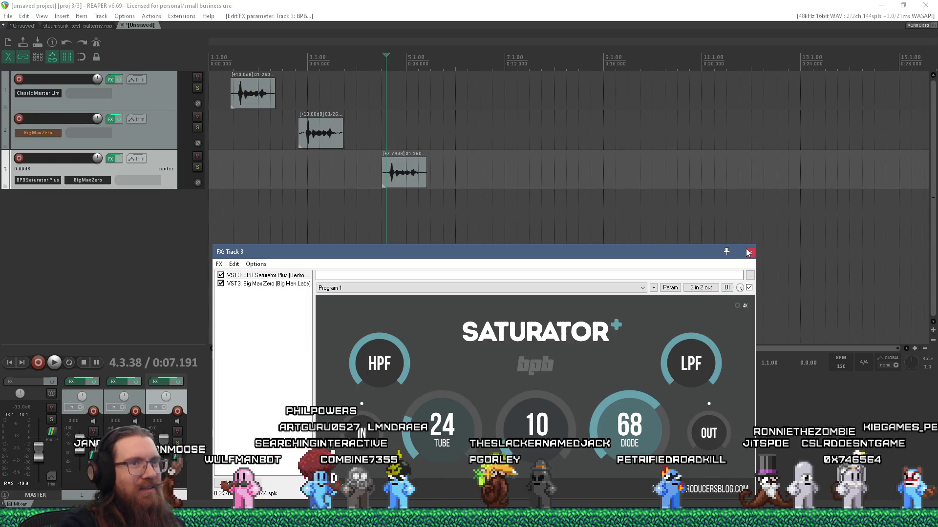
click(750, 253)
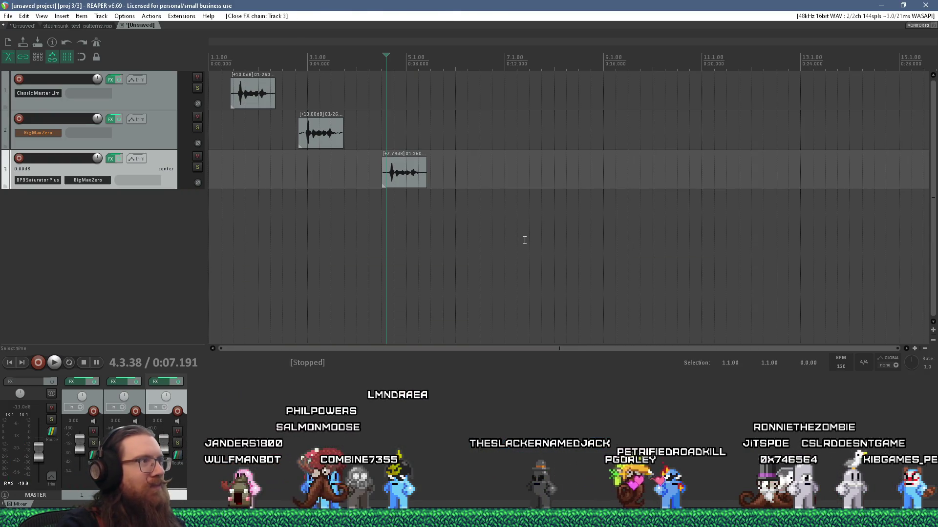
- Switch from REAPER to the Firefox Gumroad page for BPB Saturator Plus
key(alt+Tab)
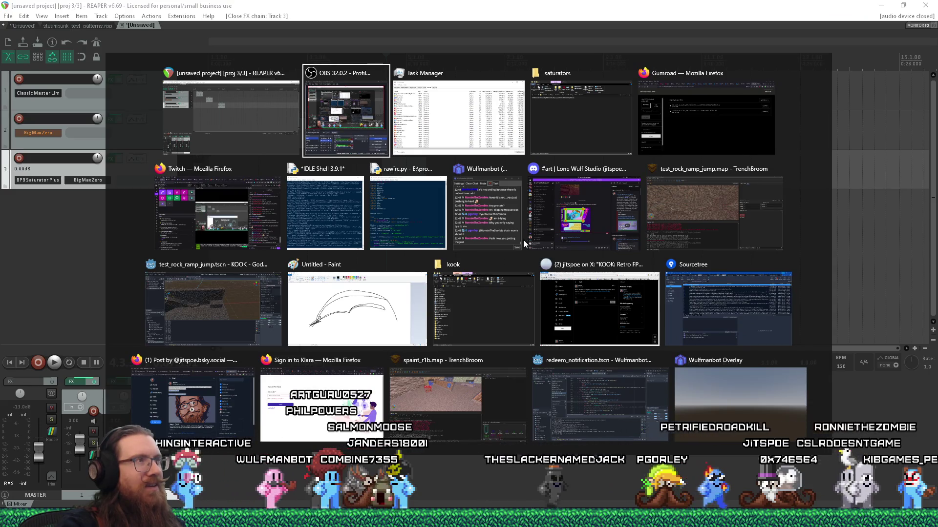
key(alt+shift+Tab)
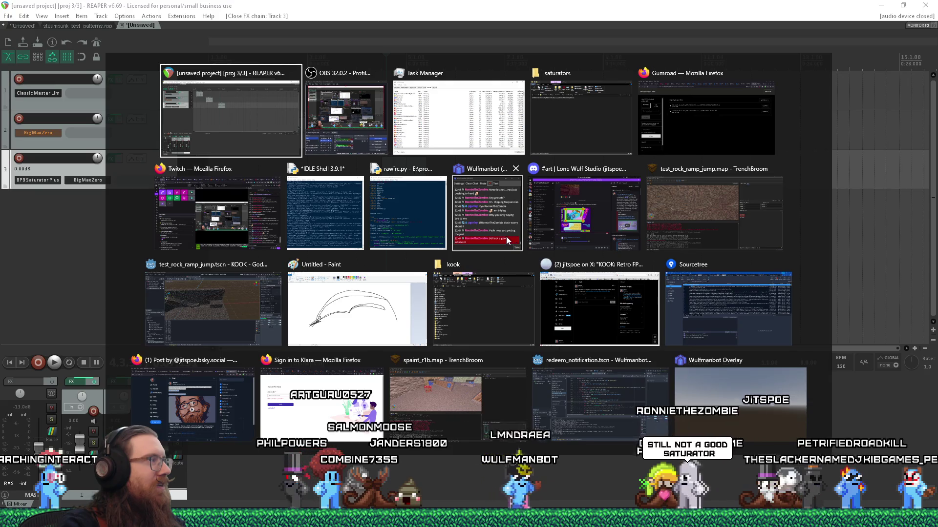
key(alt)
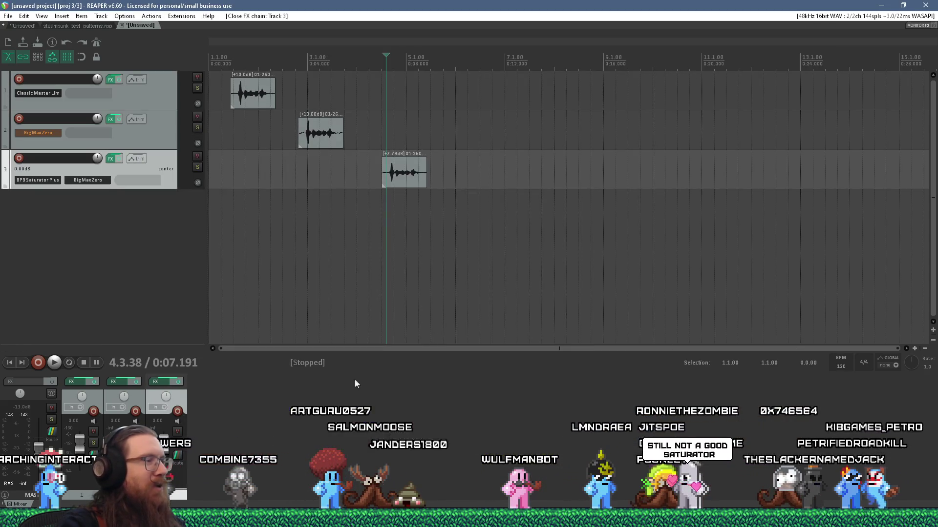
key(alt+Tab)
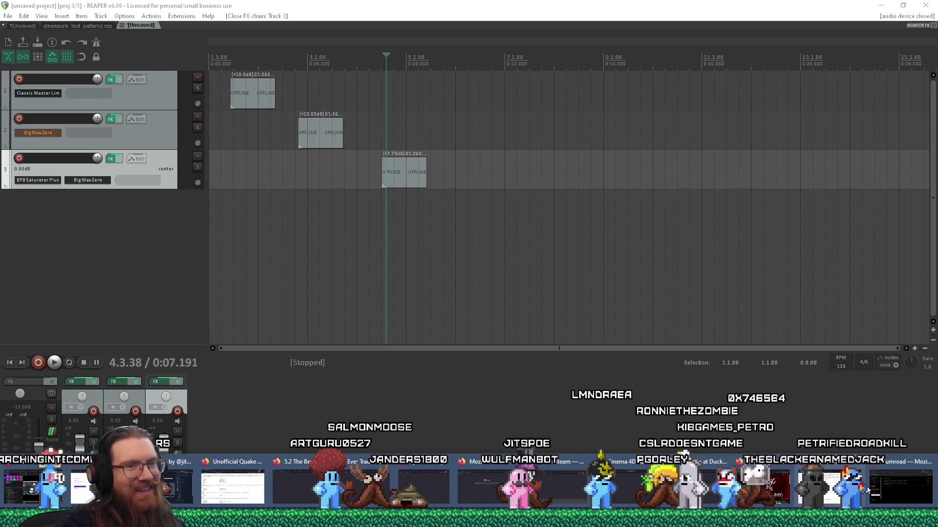
click(880, 485)
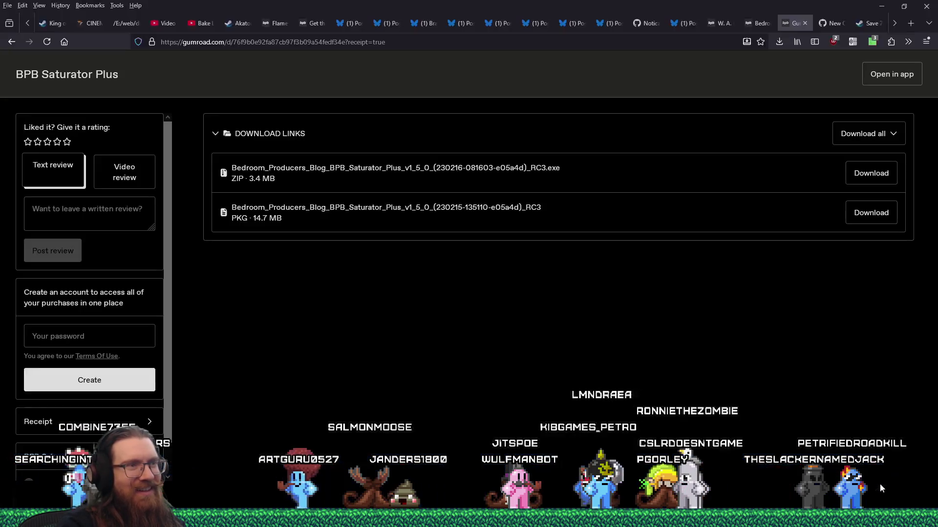
- Close the Gumroad download tab
click(806, 23)
scroll(734, 274, up, 3)
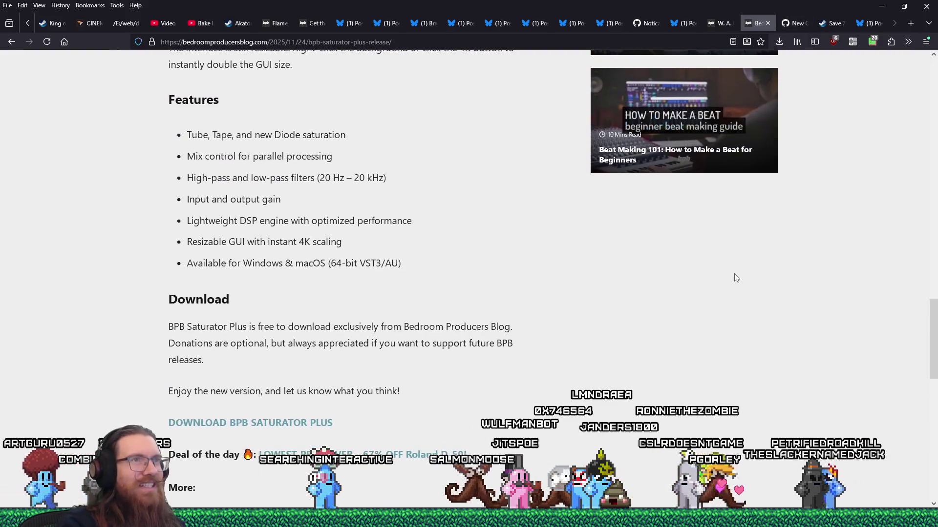
scroll(734, 276, up, 10)
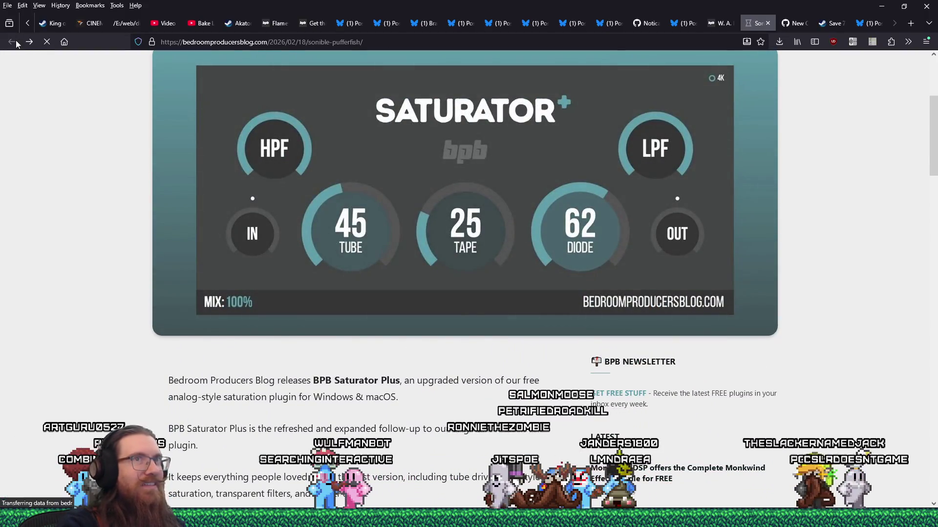
- Return to the puffer:fish article, skim it, and close that tab
click(14, 42)
scroll(230, 222, down, 10)
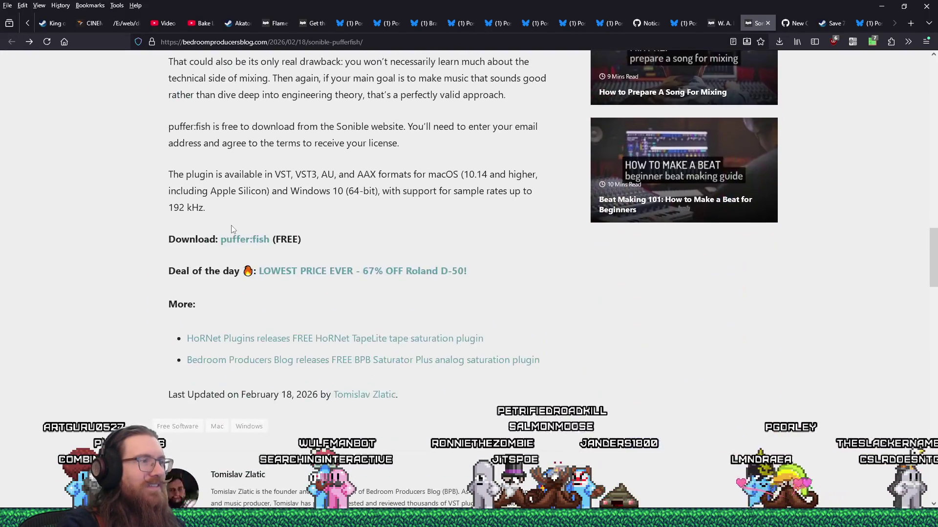
scroll(232, 229, up, 15)
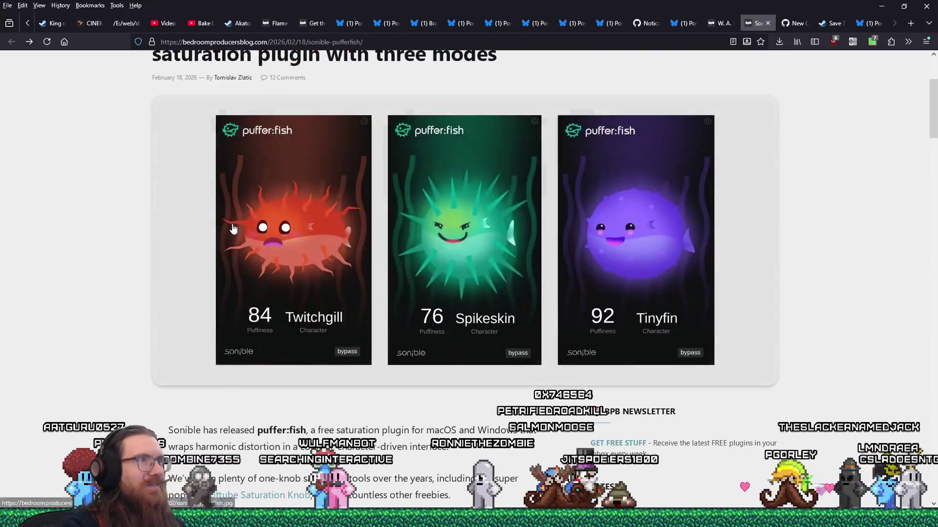
scroll(233, 230, up, 2)
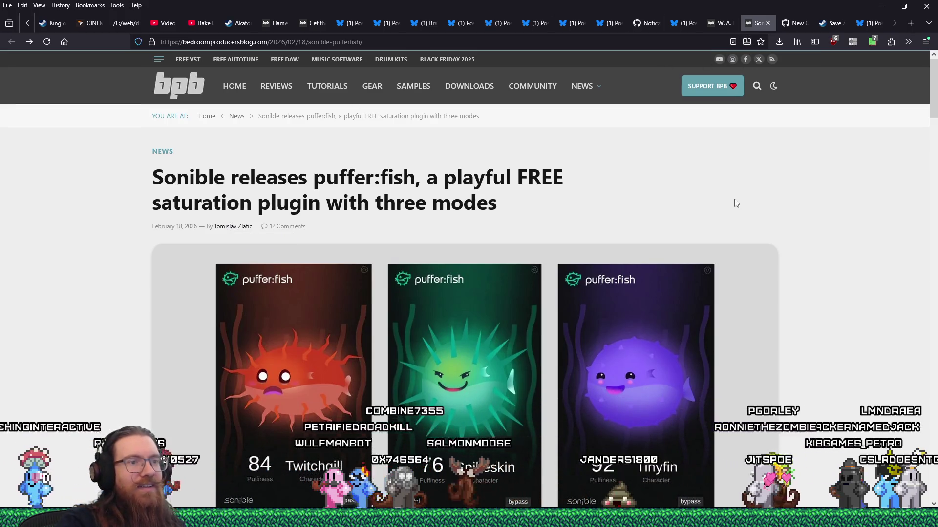
scroll(734, 199, down, 4)
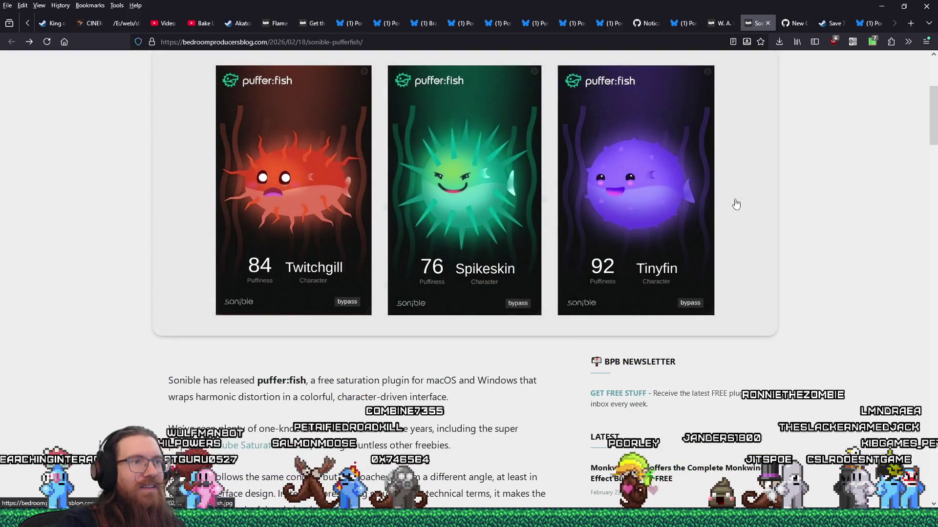
key(ctrl+w)
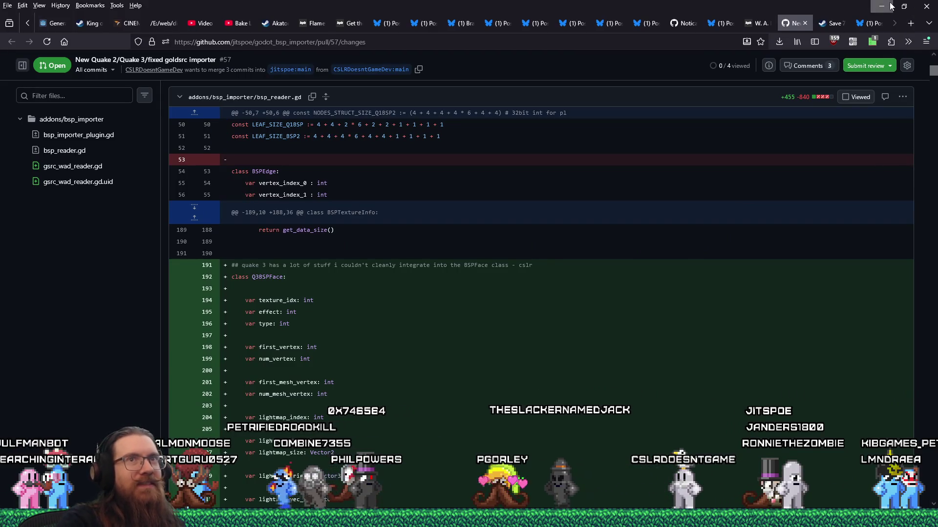
- Minimize Firefox and REAPER, zoom out over TrenchBroom's rock outcrops, then start a new browser tab
click(891, 6)
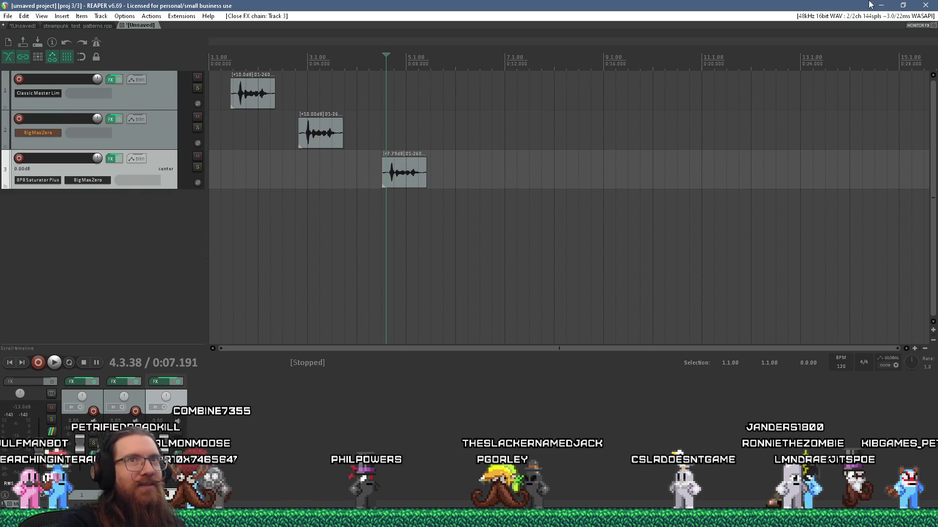
click(879, 5)
click(567, 4)
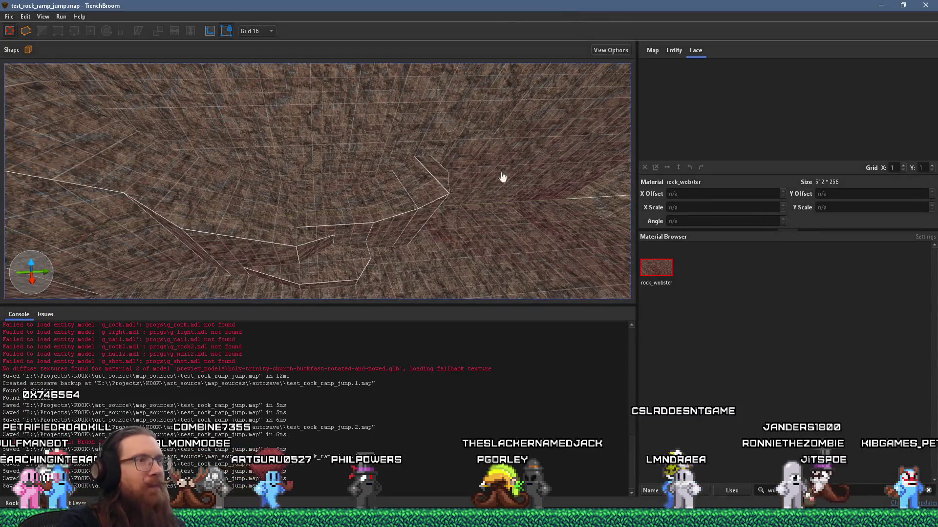
scroll(418, 187, down, 5)
scroll(279, 157, down, 8)
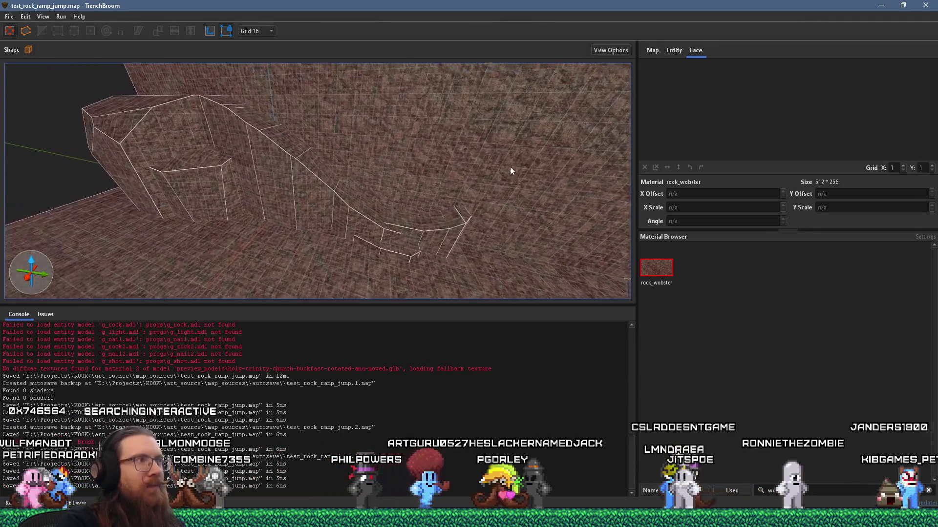
scroll(313, 205, up, 3)
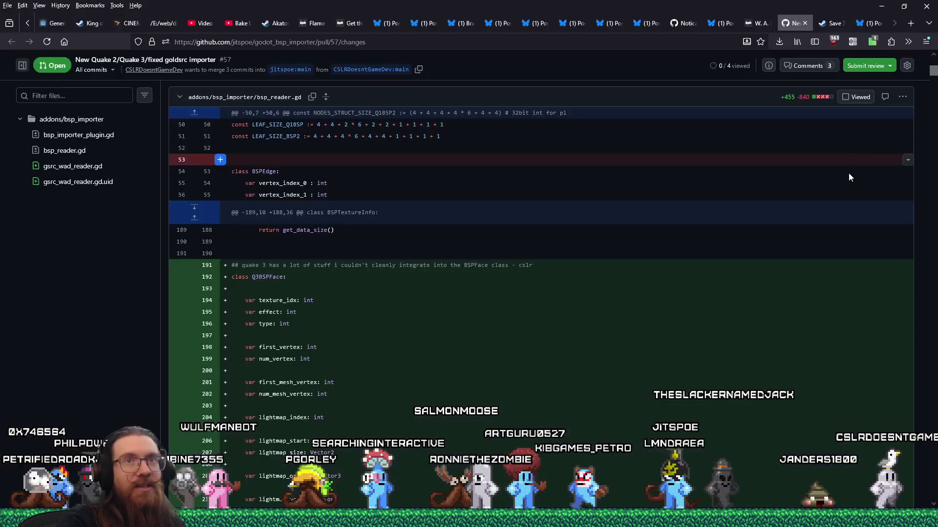
key(ctrl+t)
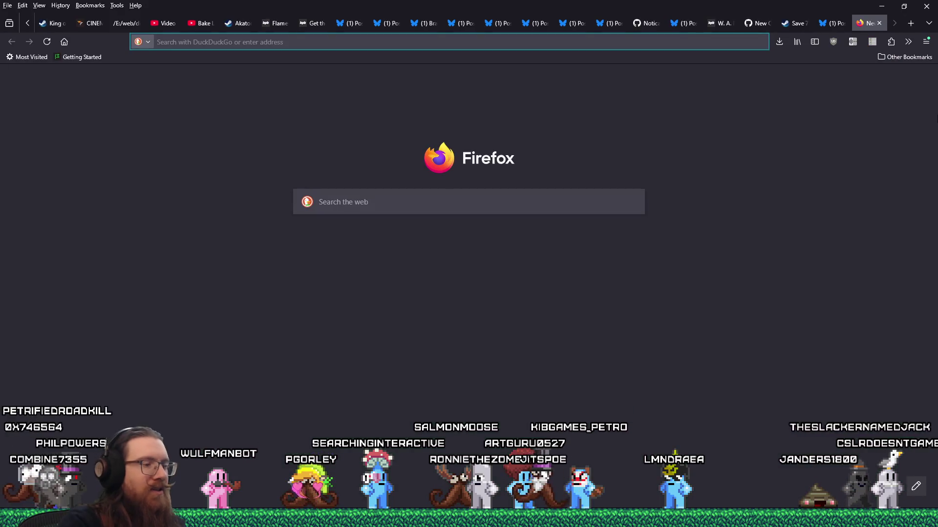
- Load the Steamworks Wishes by day report and open Fist of the Forgotten's details in another tab
text(wishl)
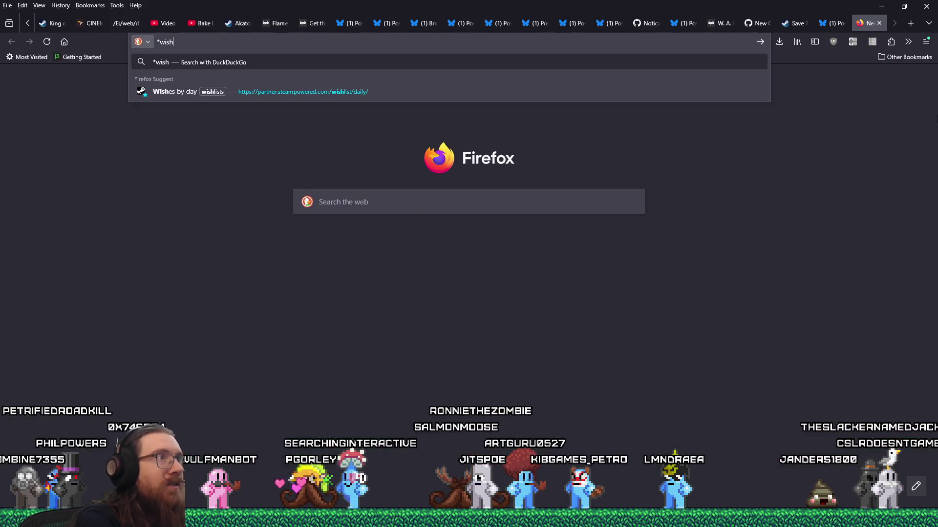
key(Return)
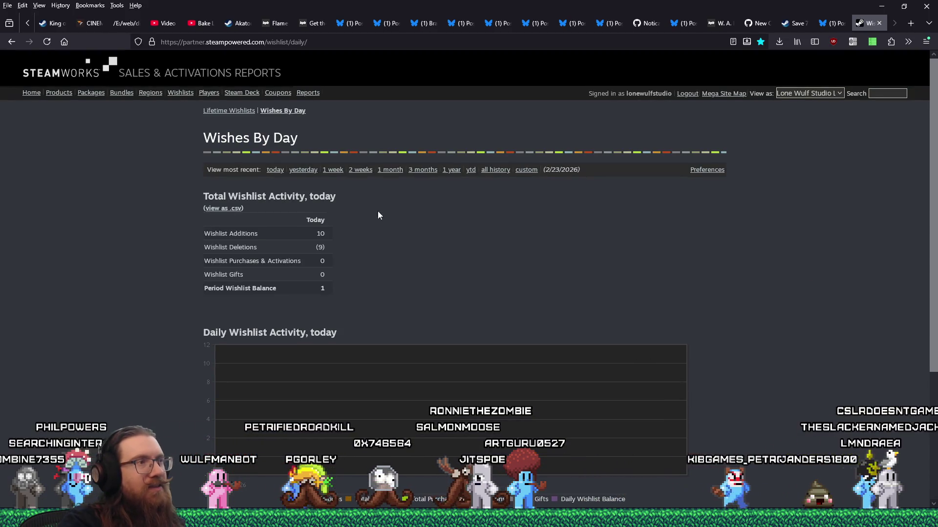
scroll(700, 370, down, 4)
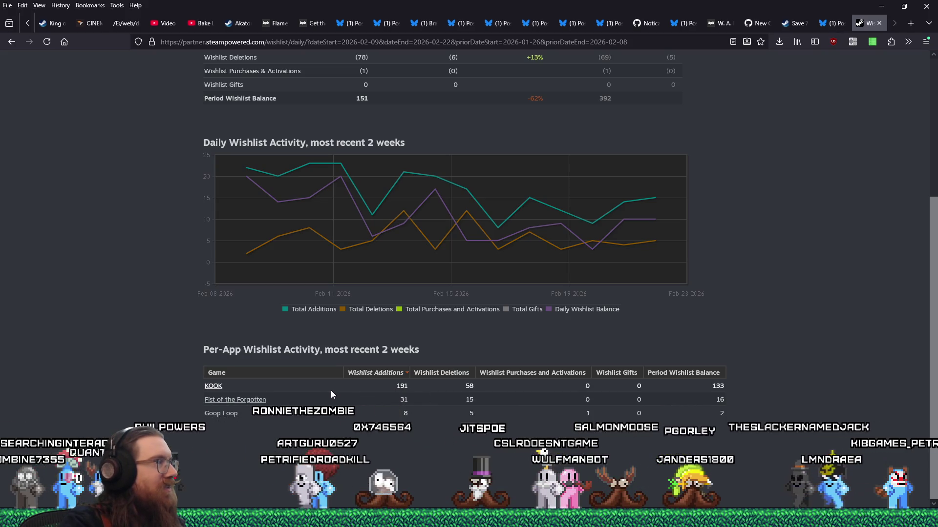
middle_click(243, 404)
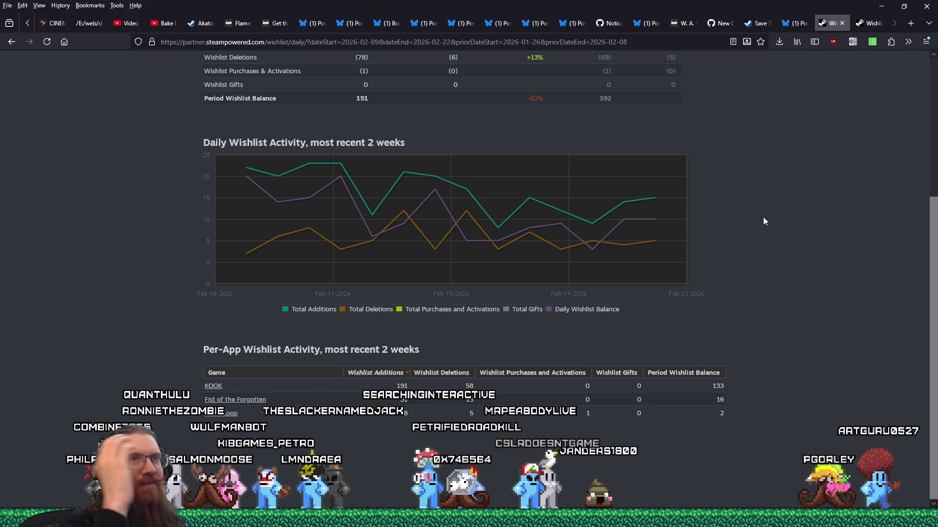
- Review the Fist of the Forgotten wishlist report, then return to REAPER and add an empty track
click(874, 23)
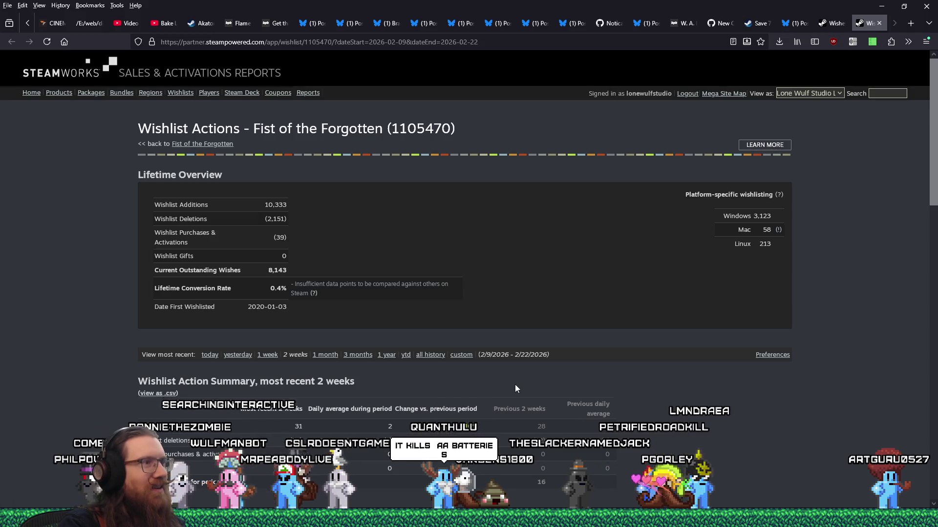
scroll(516, 387, down, 10)
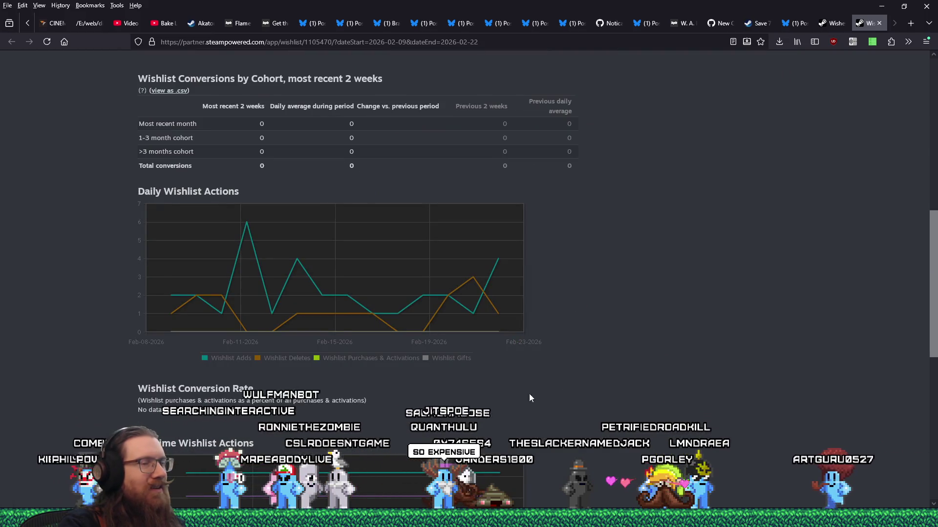
key(super+alt+d)
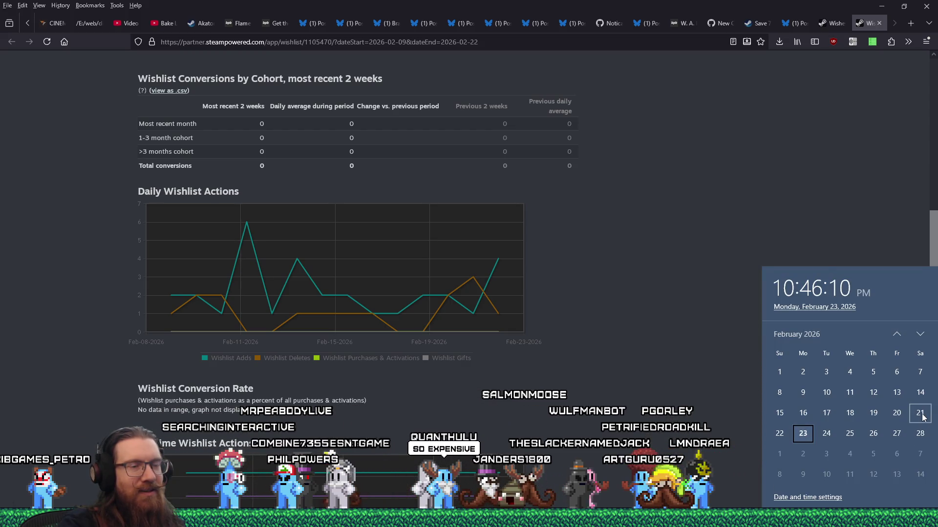
click(694, 380)
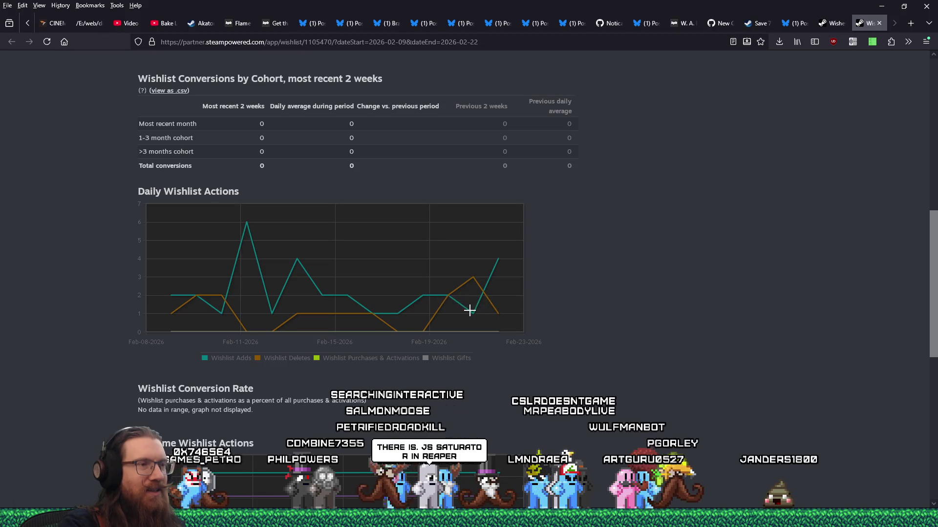
scroll(477, 318, down, 8)
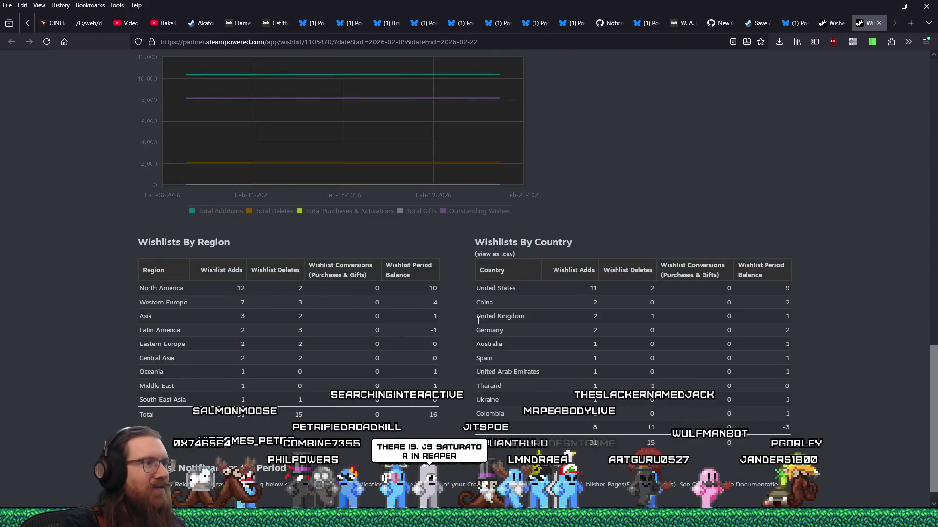
scroll(477, 322, up, 10)
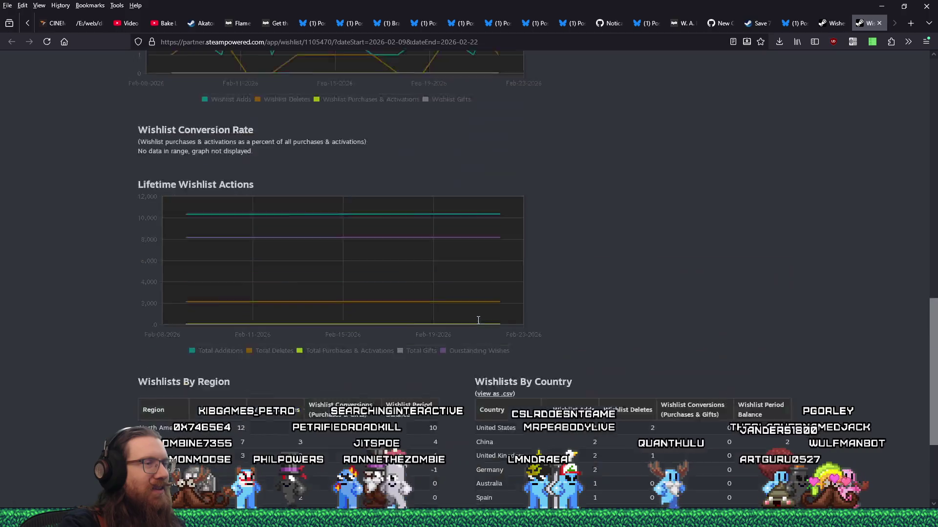
mouse_move(474, 413)
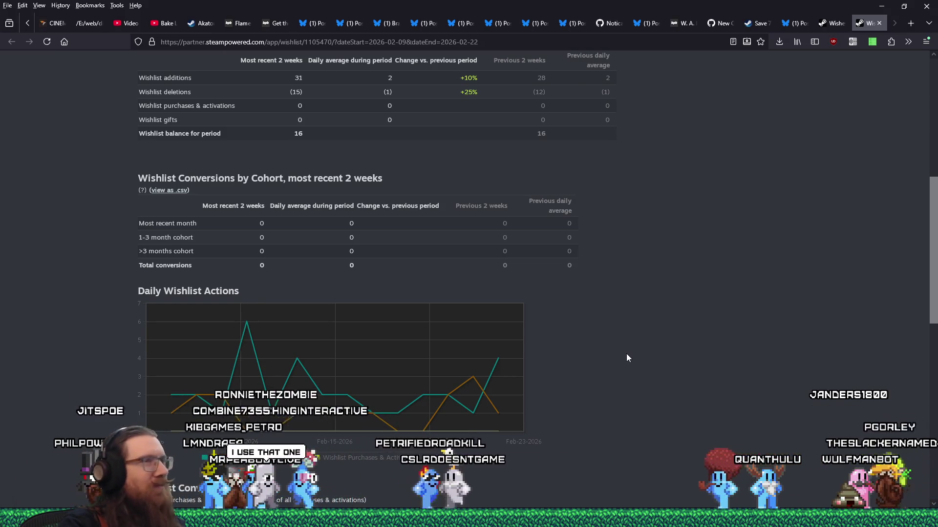
key(alt+Tab)
key(alt+Tab)
key(alt+Tab)
double_click(166, 214)
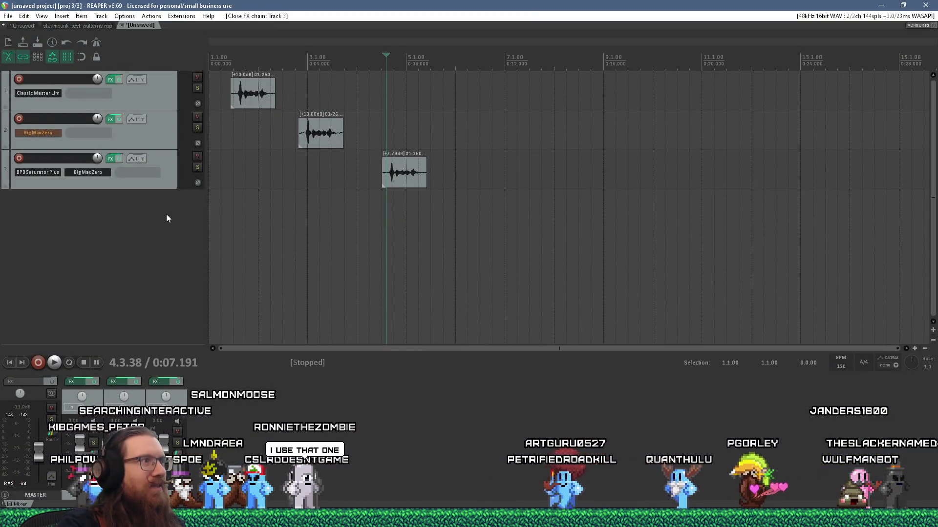
- Copy track 3's clip onto track 4 and add JS: Saturation to it
drag(416, 176, 492, 226)
click(114, 199)
text(satura)
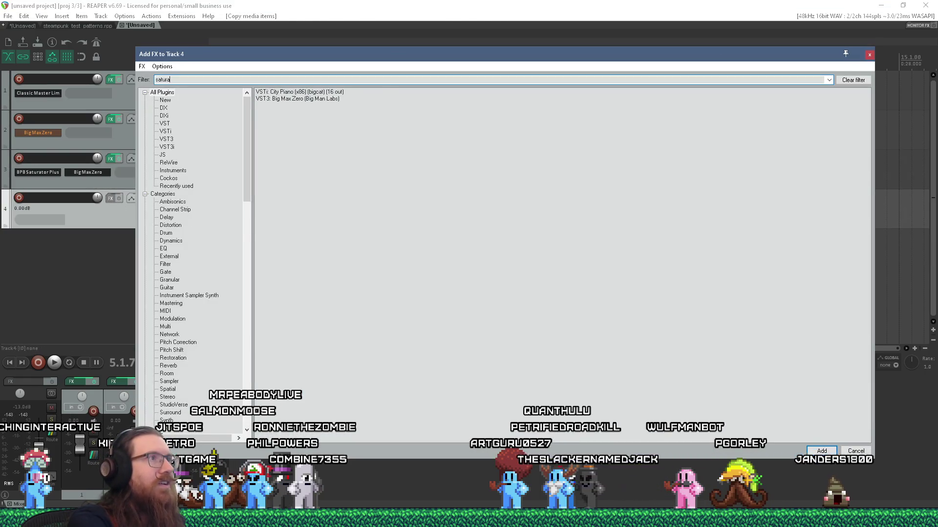
double_click(293, 112)
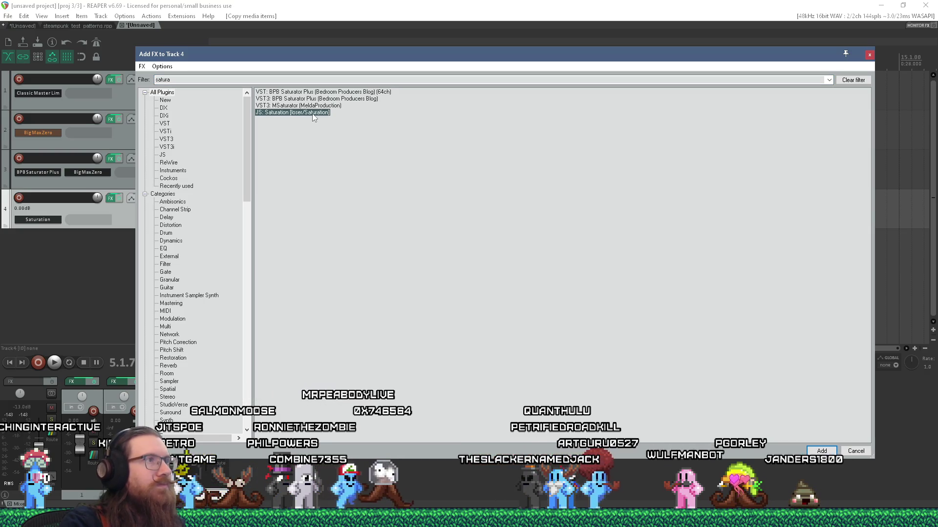
drag(264, 34, 371, 271)
- Set Saturation Amount to 100 and compare it bypassed and active during playback
click(470, 237)
key(space)
key(space)
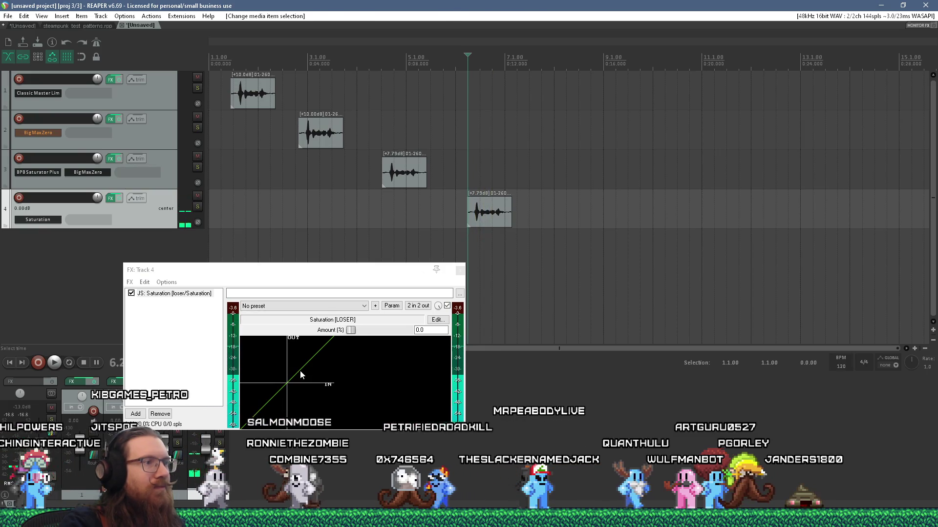
click(300, 370)
drag(351, 330, 410, 331)
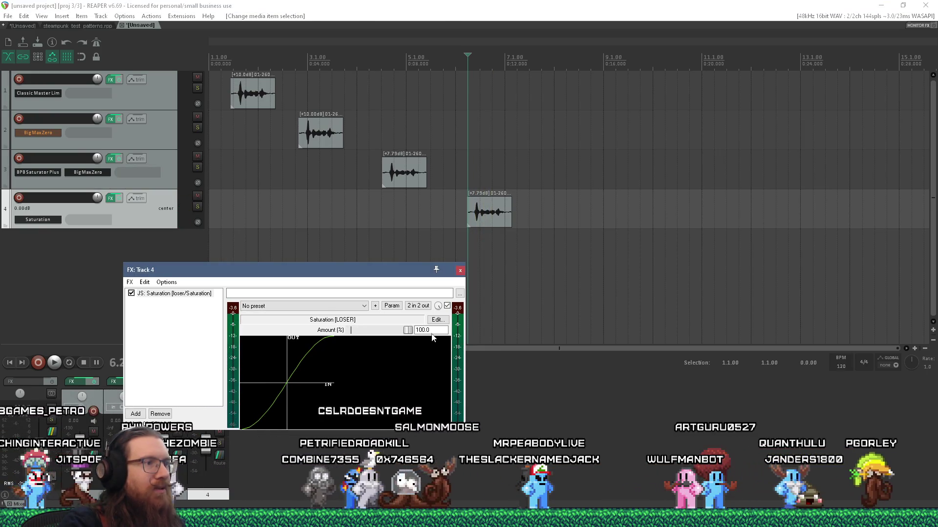
key(space)
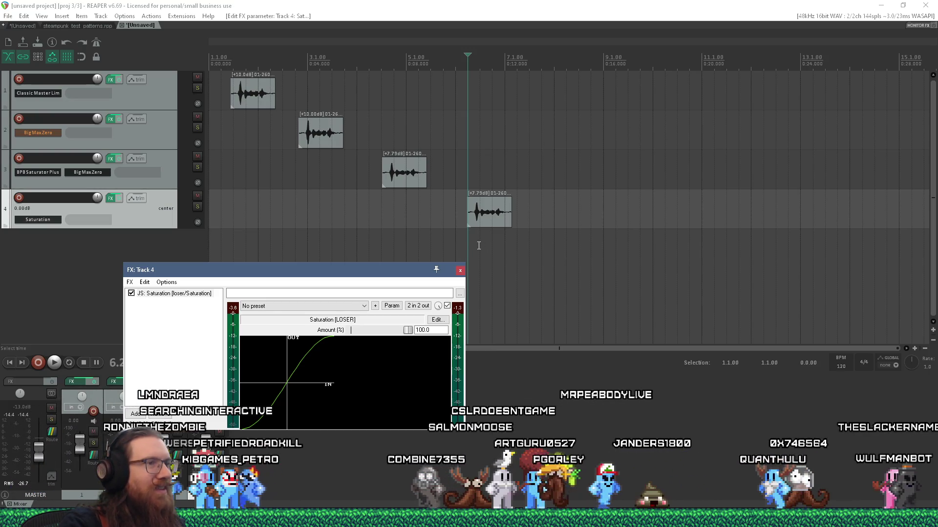
key(space)
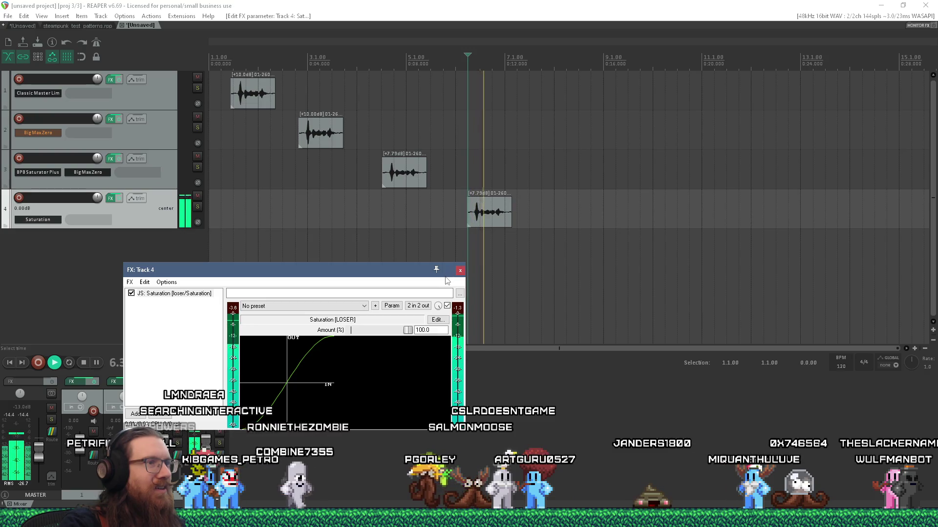
click(211, 296)
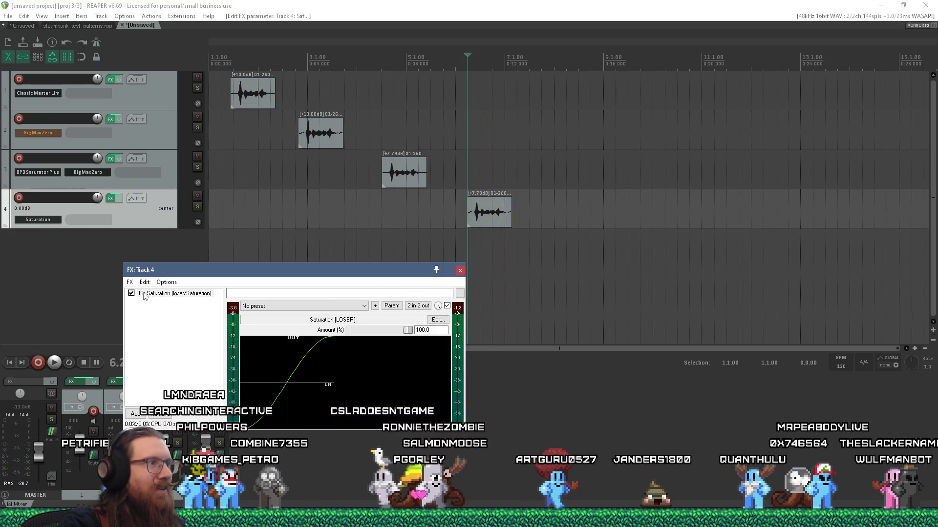
key(space)
key(space)
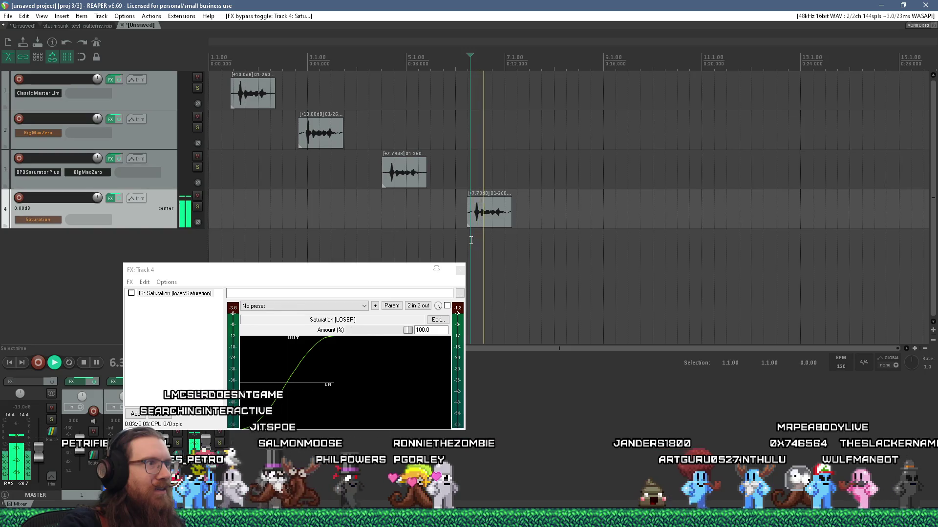
click(131, 294)
key(space)
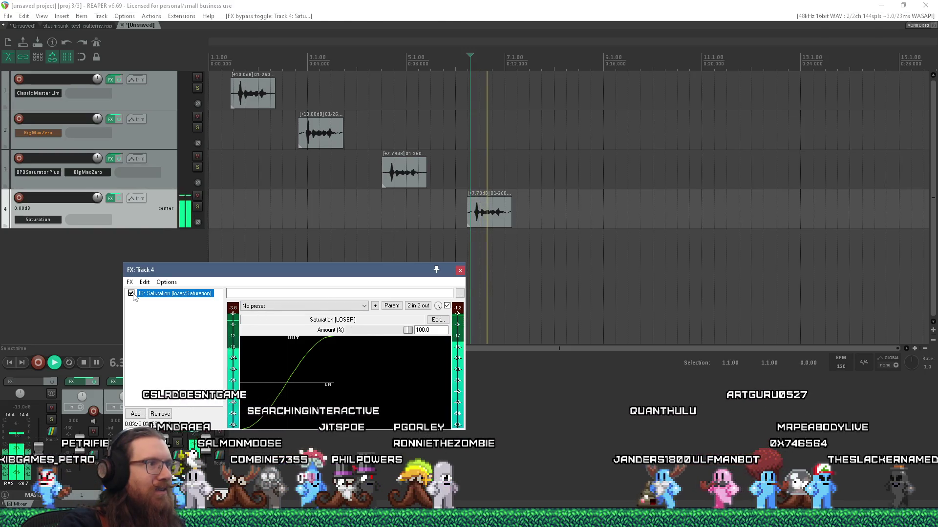
key(space)
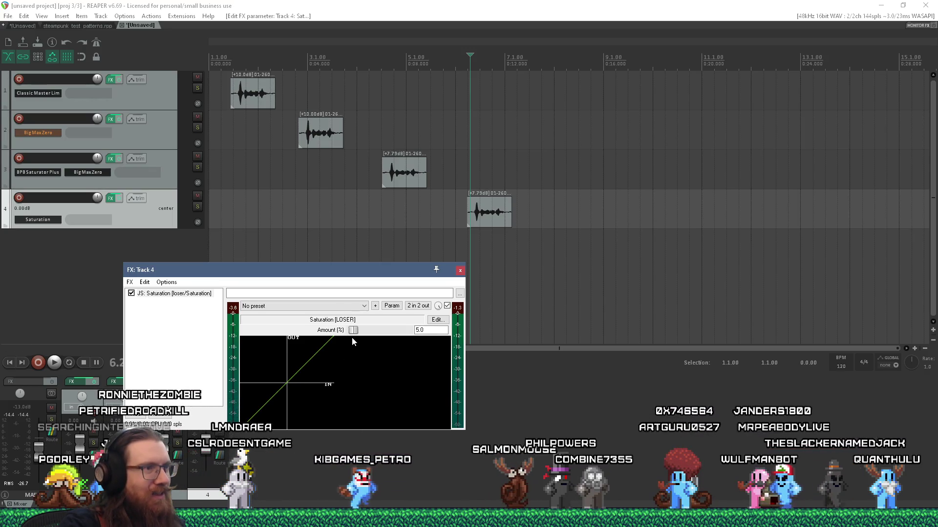
- Remove the JS Saturation effect from track 4
click(316, 306)
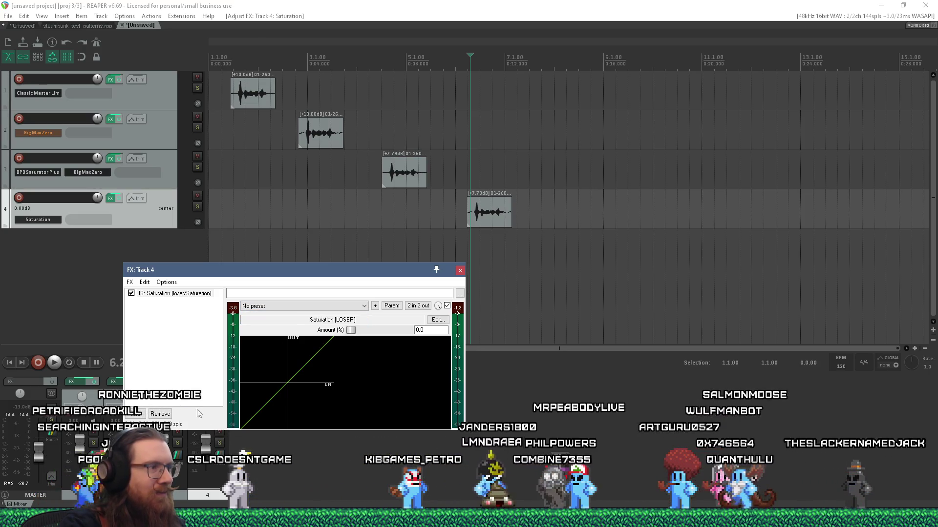
click(172, 303)
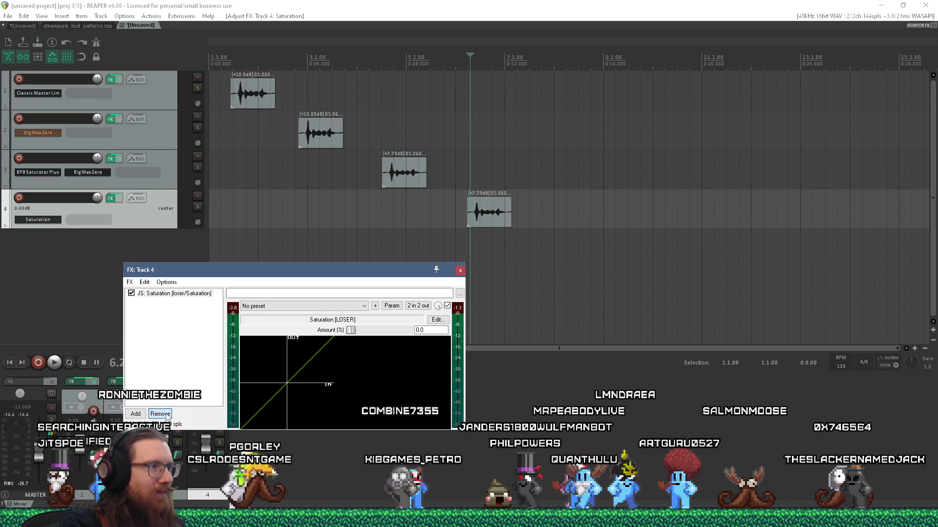
click(161, 414)
click(136, 414)
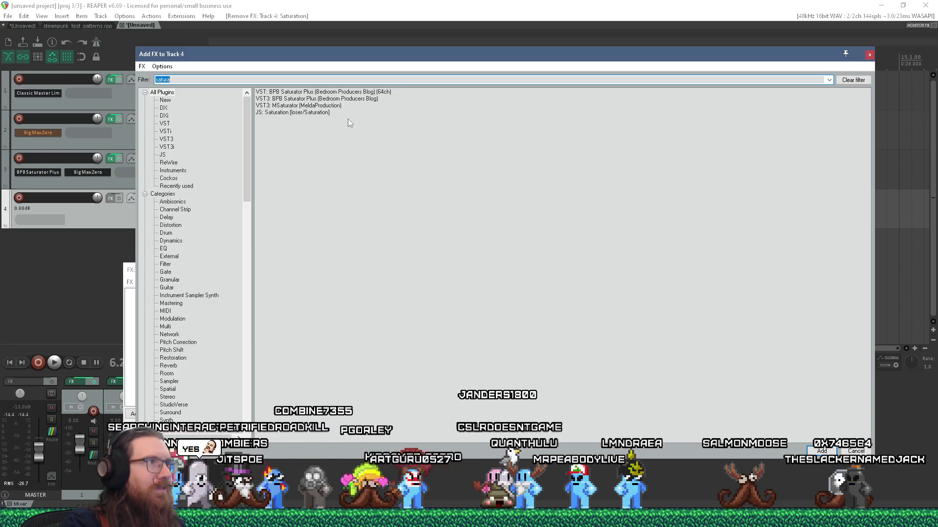
- Filter the effects list for 'sat' and add VST3: MSaturator to track 4
text(sat)
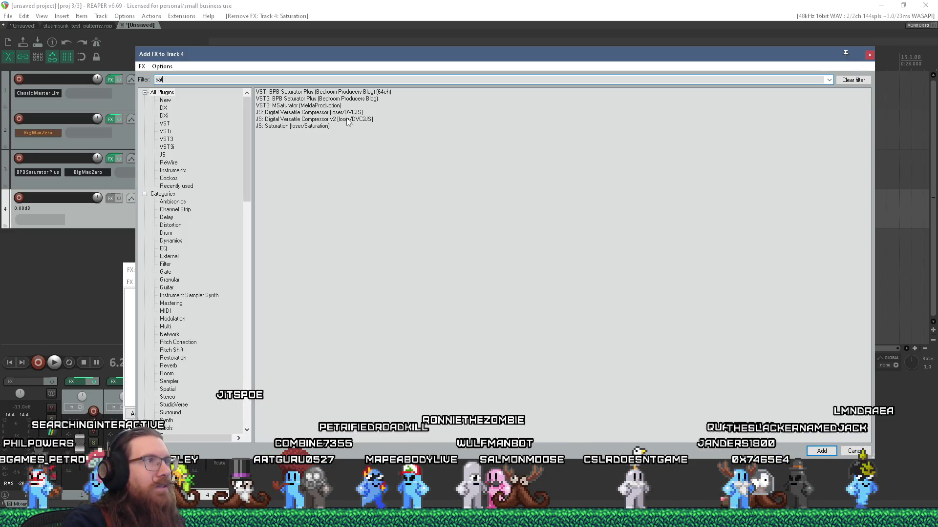
double_click(312, 106)
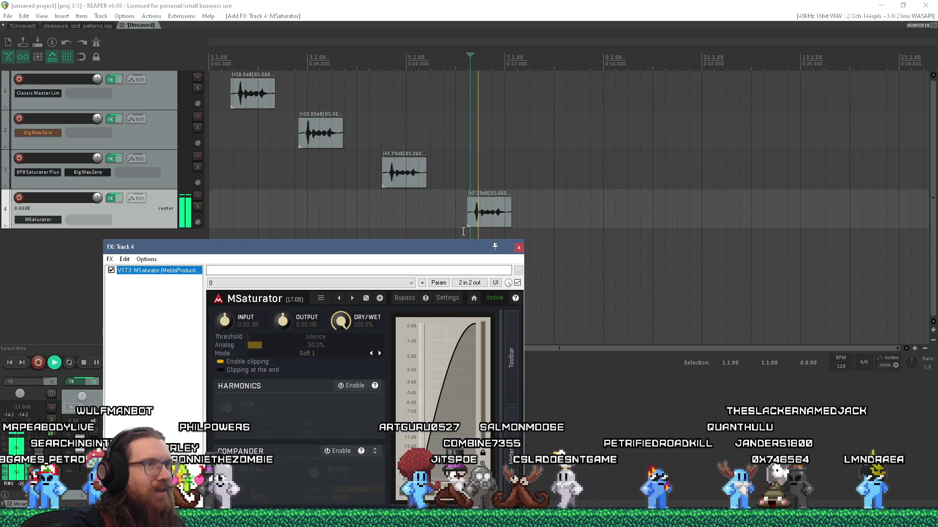
key(space)
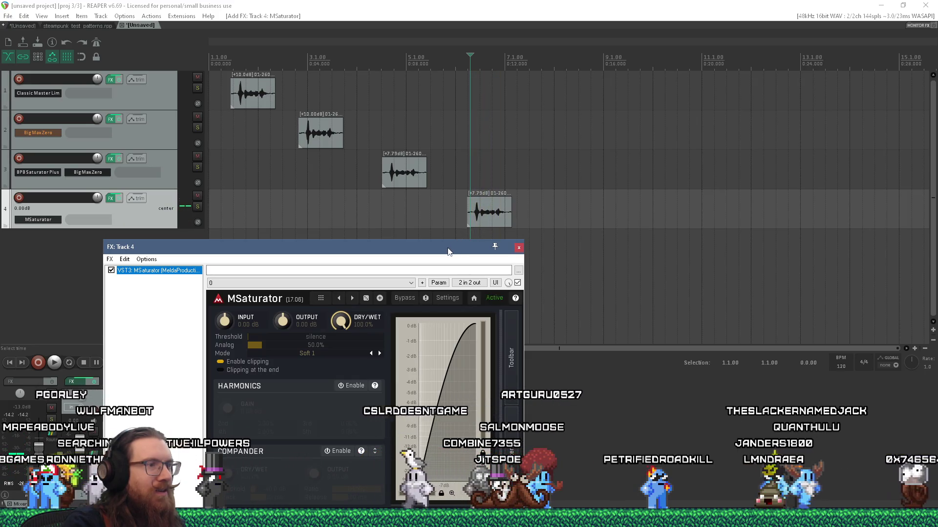
- Enable MSaturator's Harmonics section and boost its gain
click(349, 386)
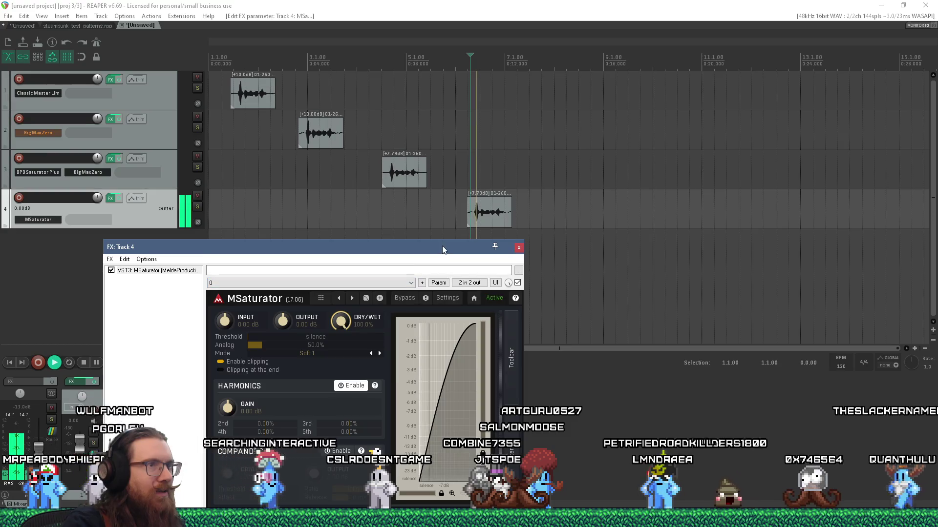
drag(227, 407, 227, 371)
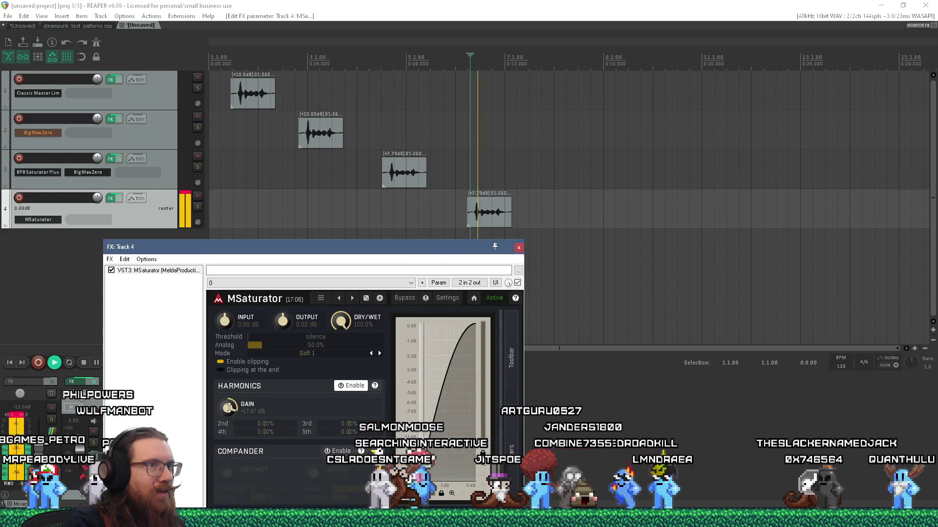
drag(231, 415, 230, 445)
key(space)
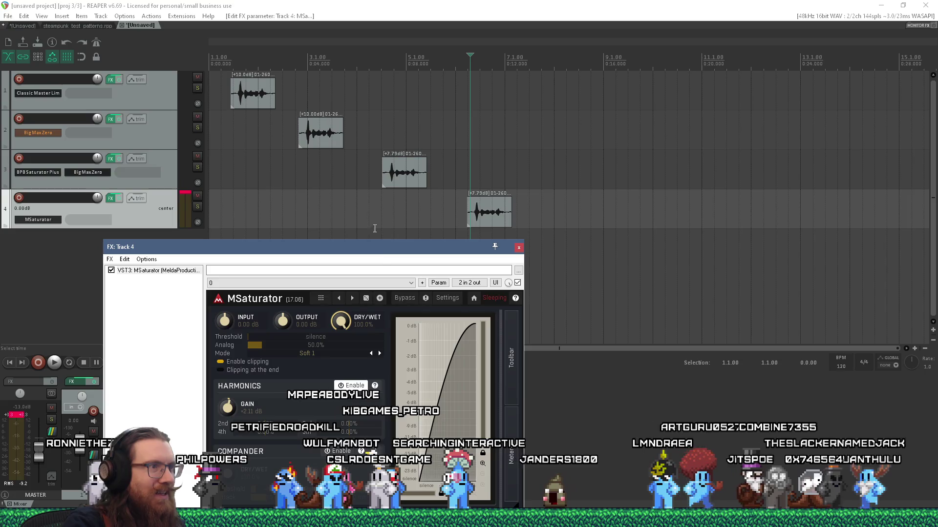
drag(386, 251, 368, 183)
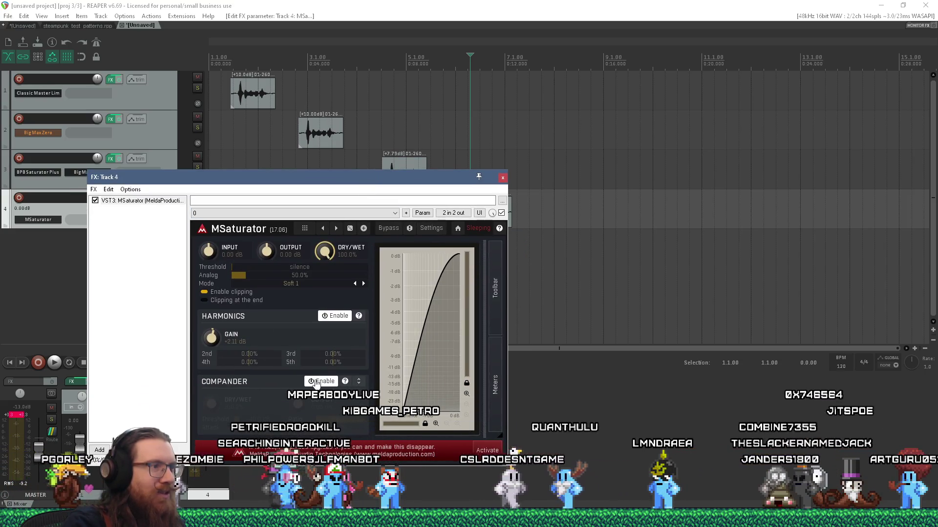
- Turn on the compander, disable Harmonics, and audition track 4
click(311, 382)
click(326, 317)
drag(342, 176, 334, 230)
key(space)
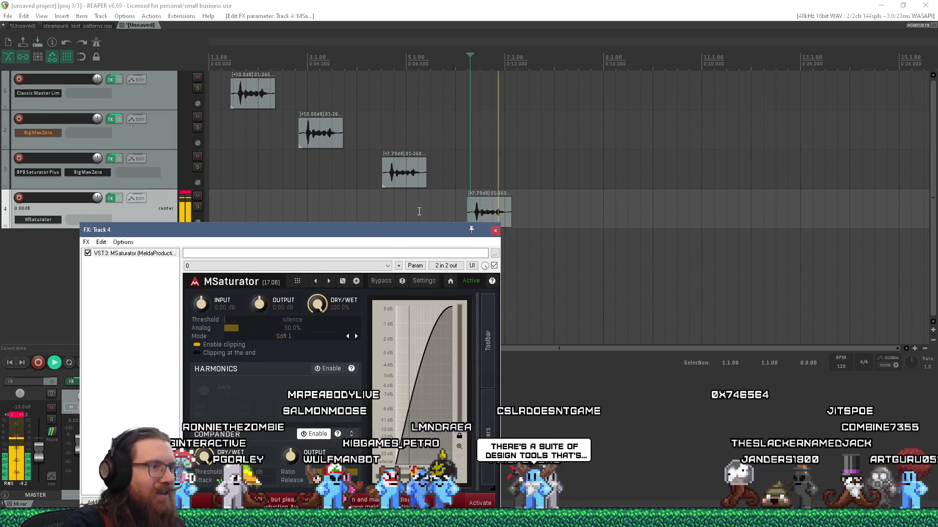
key(space)
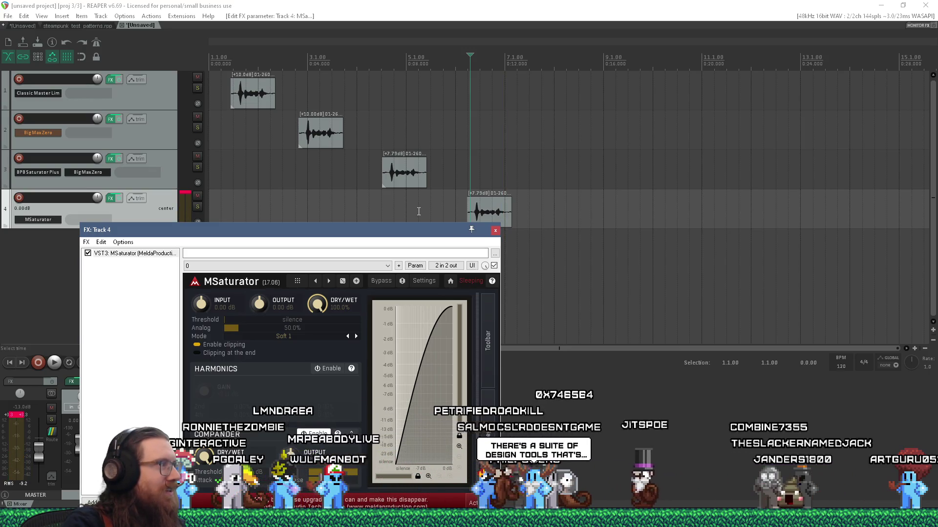
mouse_move(394, 230)
mouse_down()
mouse_move(362, 127)
mouse_move(363, 190)
mouse_move(378, 204)
mouse_up()
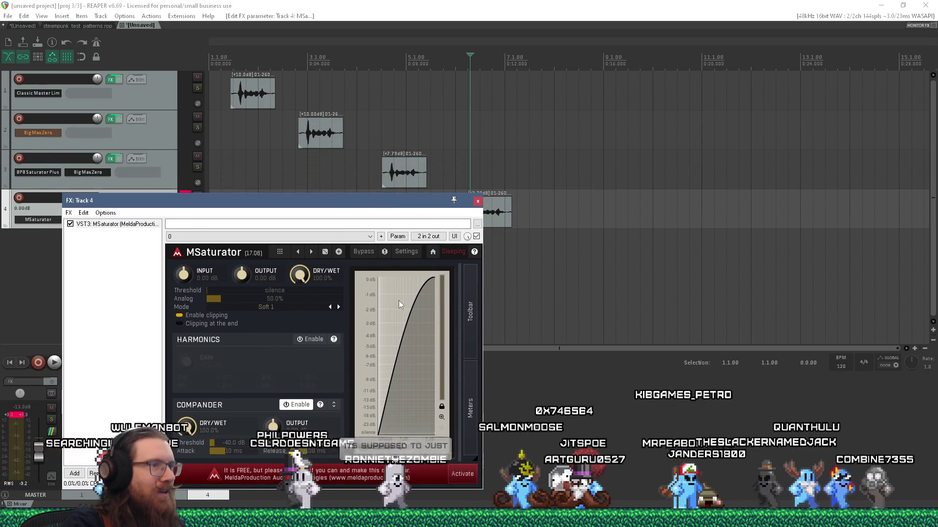
mouse_move(384, 442)
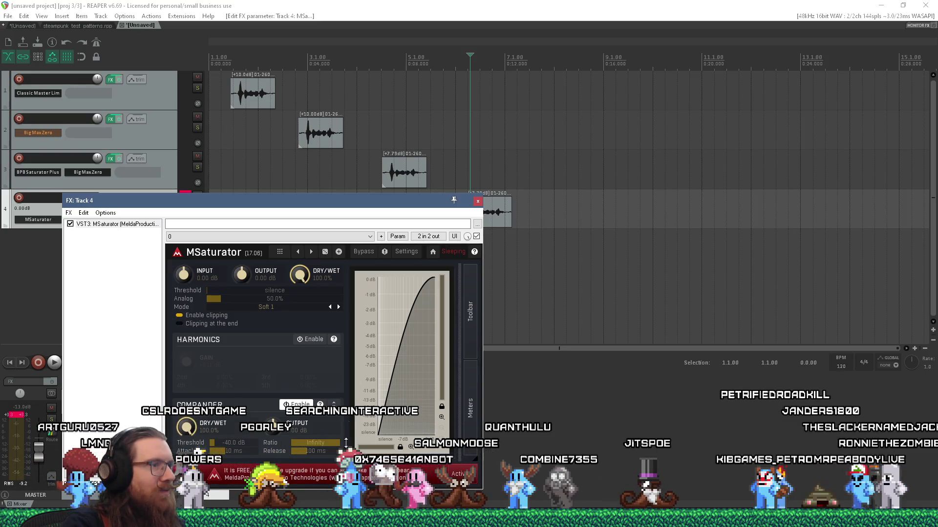
- Nudge the compander threshold to -38.7, audition, and re-enable Harmonics
drag(363, 397, 363, 380)
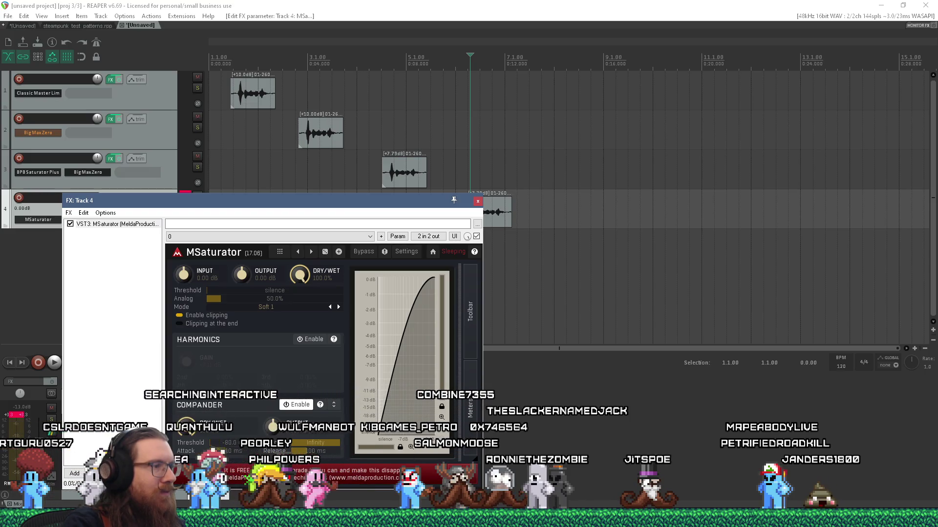
key(space)
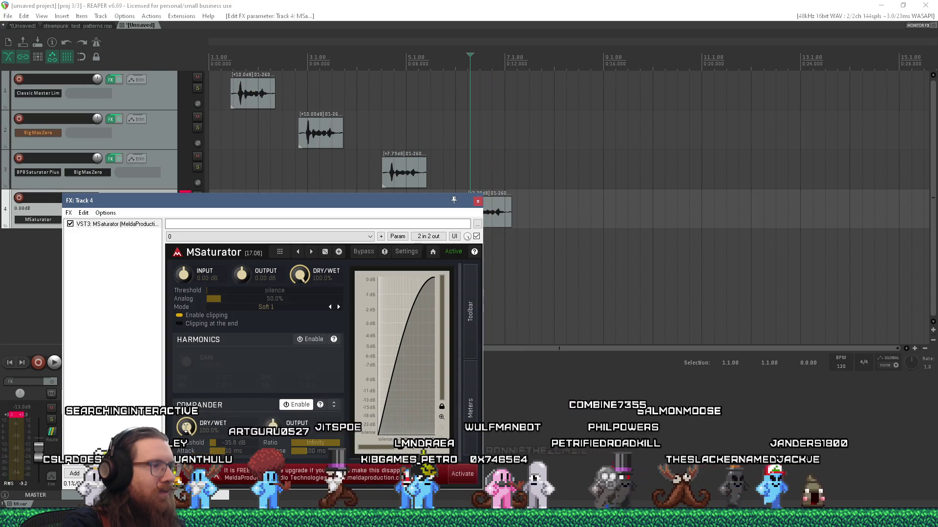
click(311, 339)
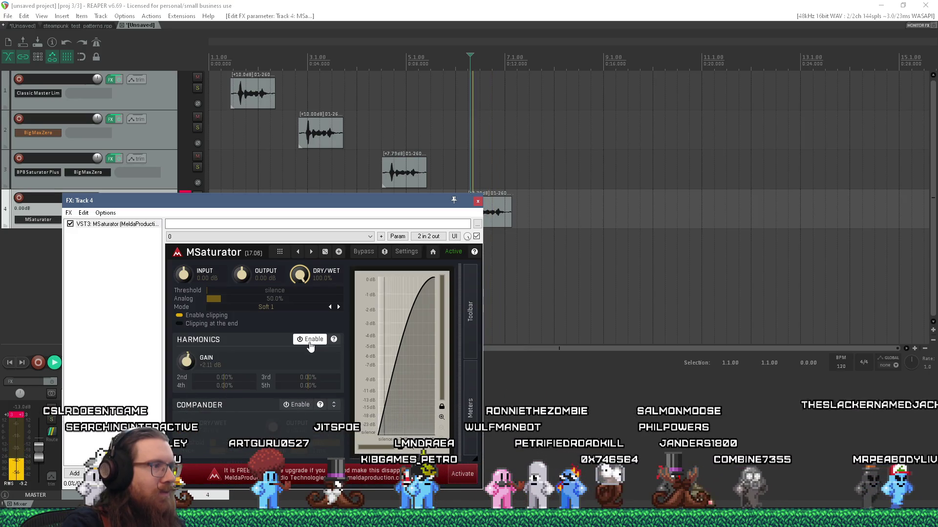
- Set harmonics to 2nd 39.2%, 3rd 33.6%, 4th 16.6%, audition, and close the effect window
drag(235, 381, 235, 337)
mouse_move(230, 377)
mouse_down()
mouse_move(230, 401)
mouse_move(224, 351)
mouse_up()
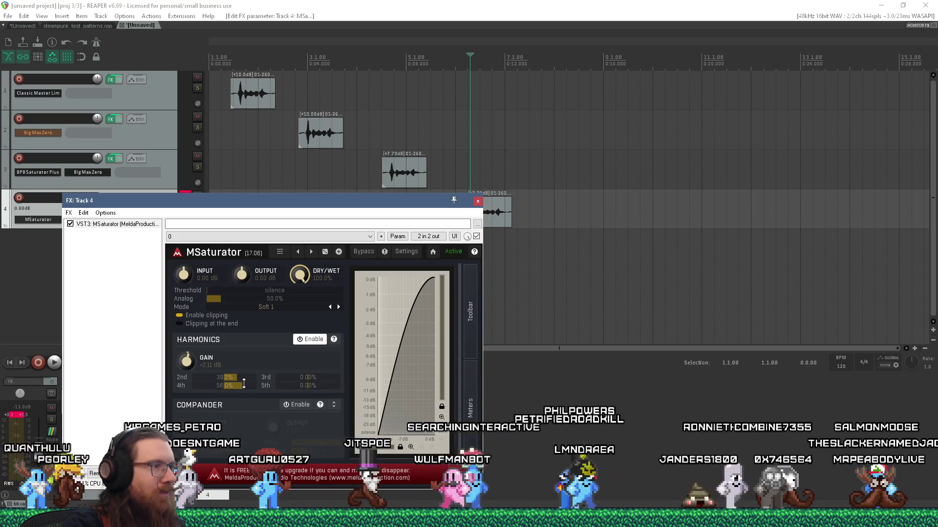
drag(319, 378, 319, 364)
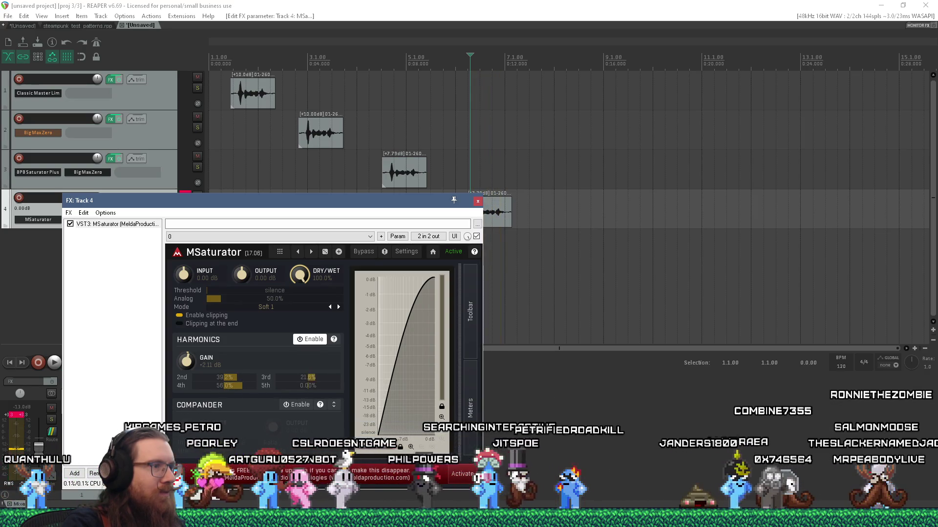
key(space)
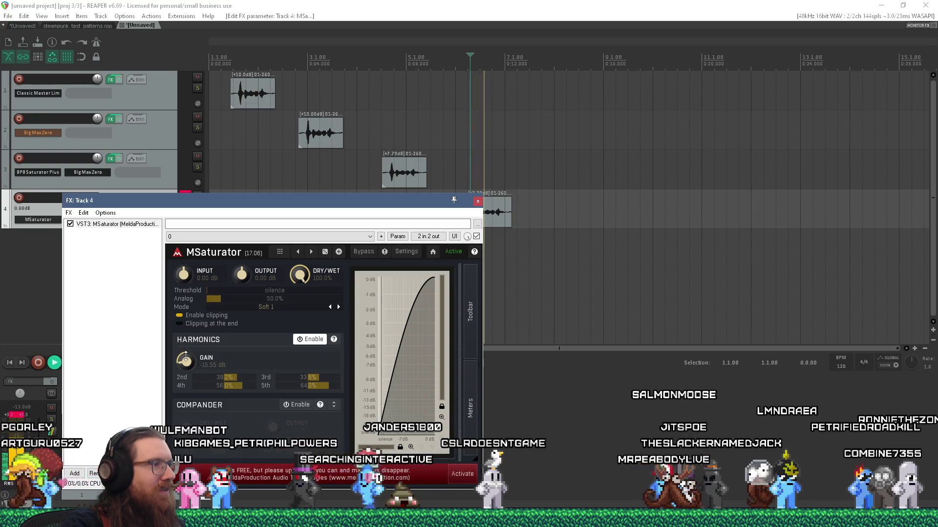
key(space)
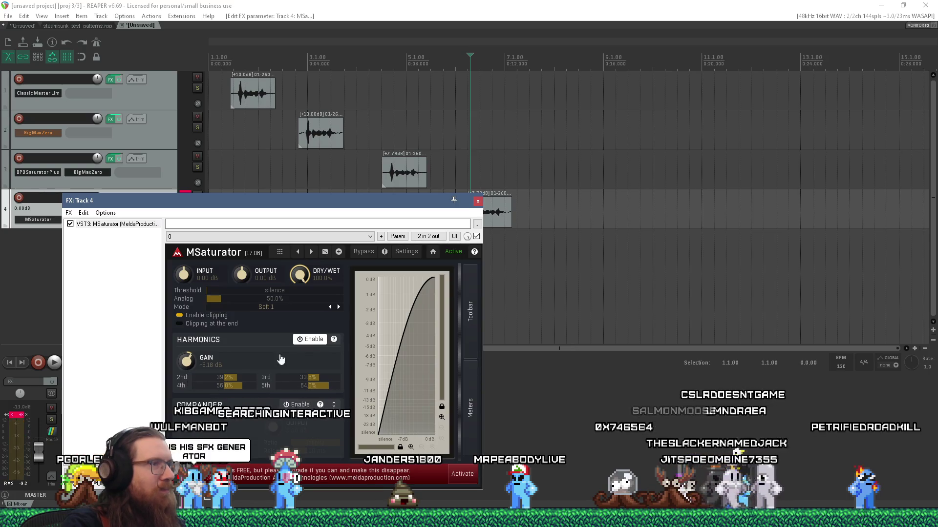
click(478, 201)
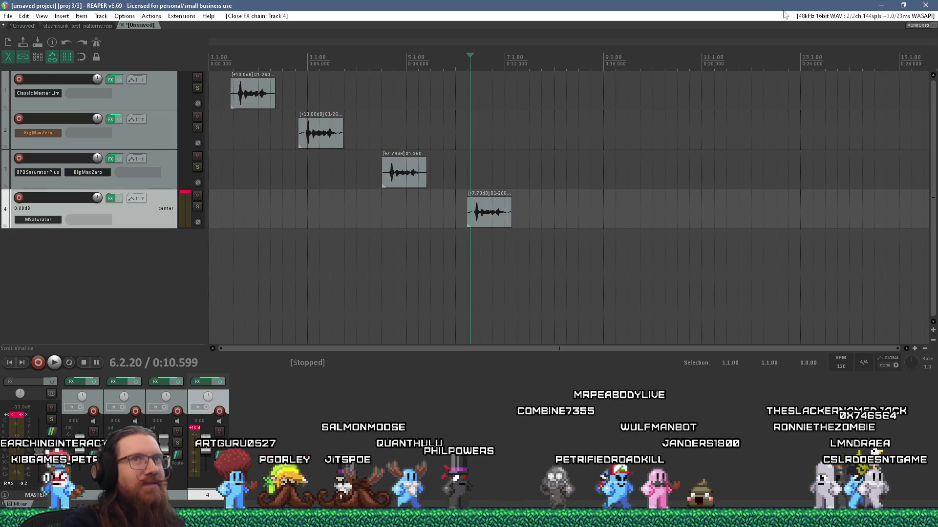
- Minimize REAPER to reveal the Steamworks wishlist report
click(874, 5)
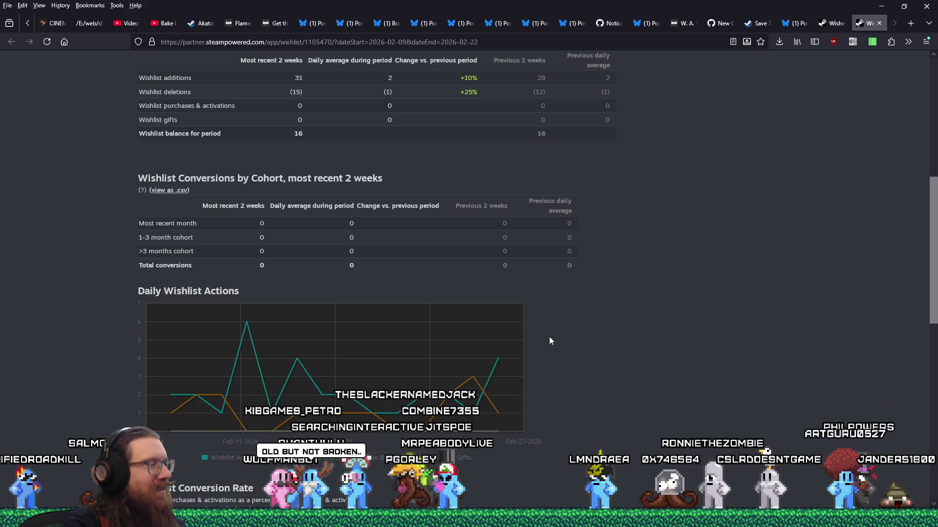
- Return to the Steamworks wishlist chart in Firefox and start a new empty tab
key(alt+Tab)
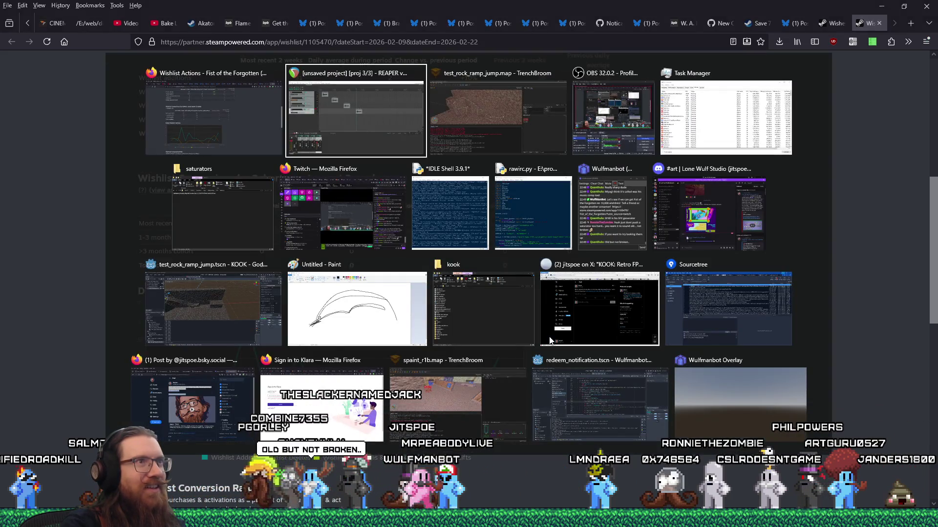
key(alt+shift+Tab)
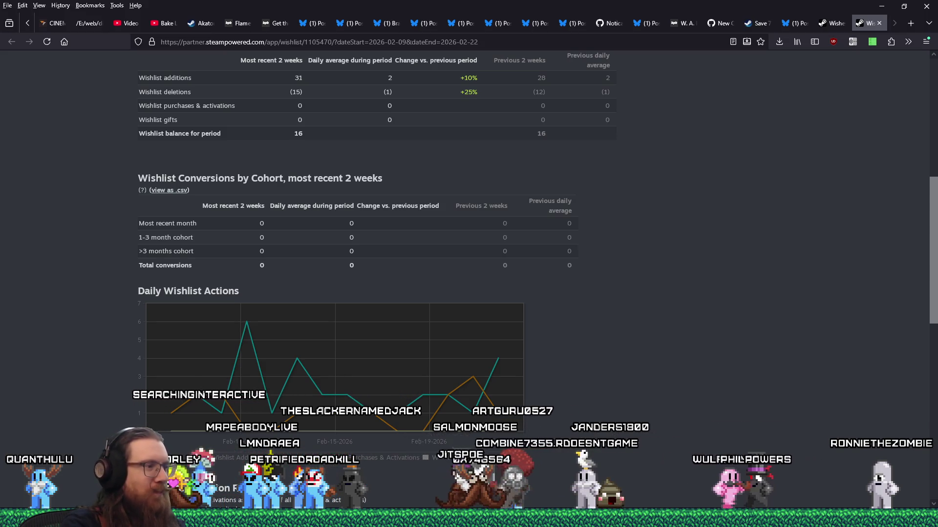
mouse_move(241, 519)
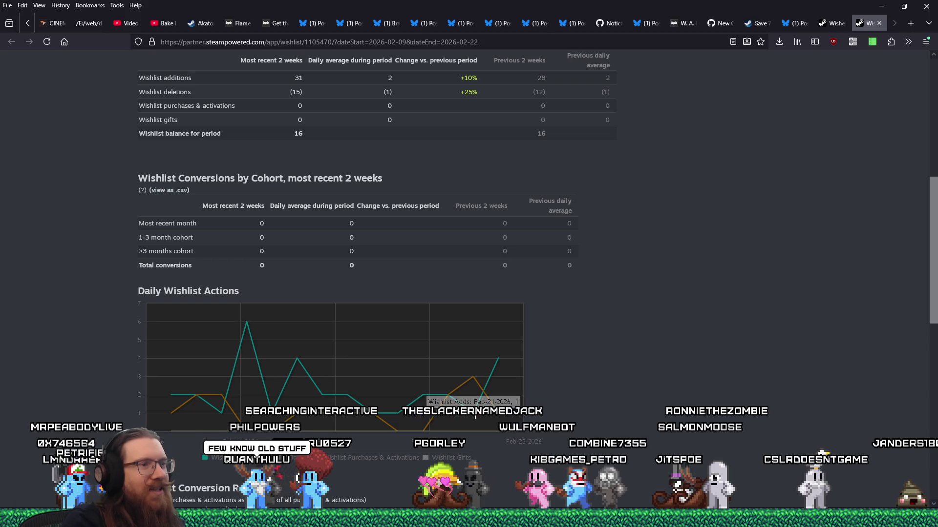
click(914, 22)
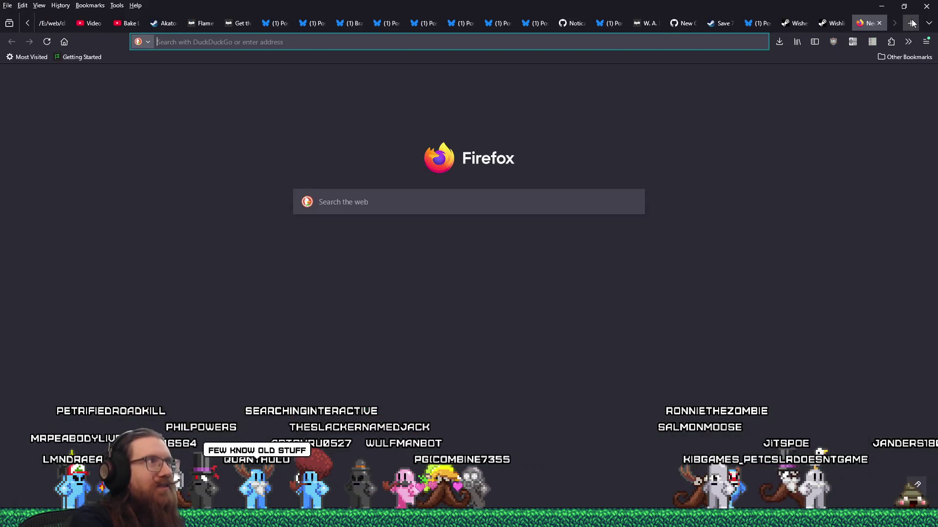
- Open the Bluesky Godot asset museum post, then return to the Steam wishlist statistics tab
text(bsky.app/profile/)
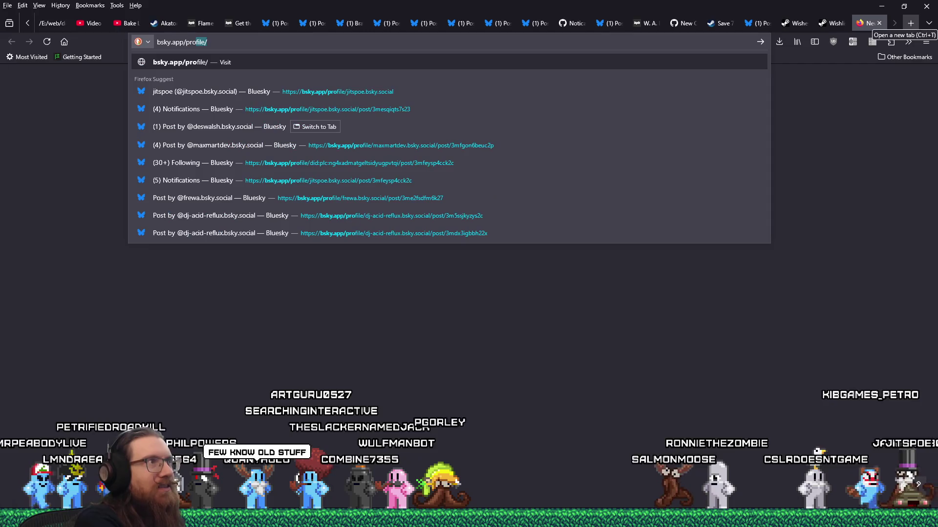
key(Return)
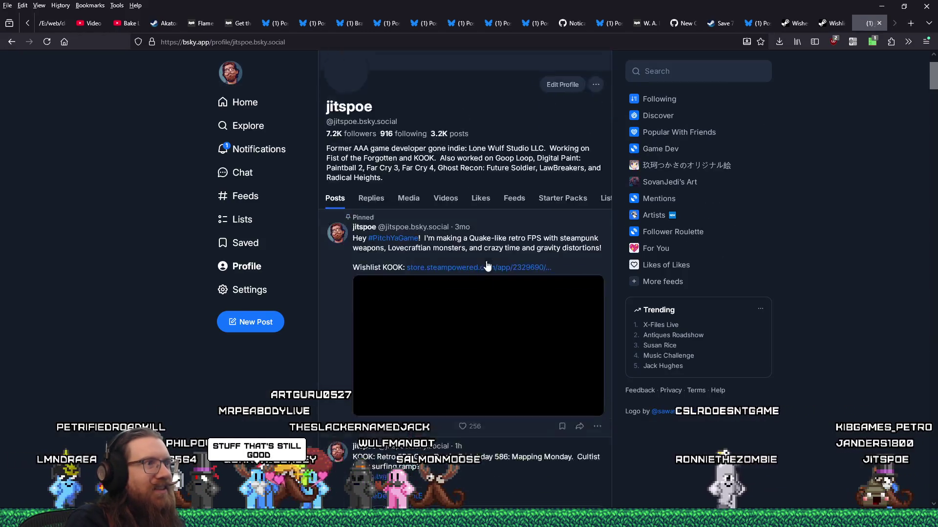
scroll(467, 246, down, 15)
scroll(466, 246, down, 20)
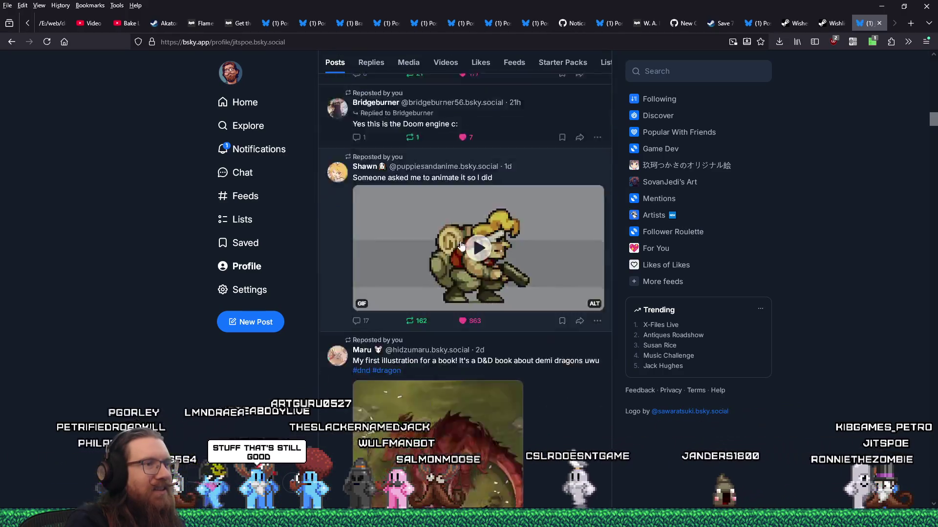
scroll(459, 239, down, 20)
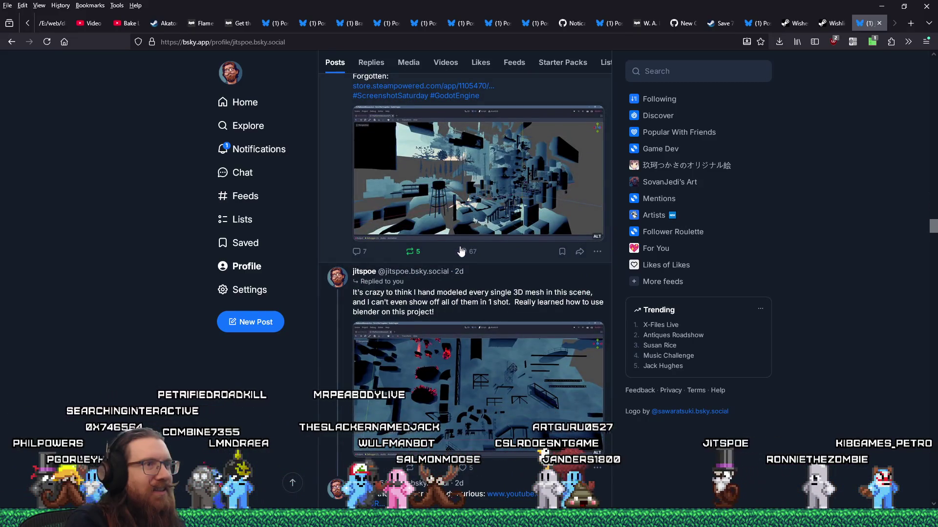
click(328, 228)
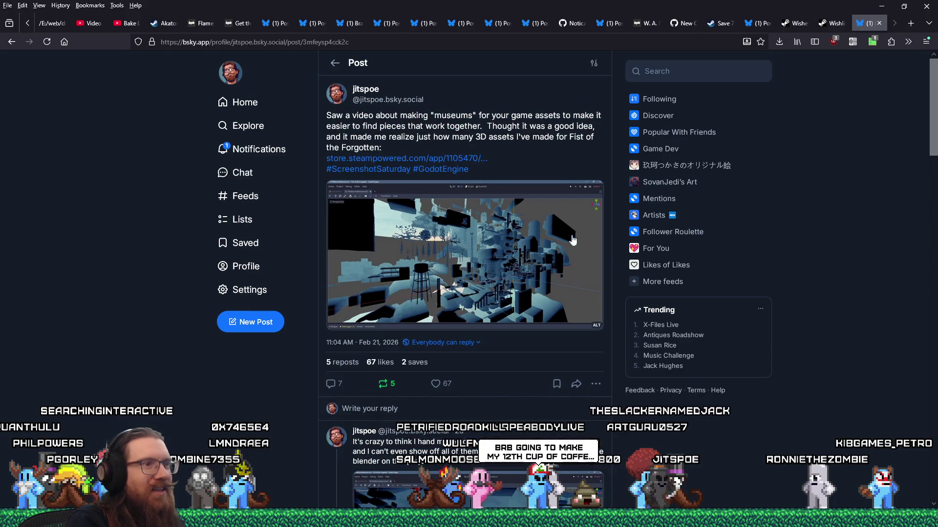
mouse_move(833, 25)
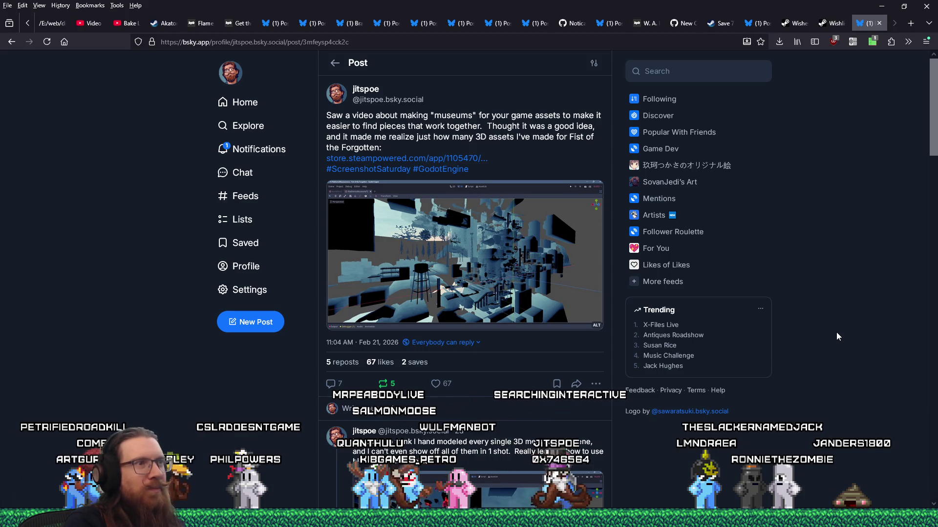
click(833, 23)
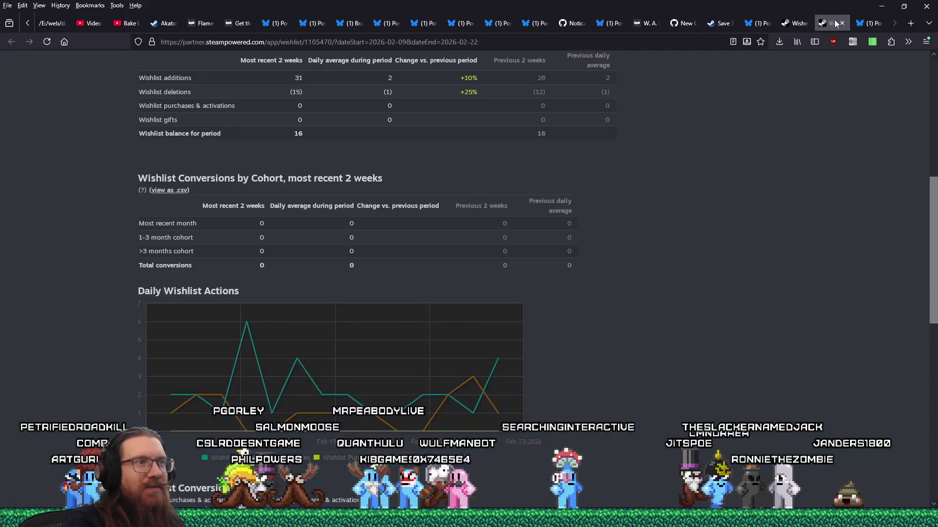
- Read the Feb-21-2026 values on the Daily Wishlist Actions chart, then bring up the window switcher
scroll(740, 293, down, 5)
mouse_move(481, 163)
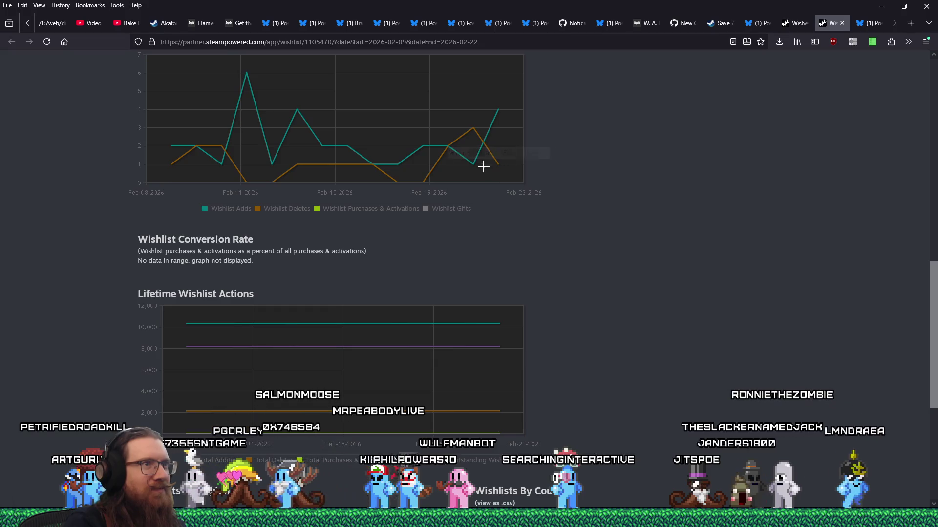
mouse_move(473, 131)
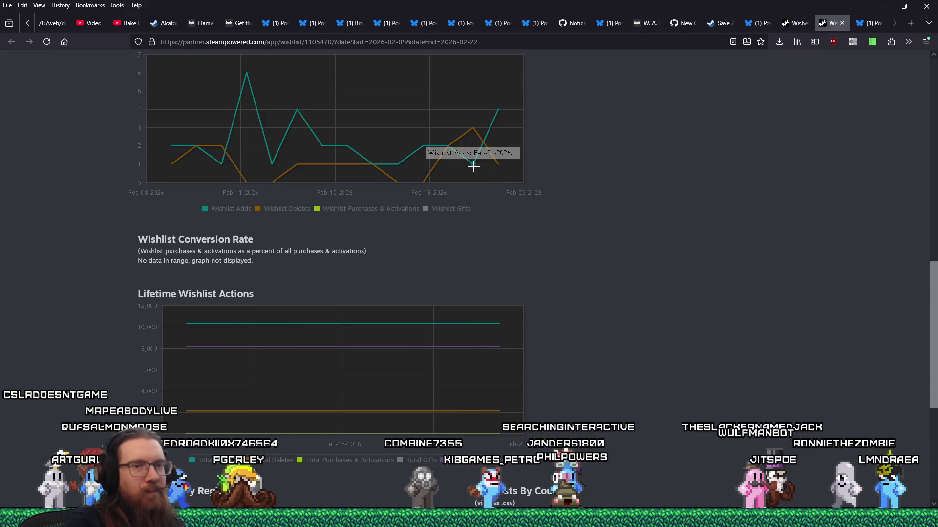
key(alt+Tab)
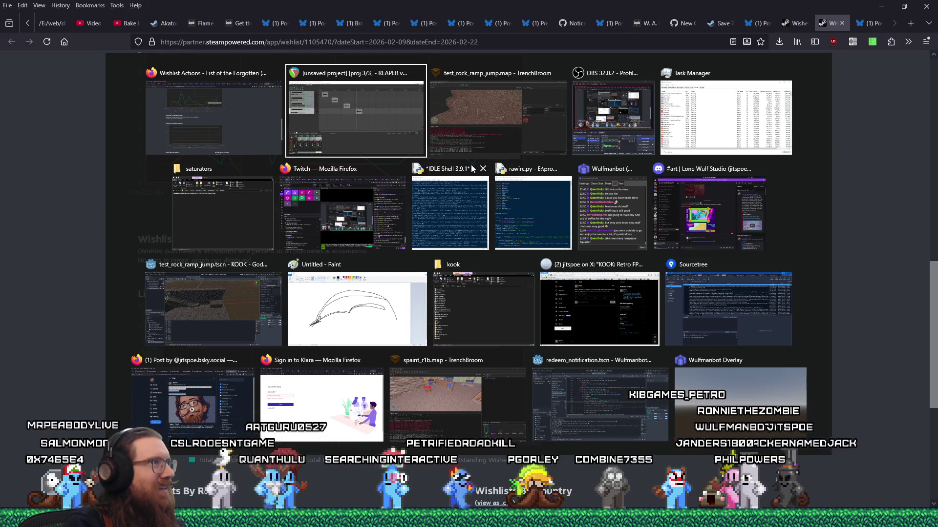
- Browse the six Aquaria screenshots and bring up options for the green seahorse one
key(Escape)
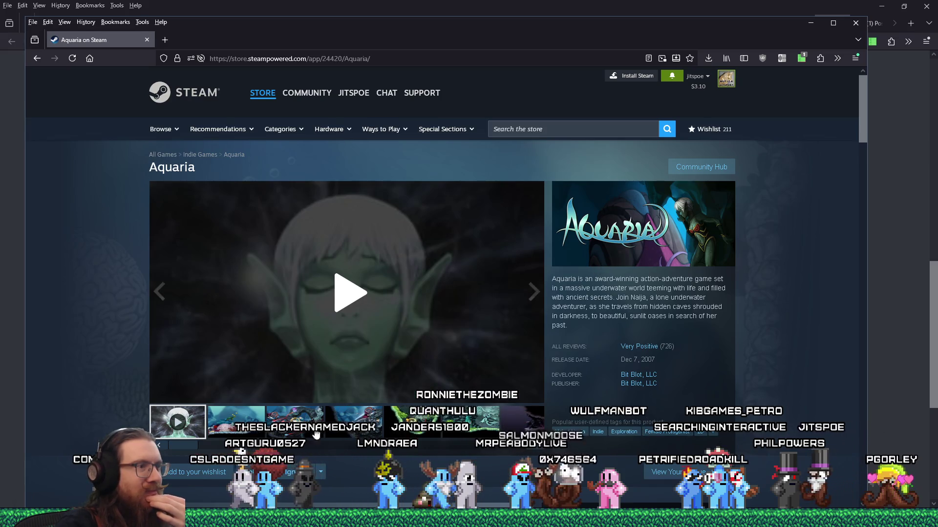
click(261, 421)
click(282, 426)
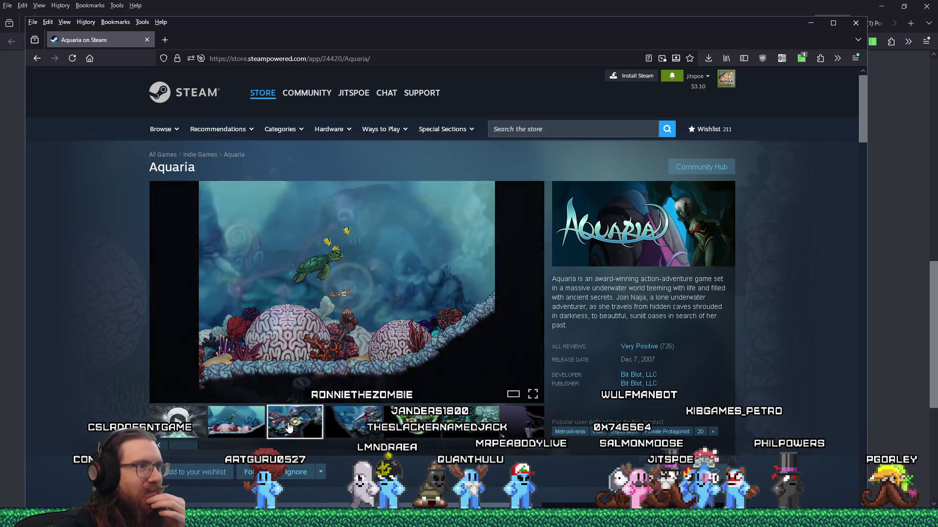
click(331, 426)
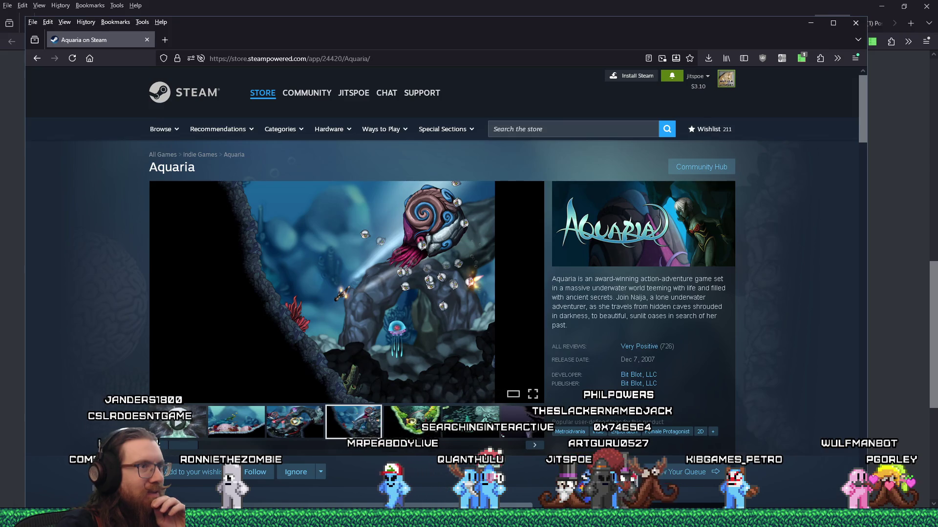
click(430, 421)
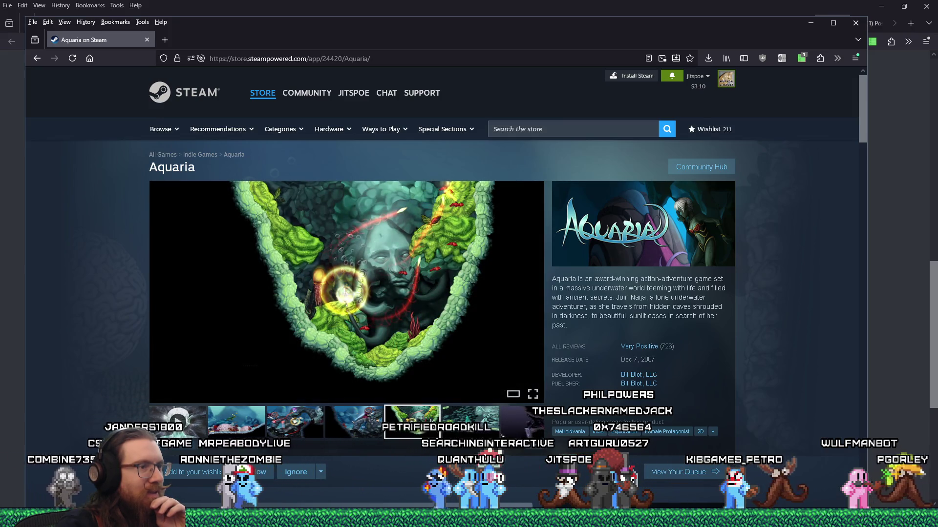
click(472, 430)
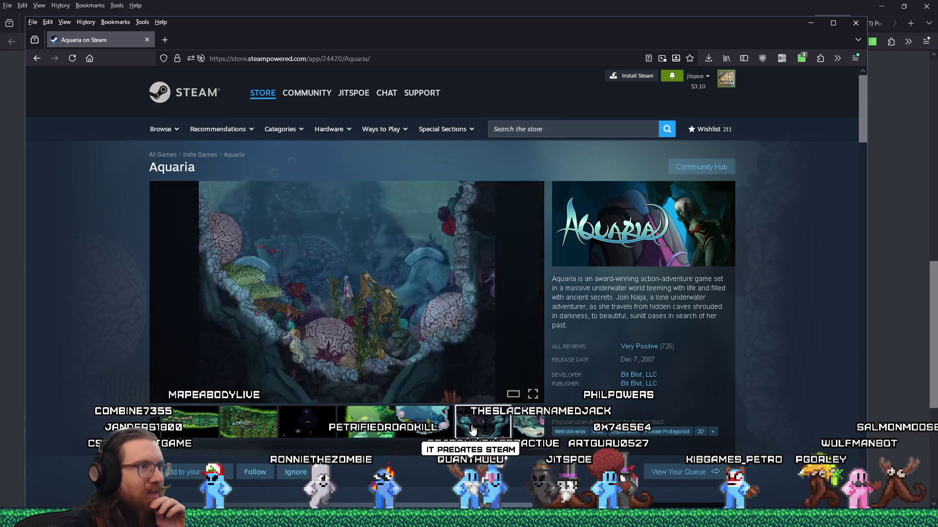
click(365, 422)
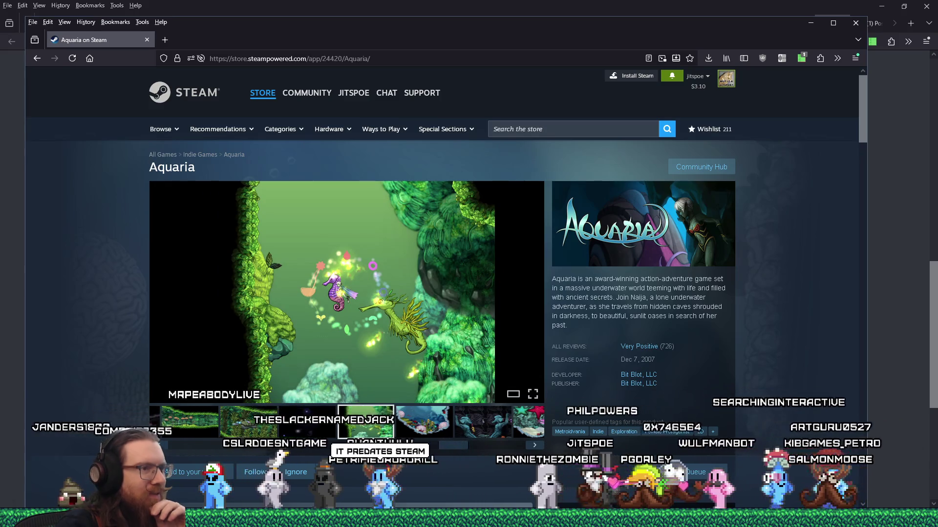
right_click(388, 253)
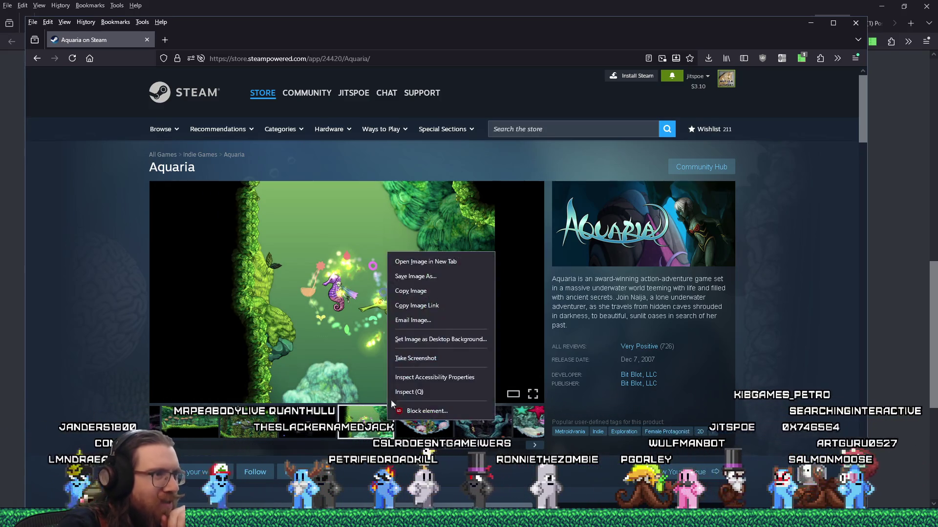
- View the seahorse screenshot in its own tab, then close that image tab
click(442, 263)
click(234, 43)
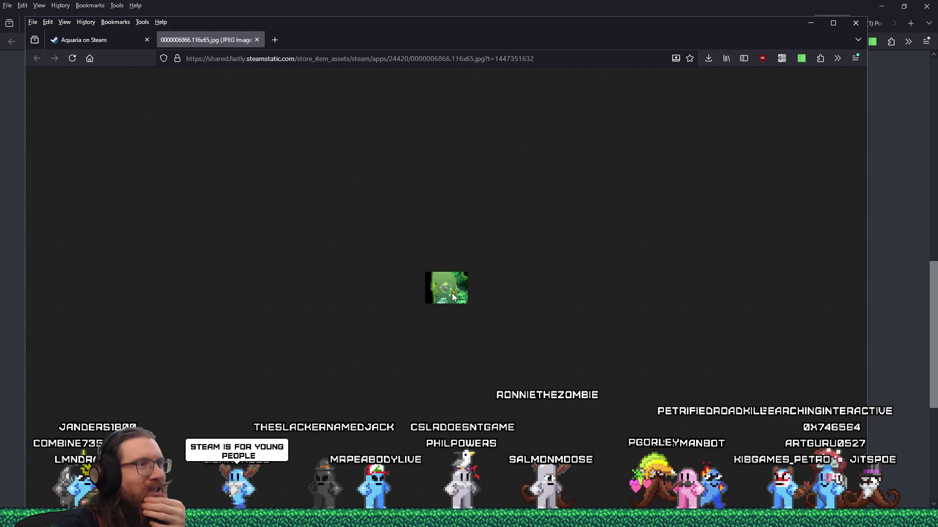
click(122, 41)
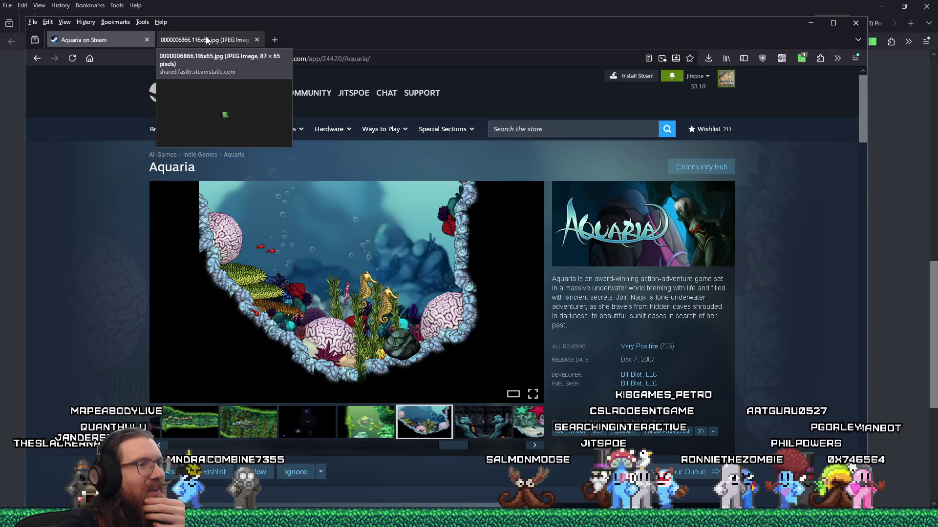
click(206, 39)
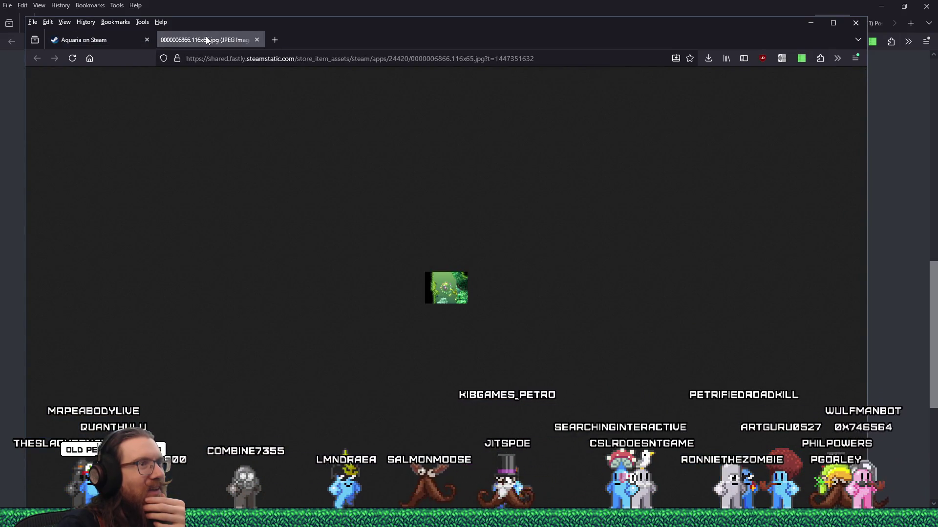
click(258, 39)
- Show the rightmost Aquaria screenshot, skim the store page details, and close the Aquaria window
mouse_move(263, 93)
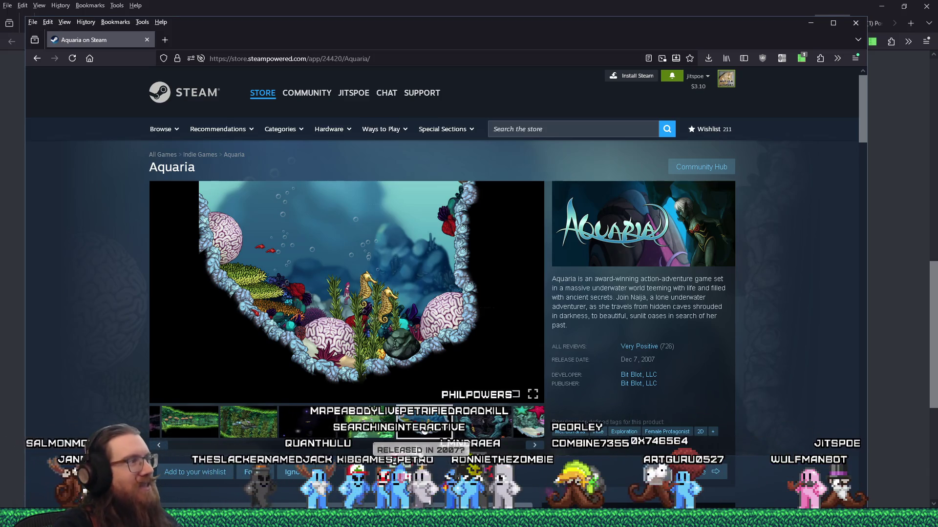
drag(464, 451, 552, 454)
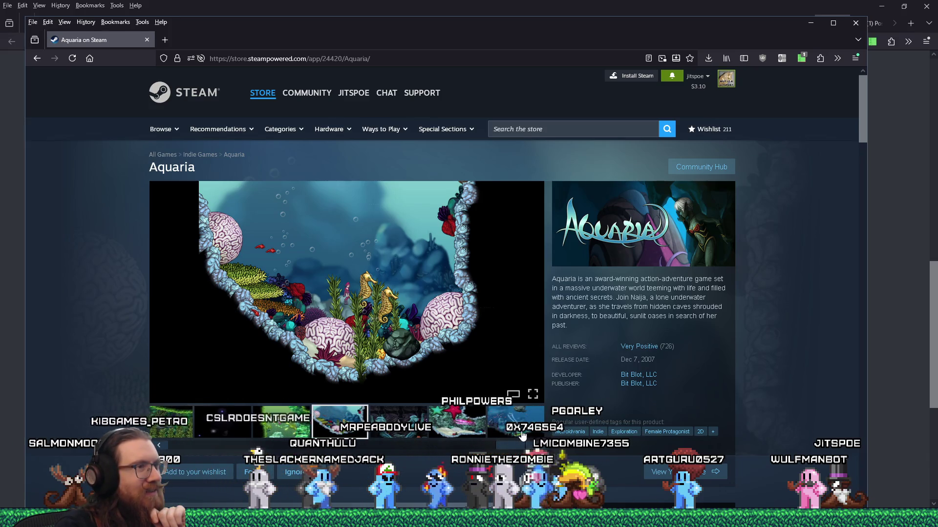
click(522, 434)
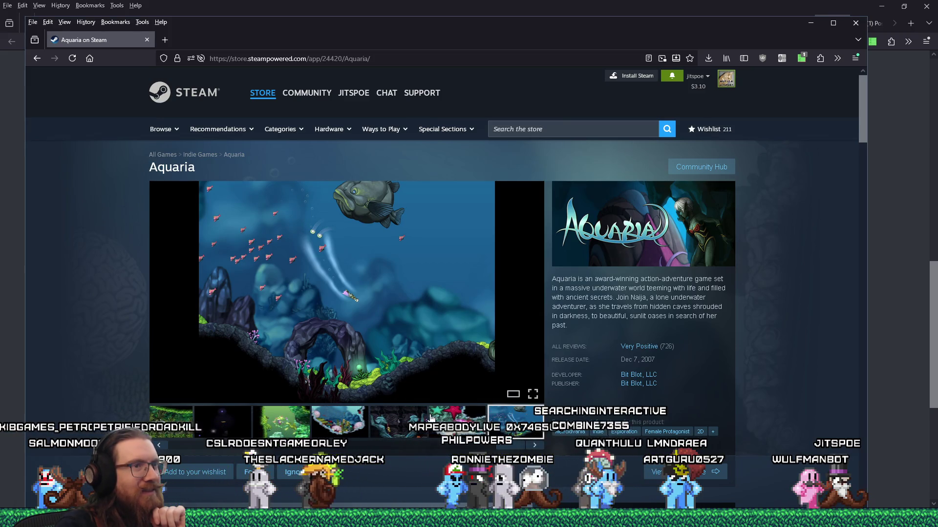
scroll(430, 417, down, 5)
scroll(428, 414, down, 15)
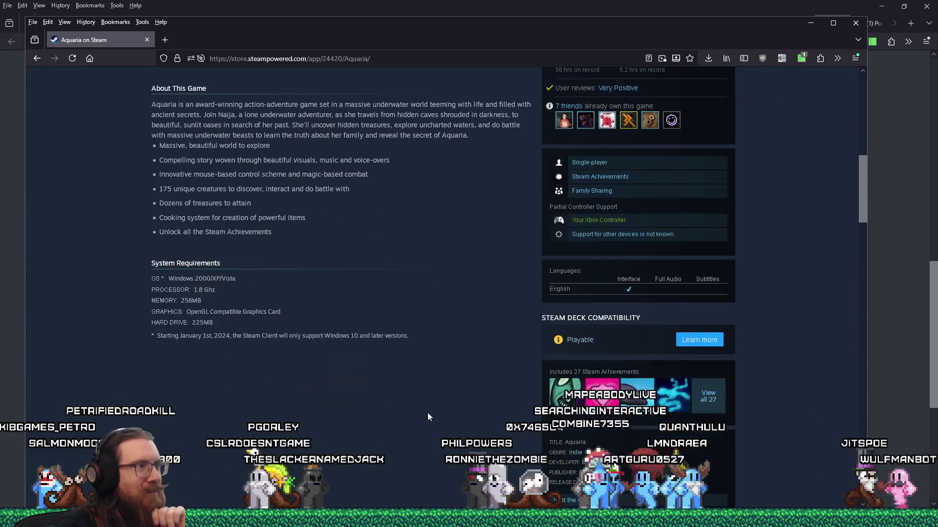
scroll(424, 419, down, 7)
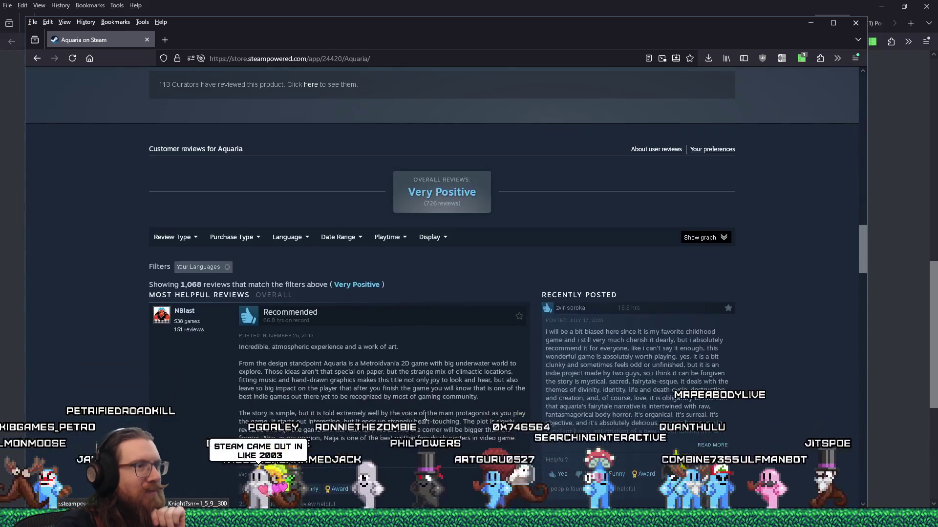
scroll(423, 418, up, 10)
scroll(423, 416, up, 15)
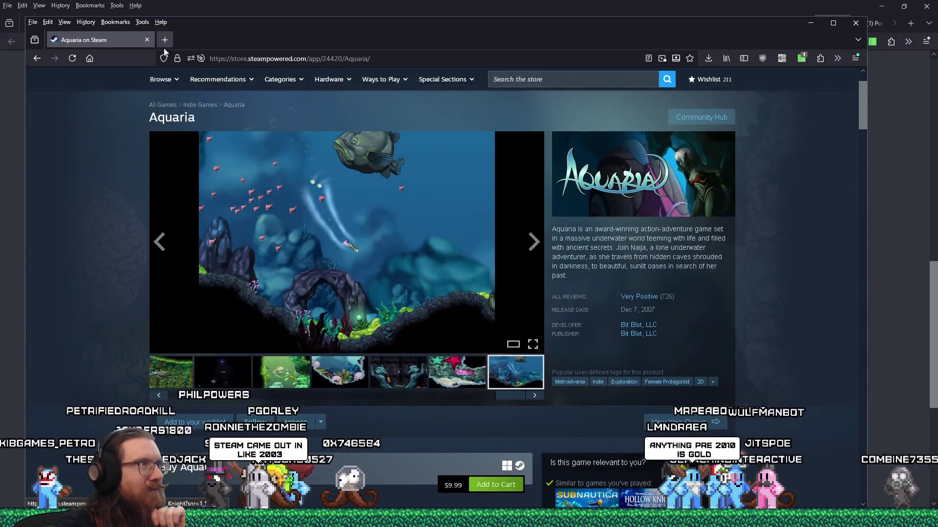
click(147, 40)
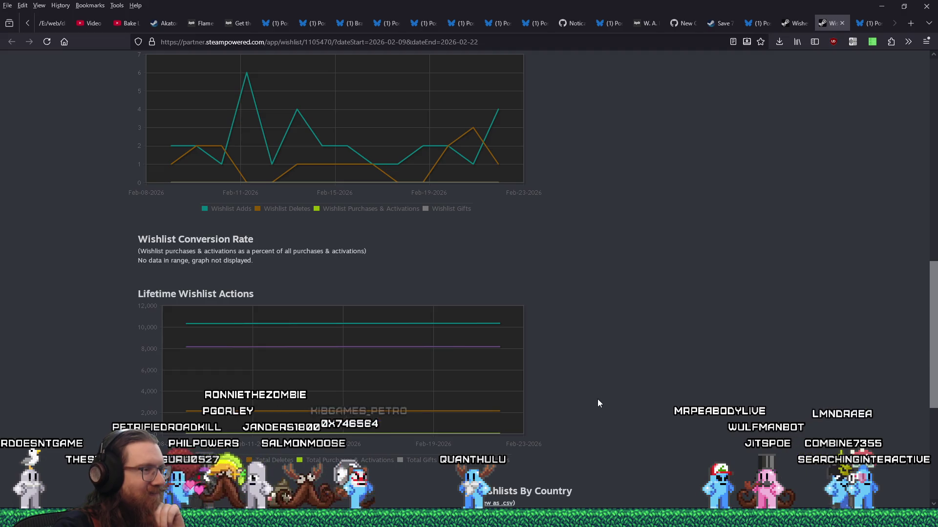
- Review the Wishlists By Region and By Country tables, then enter e:\projects\fotfotf in the Run prompt
scroll(598, 403, down, 3)
scroll(598, 401, down, 3)
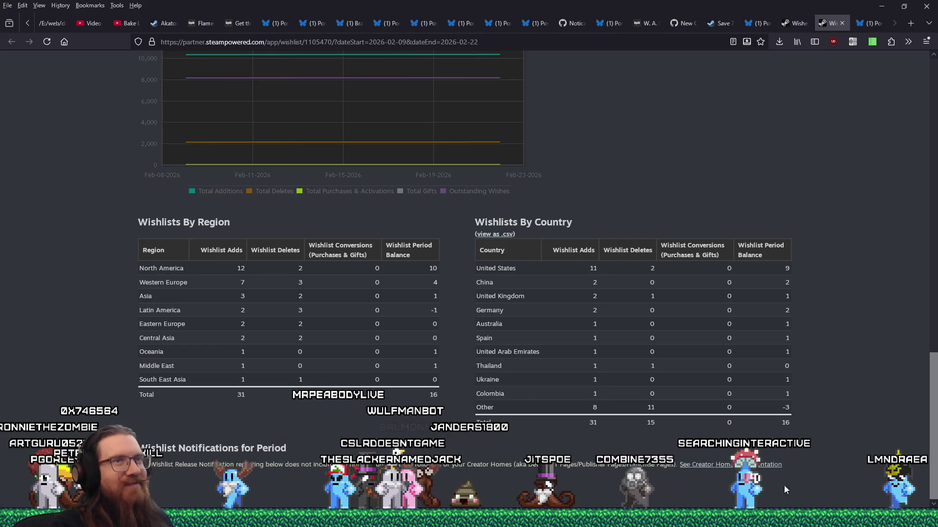
scroll(764, 484, up, 15)
mouse_move(936, 162)
mouse_down()
mouse_move(937, 103)
mouse_move(936, 403)
mouse_up()
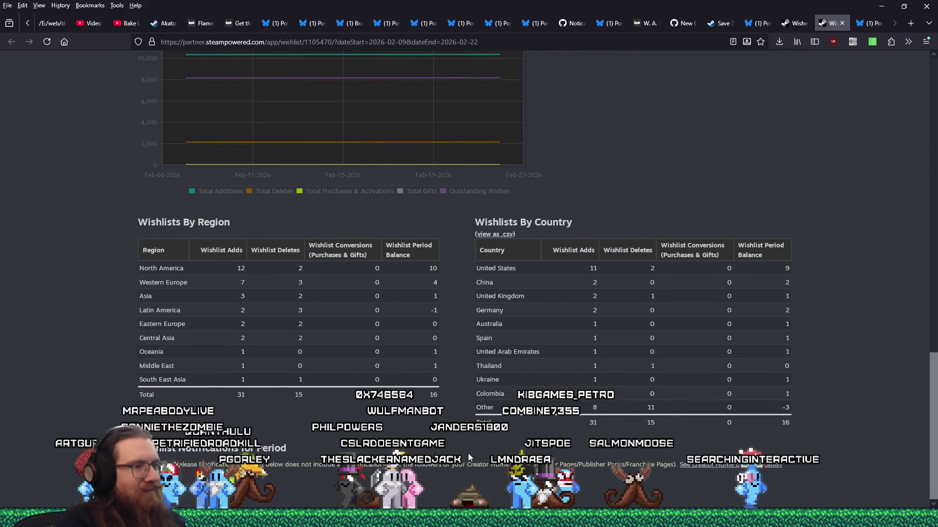
mouse_move(400, 519)
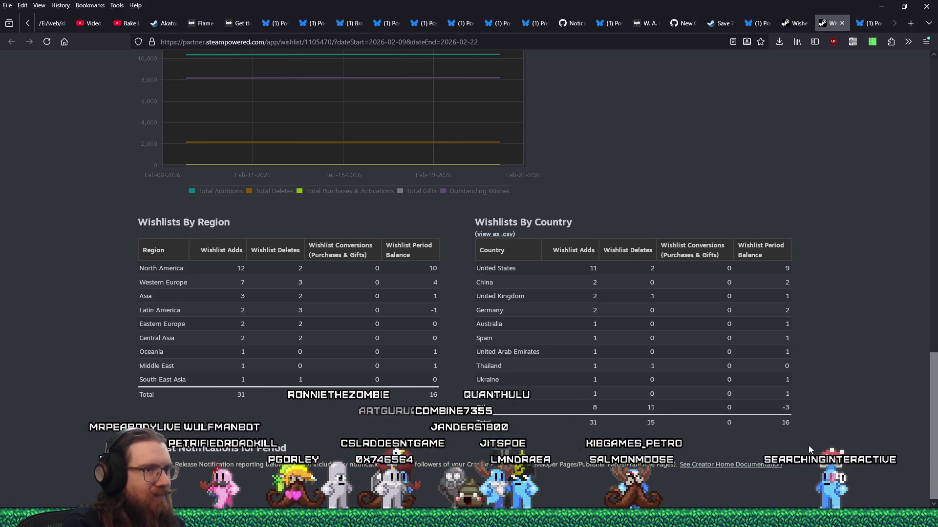
scroll(817, 445, up, 2)
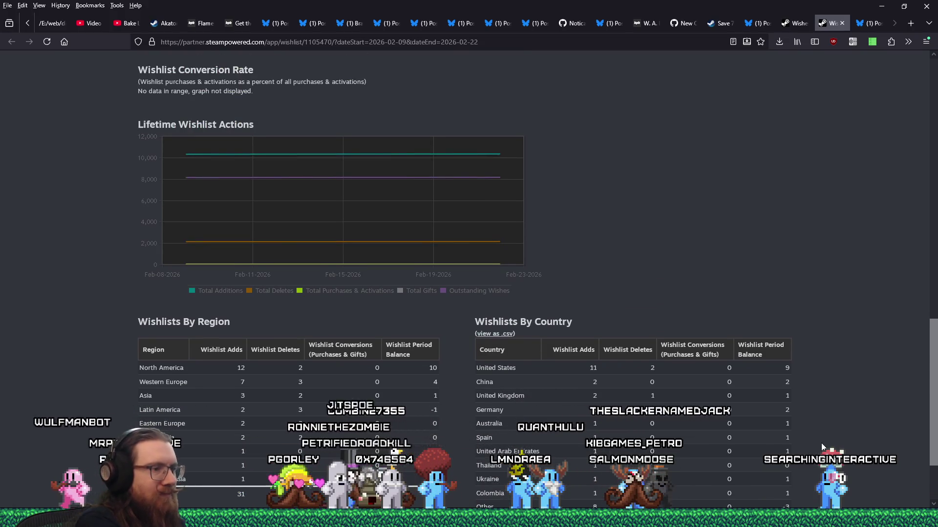
key(super+r)
text(e:\projects\fotfotf)
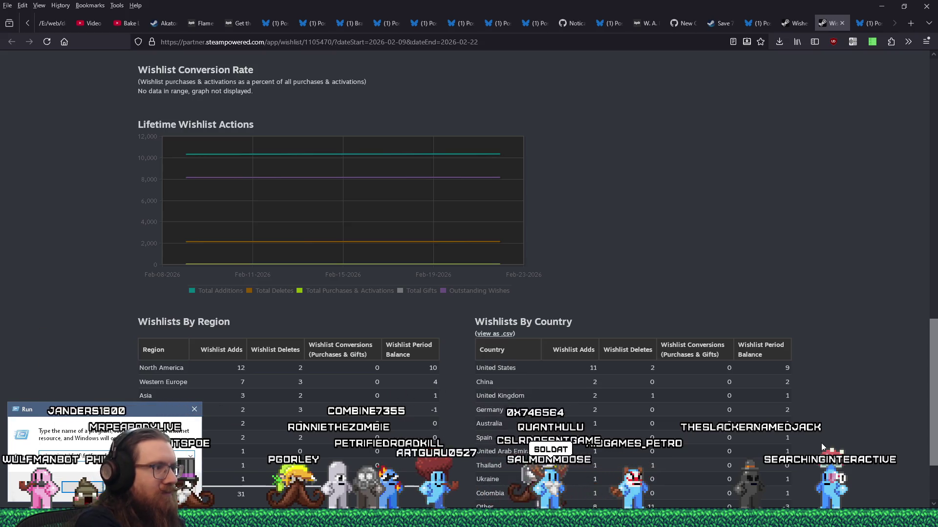
- Open fotf_marketing.txt and append a 'Feb-21-2026: 1 :(' note about the asset museum post
key(Return)
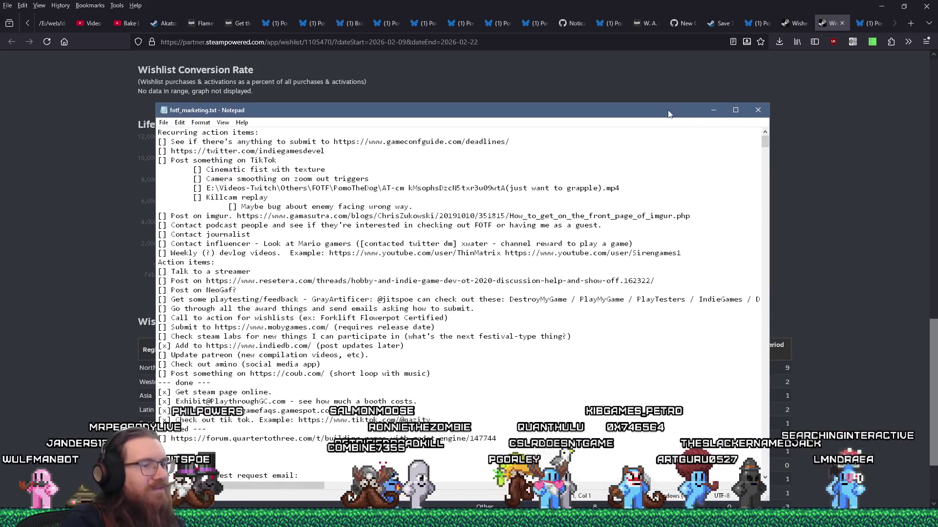
key(ctrl+End)
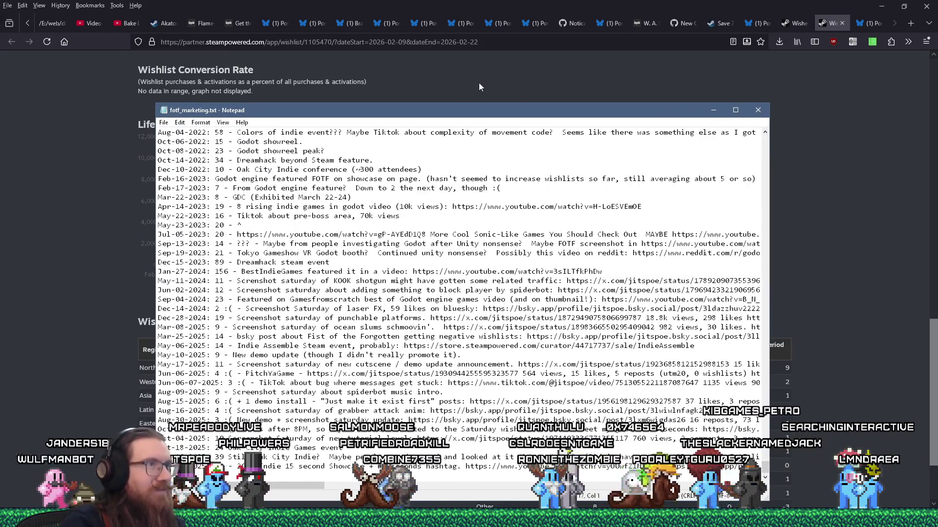
drag(470, 113, 637, 84)
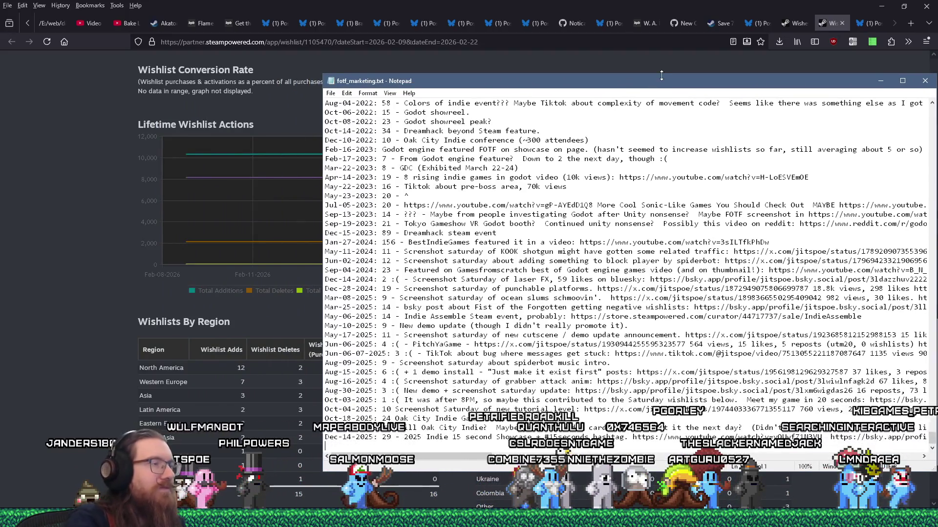
text(Fe)
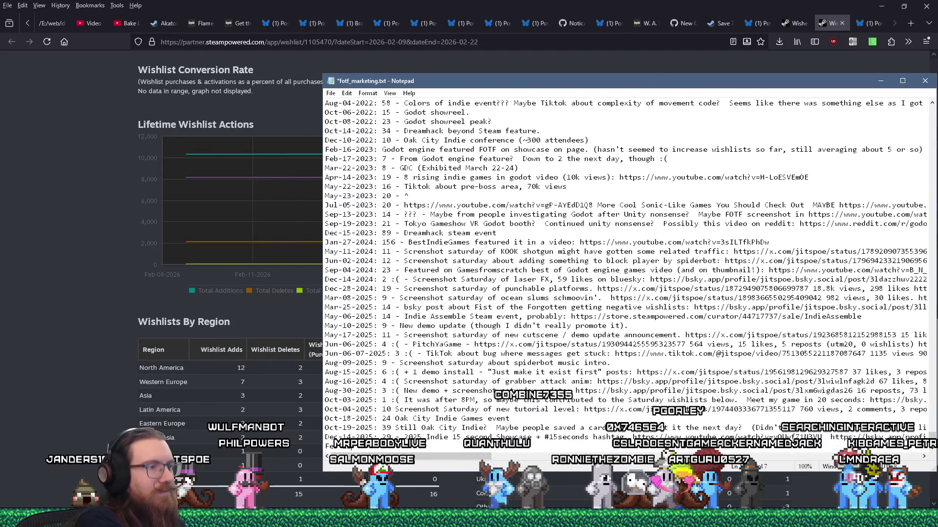
text(b-21-2026: 1 :()
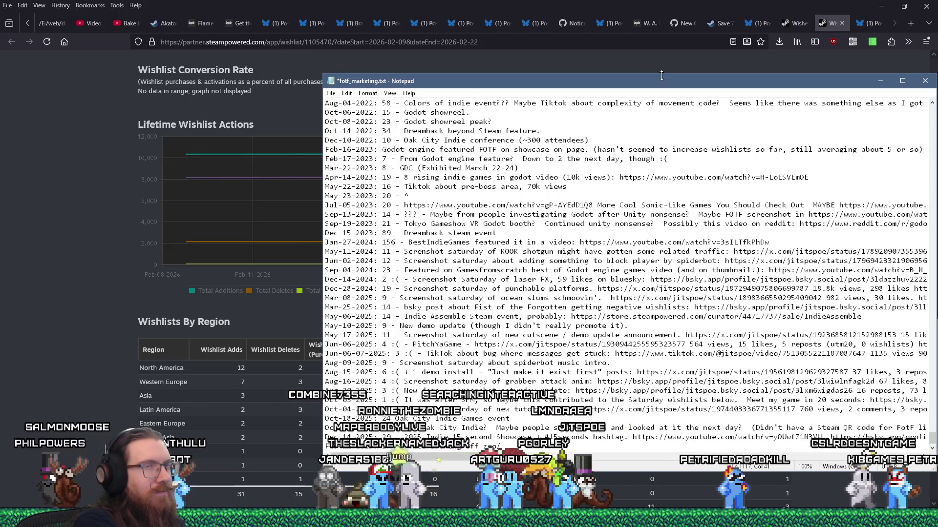
text(musem)
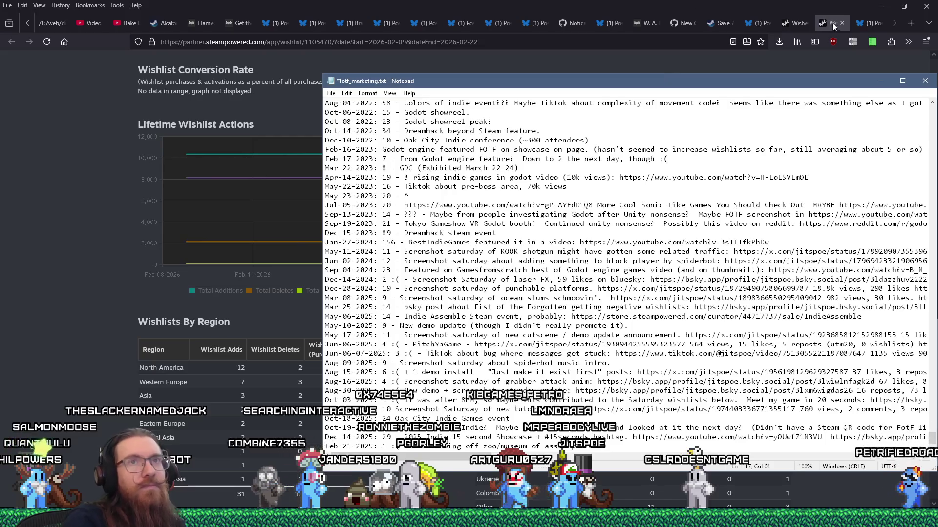
- Copy the Bluesky post's link into the notes with its 7 comments, 4 reposts and 67 likes
click(862, 24)
right_click(332, 42)
click(359, 98)
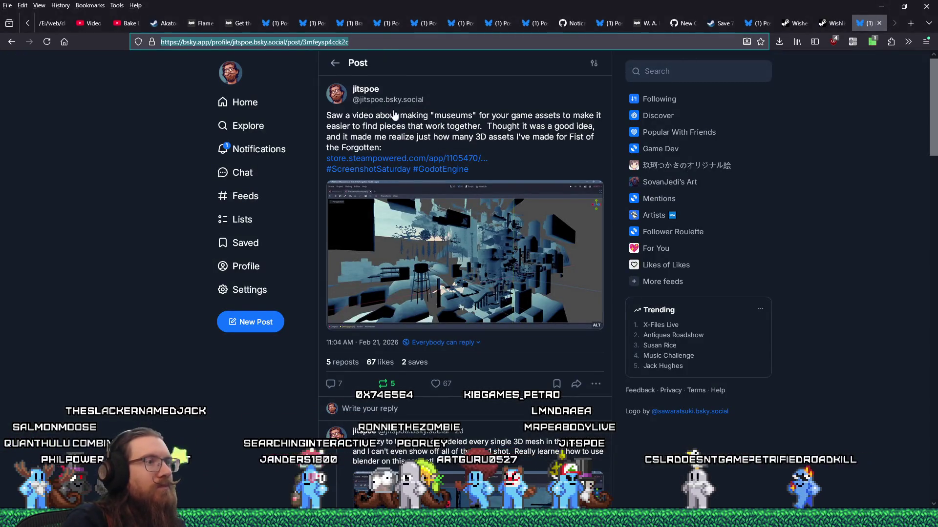
key(alt+Tab)
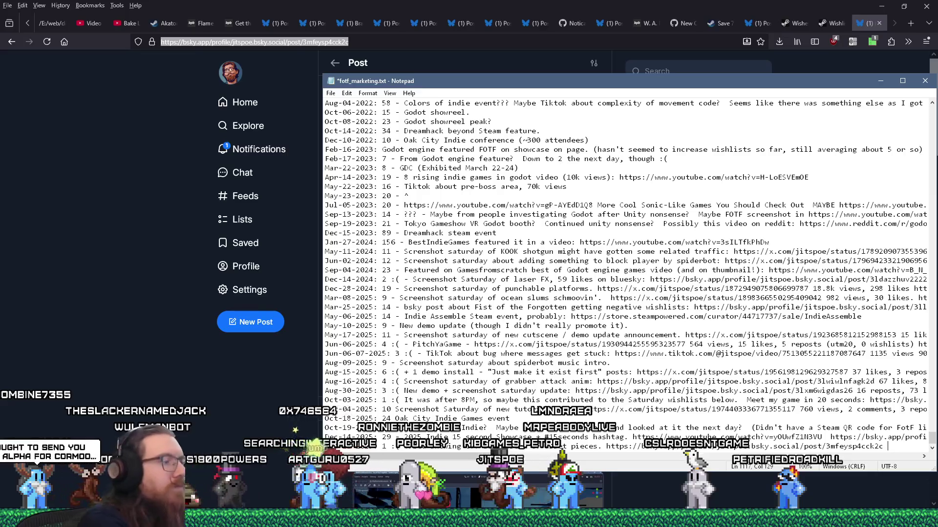
key(alt+Tab)
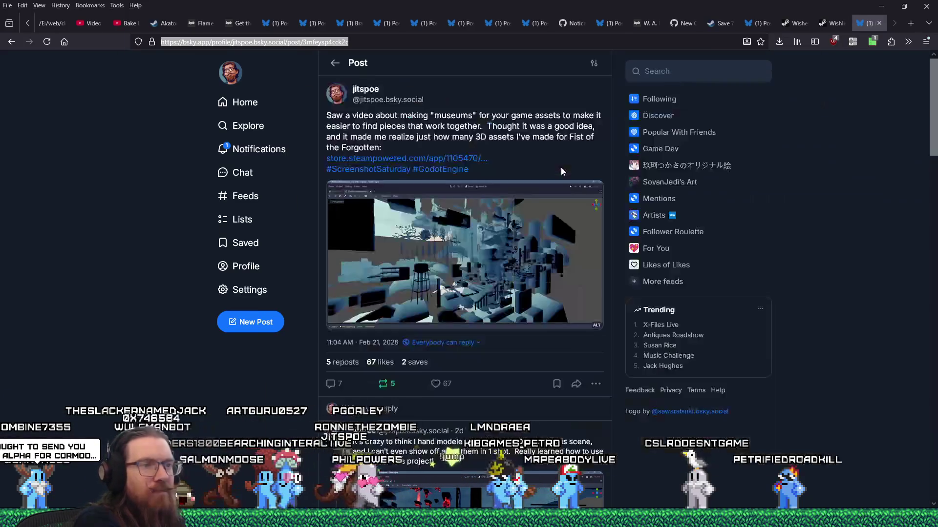
key(alt+Tab)
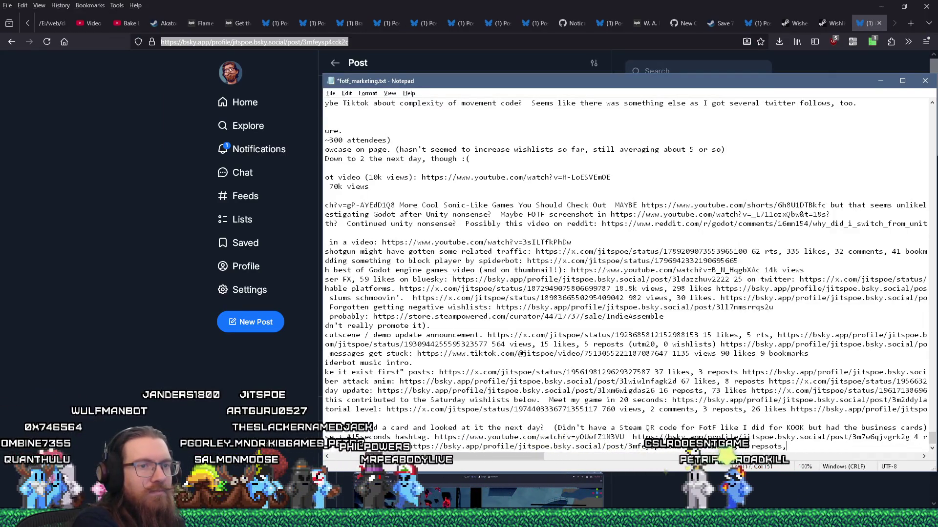
key(alt+Tab)
key(alt+Tab)
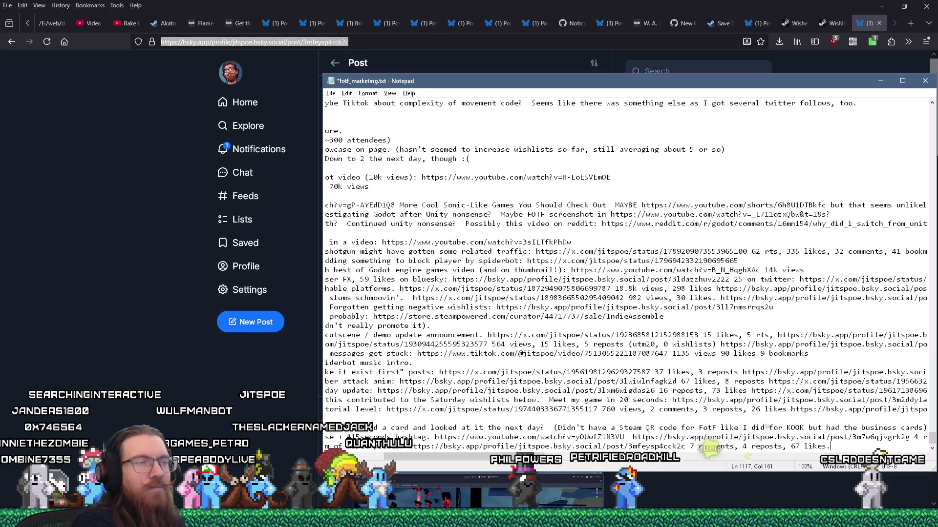
click(400, 33)
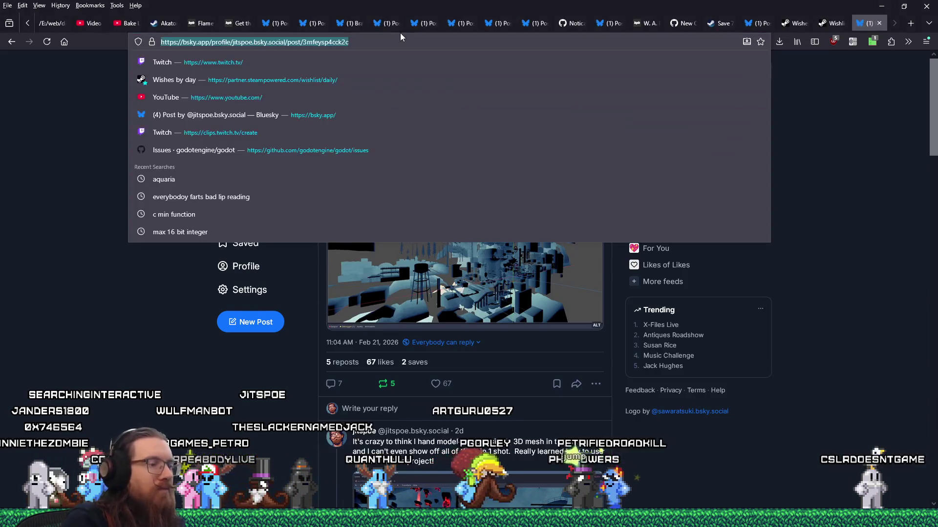
- Find the asset-museum post via the X profile's Media tab and copy its link
text(twitter.com/jitspoe)
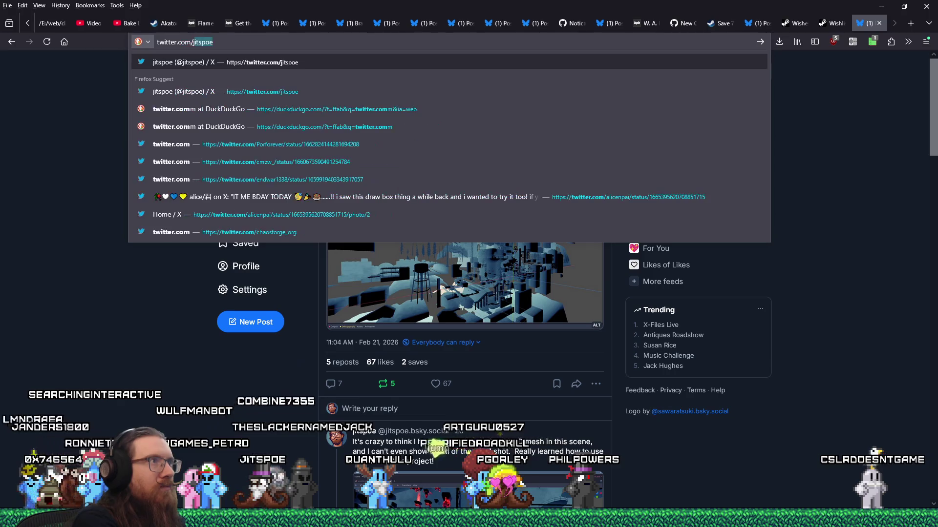
key(Return)
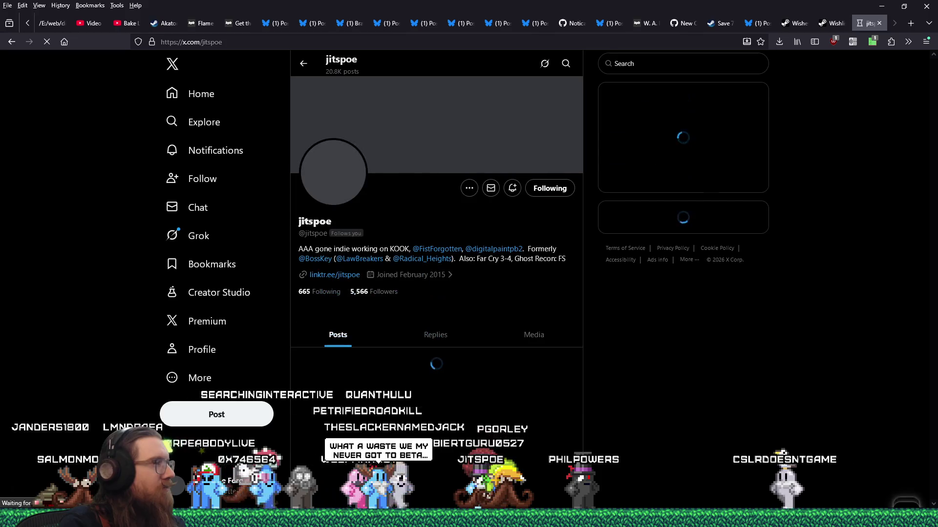
click(502, 329)
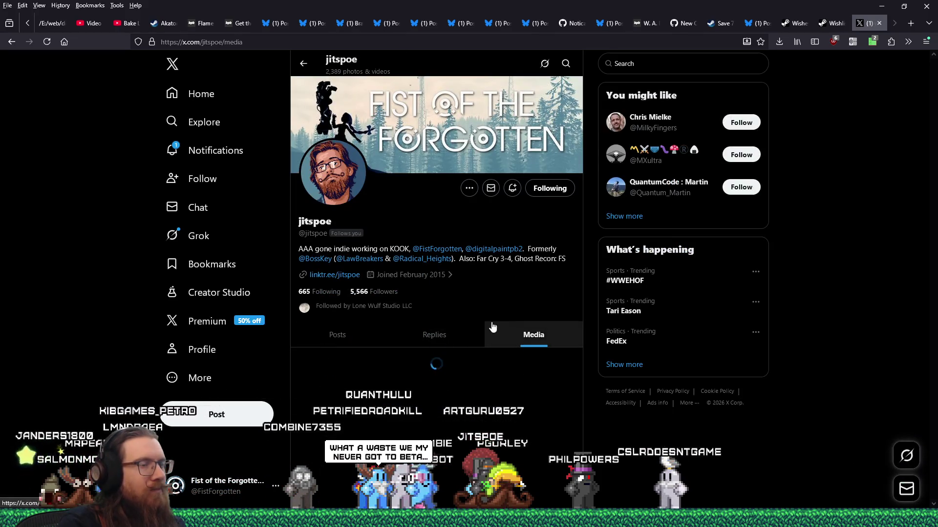
scroll(486, 337, down, 4)
click(359, 209)
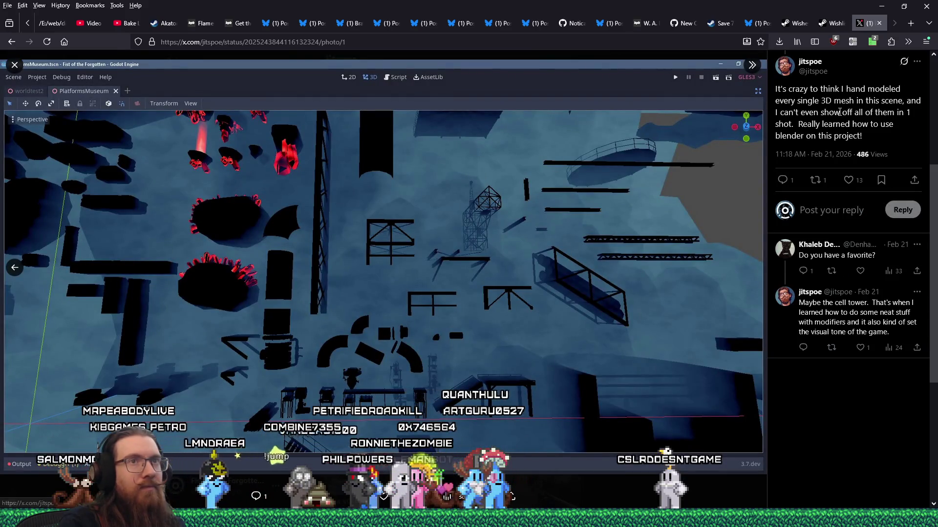
scroll(837, 156, up, 4)
click(830, 90)
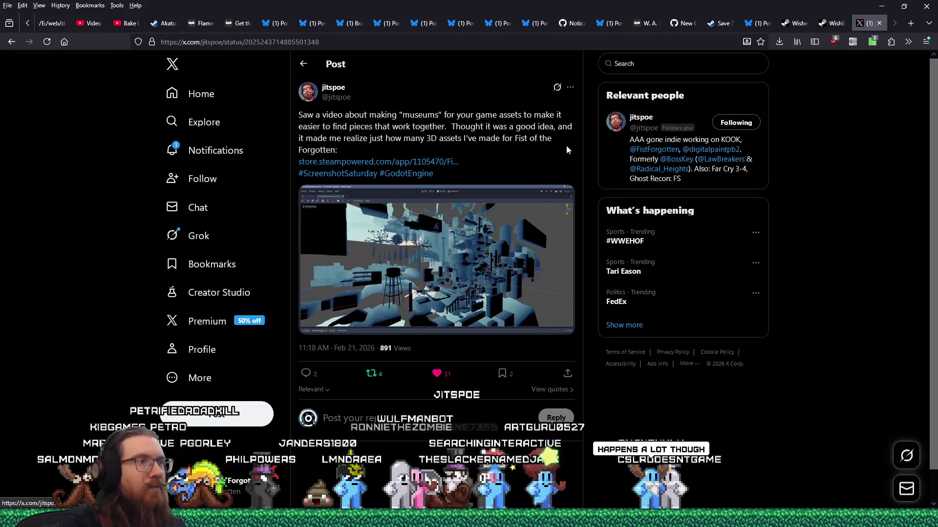
right_click(307, 41)
click(333, 97)
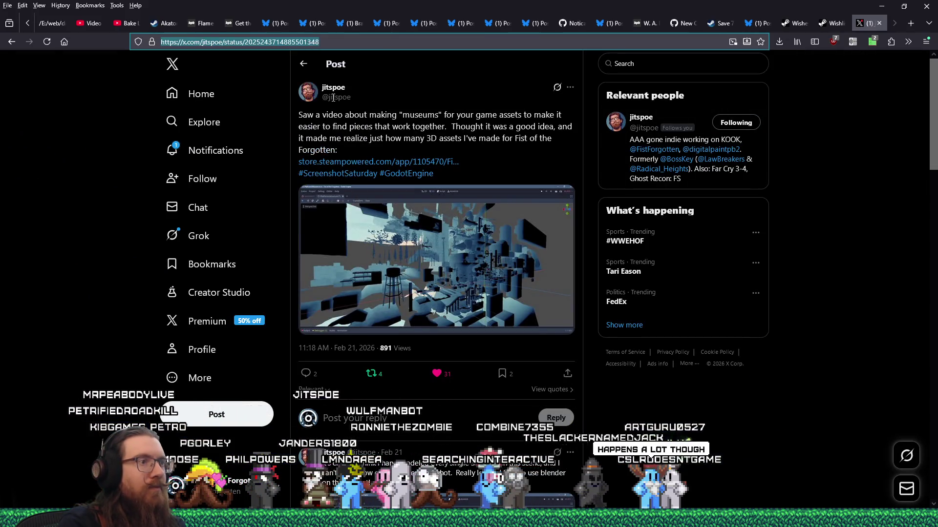
- Paste the X post's link into the Feb-21 entry with its likes and 4 link clicks
key(alt+Tab)
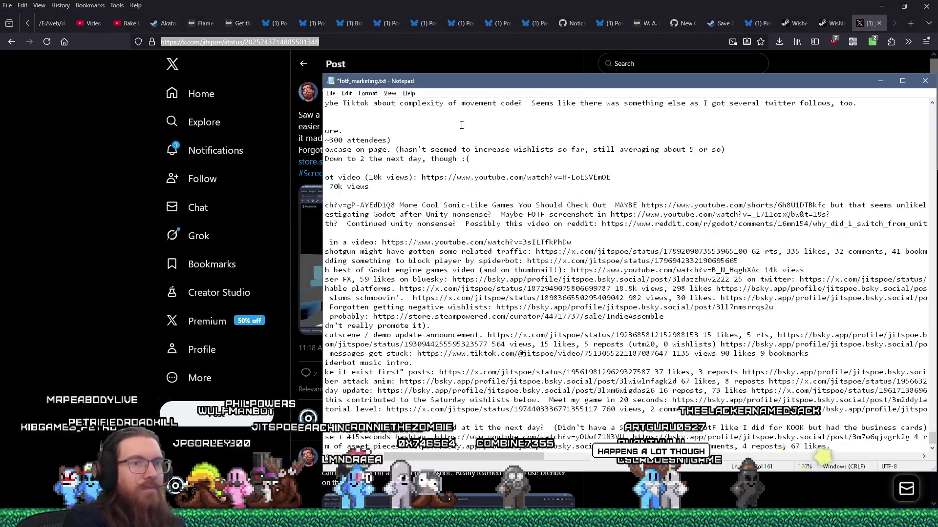
key(ctrl+v)
key(alt+Tab)
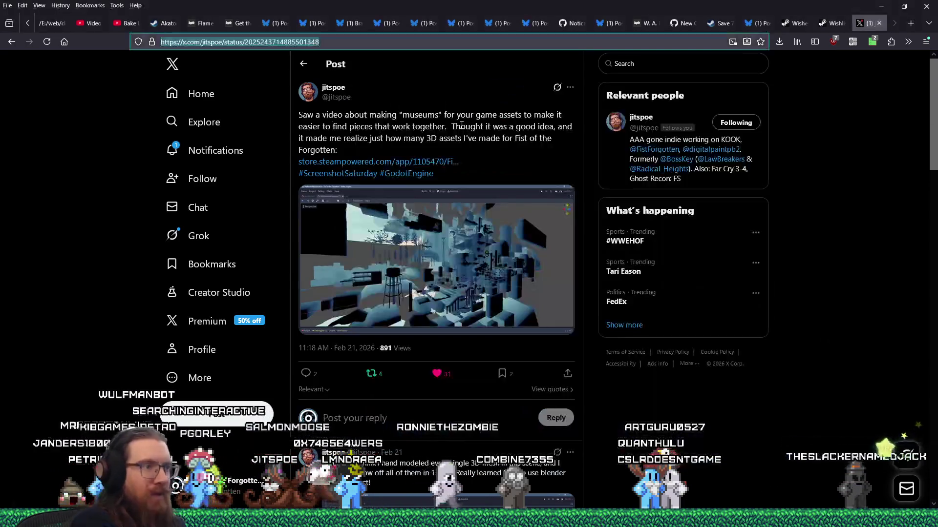
key(alt+Tab)
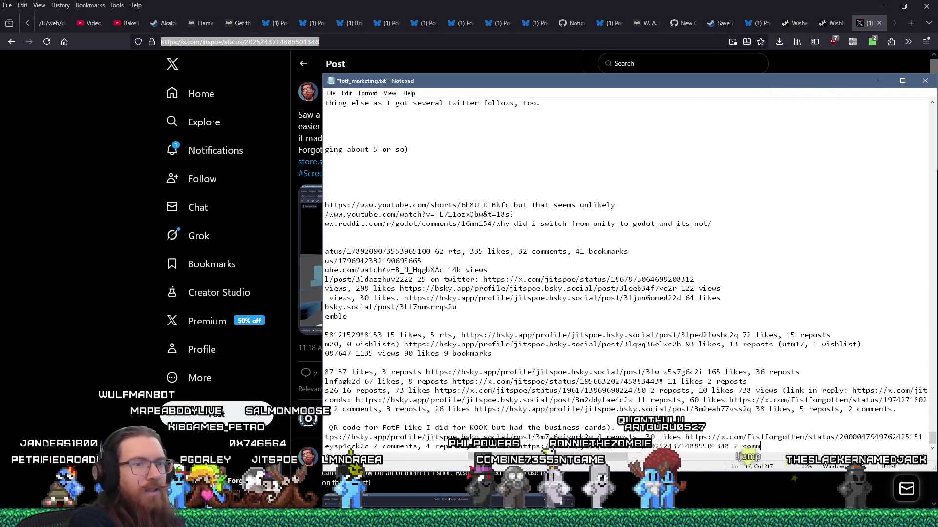
key(alt+Tab)
key(alt+Tab)
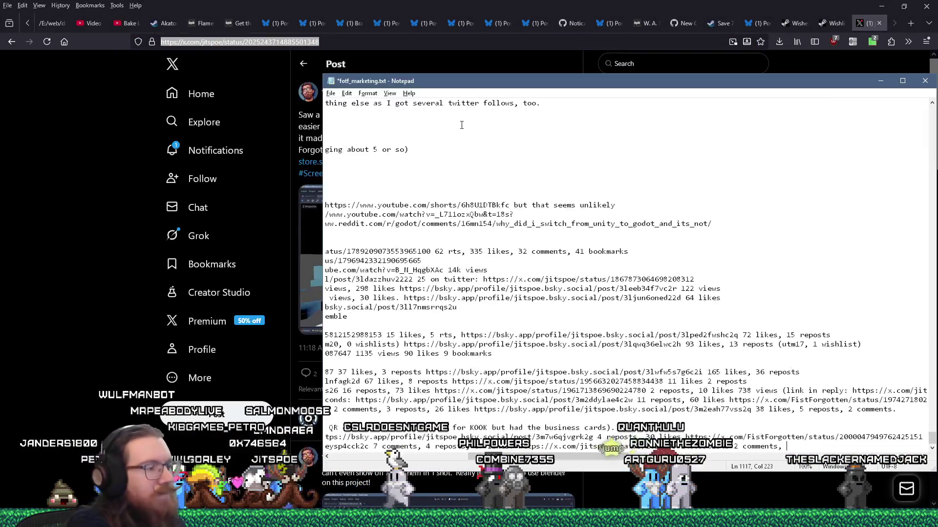
key(alt+Tab)
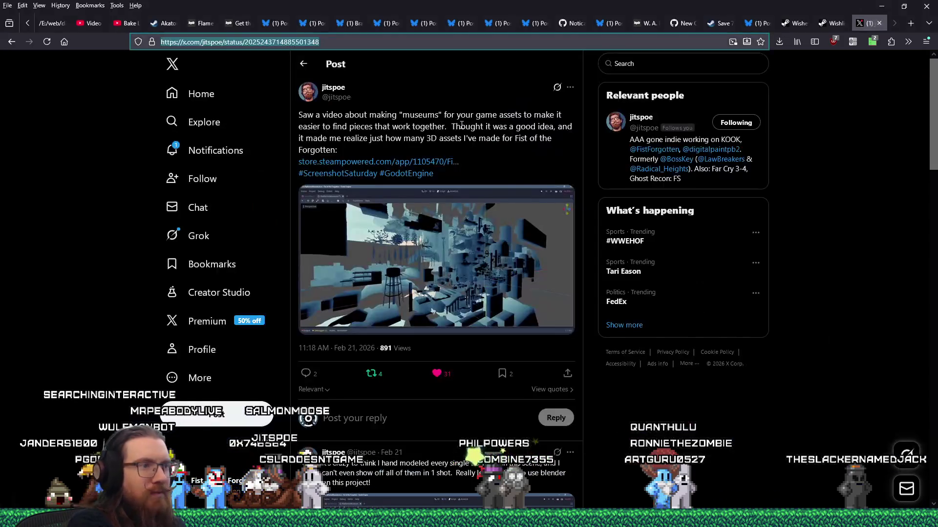
key(alt+Tab)
text(, )
text( likes)
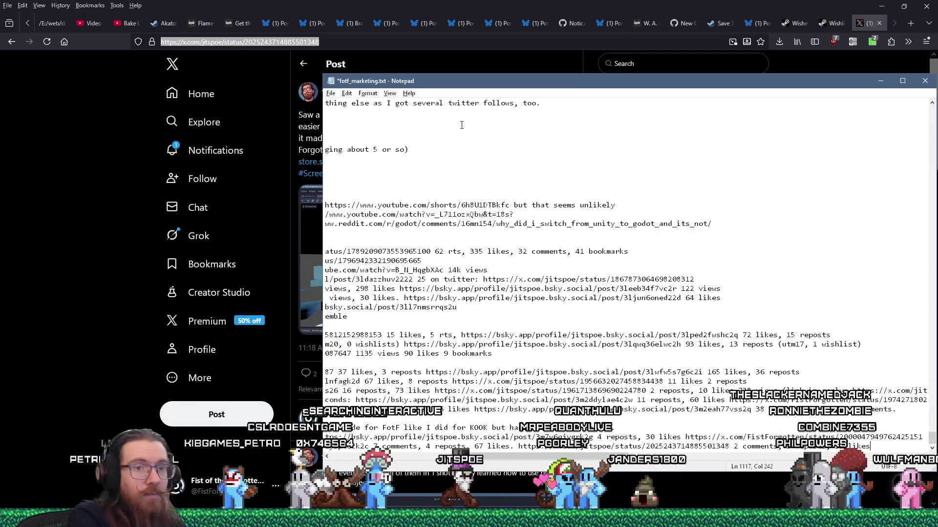
text(, 4 link clicks)
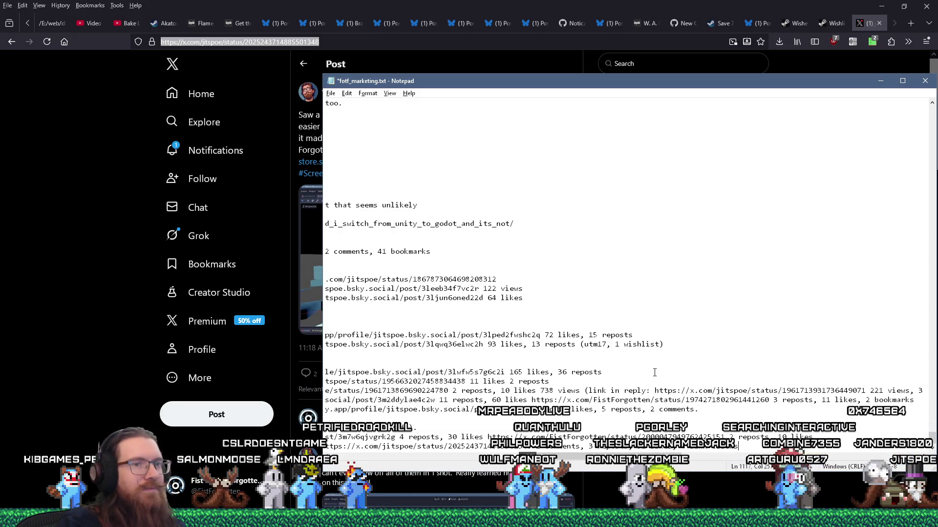
- Save fotf_marketing.txt and minimize Notepad
click(337, 94)
click(341, 133)
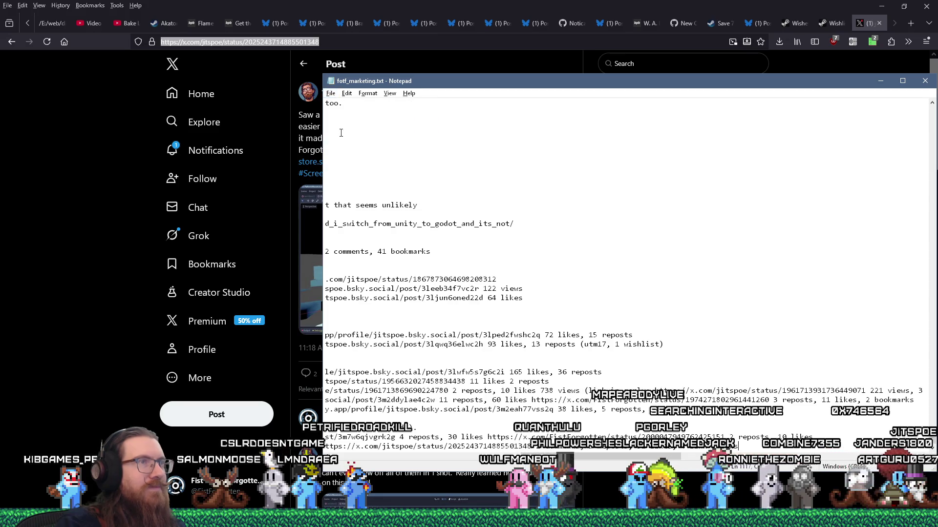
click(879, 81)
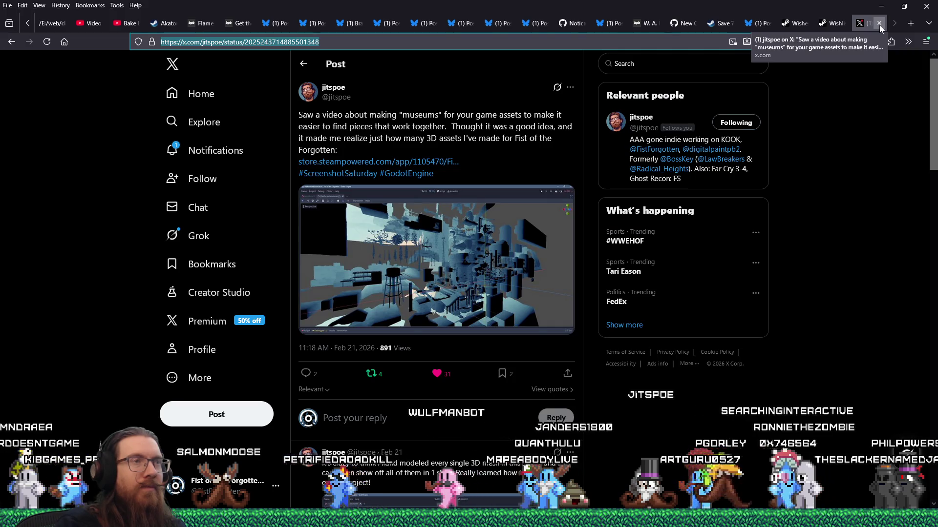
- Close the X post tab and scroll back up the Fist of the Forgotten wishlist actions report
click(879, 25)
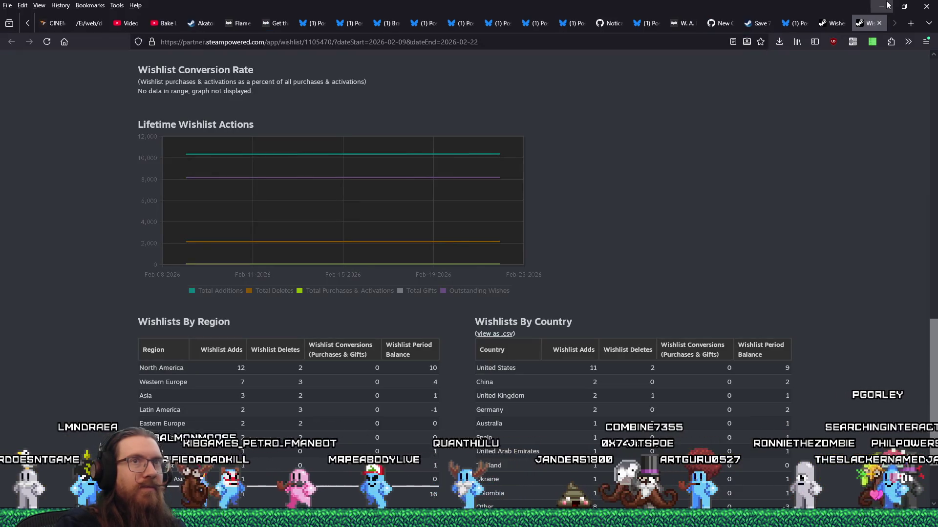
scroll(816, 200, up, 8)
scroll(816, 204, up, 6)
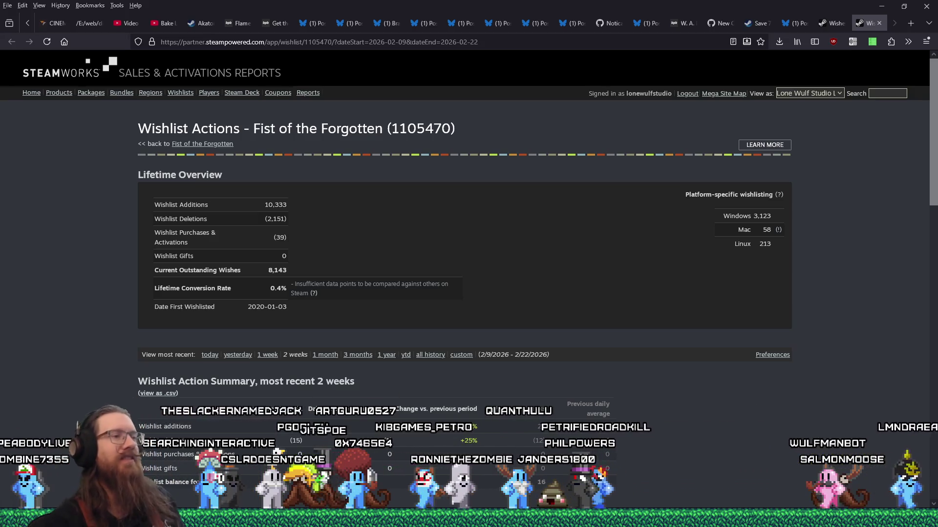
scroll(882, 271, down, 6)
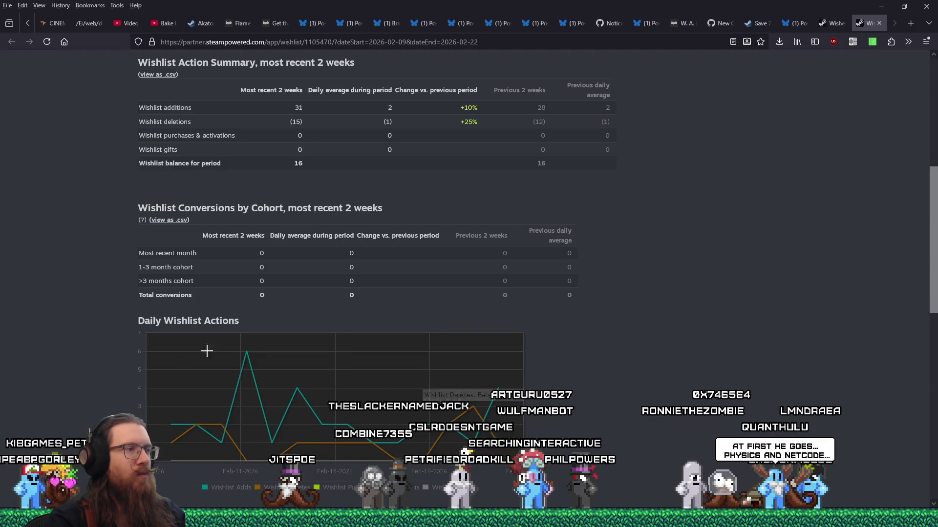
- Check the Daily Wishlist Actions chart peak, then close the Fist of the Forgotten report tab
mouse_move(249, 348)
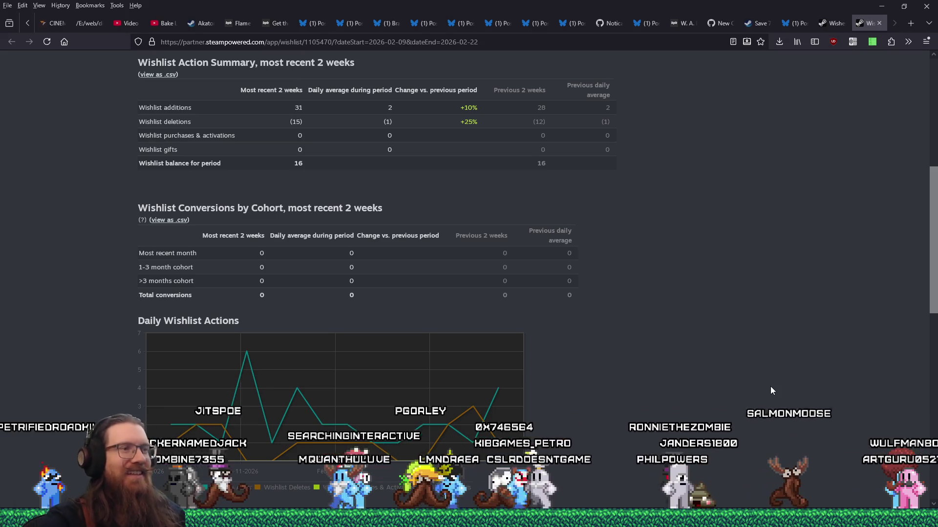
click(878, 23)
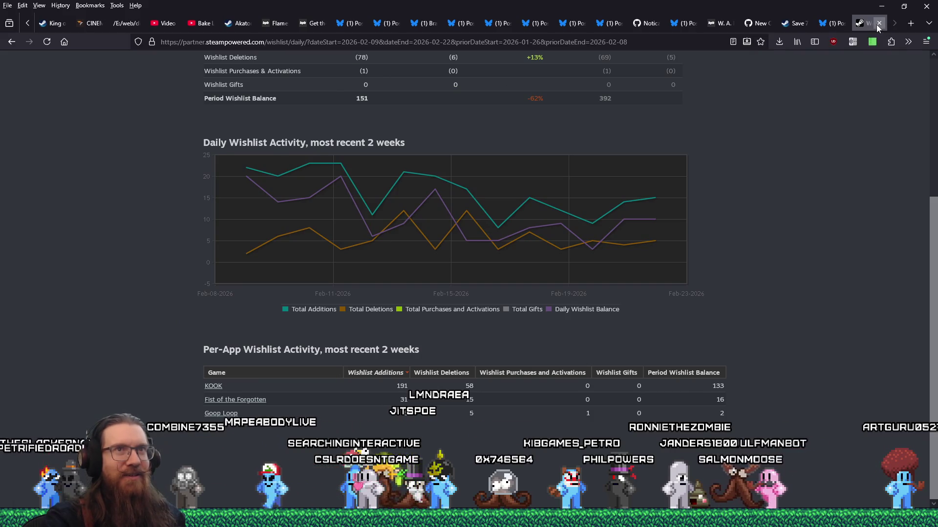
- Close the daily wishlist page, hide the browser and pan across the rock wireframe in TrenchBroom
click(878, 23)
click(881, 5)
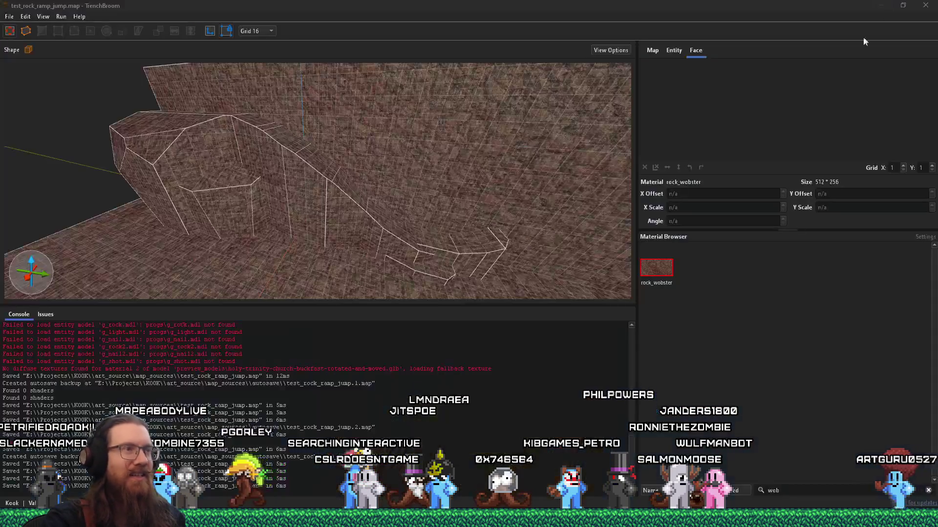
scroll(312, 169, up, 3)
drag(260, 170, 503, 219)
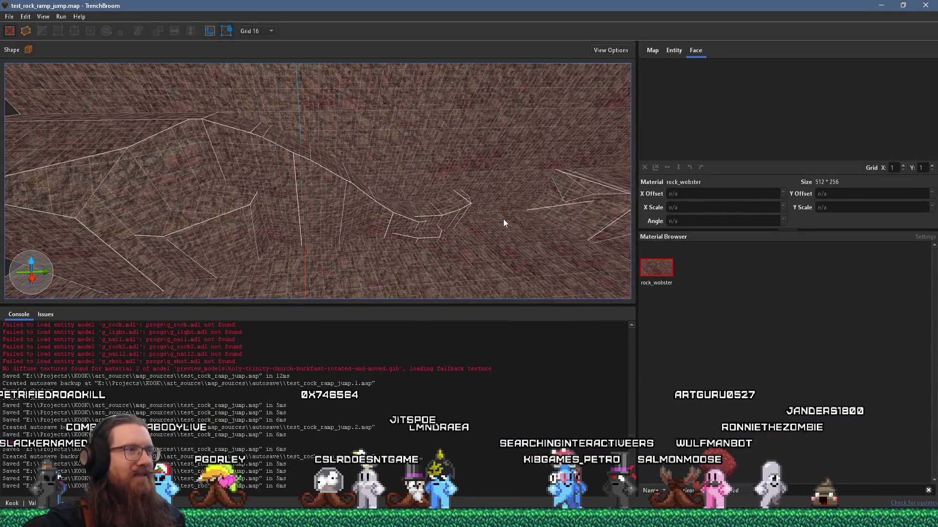
- Look down on the ramp and drag-select the rock ramp brushes along the wall
scroll(504, 220, down, 3)
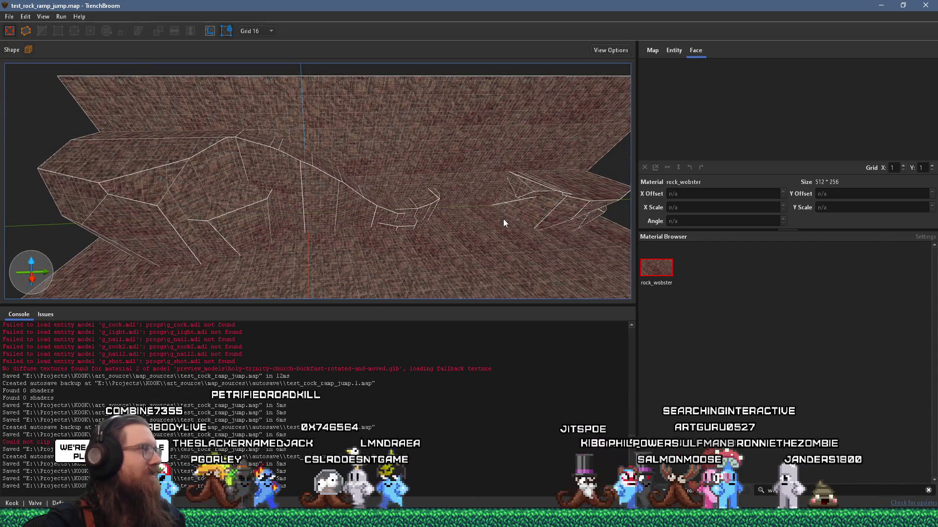
scroll(293, 215, up, 3)
scroll(285, 211, down, 5)
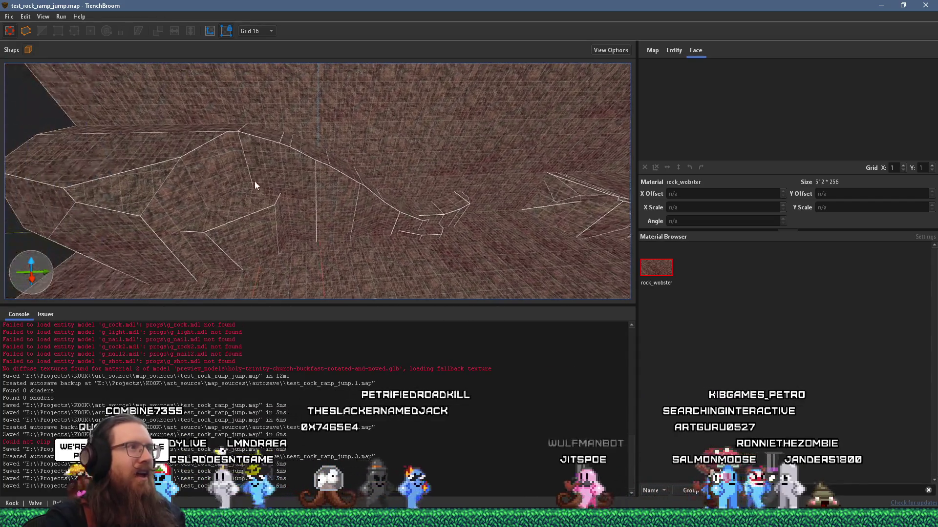
scroll(356, 195, up, 1)
scroll(381, 192, up, 2)
scroll(221, 176, up, 2)
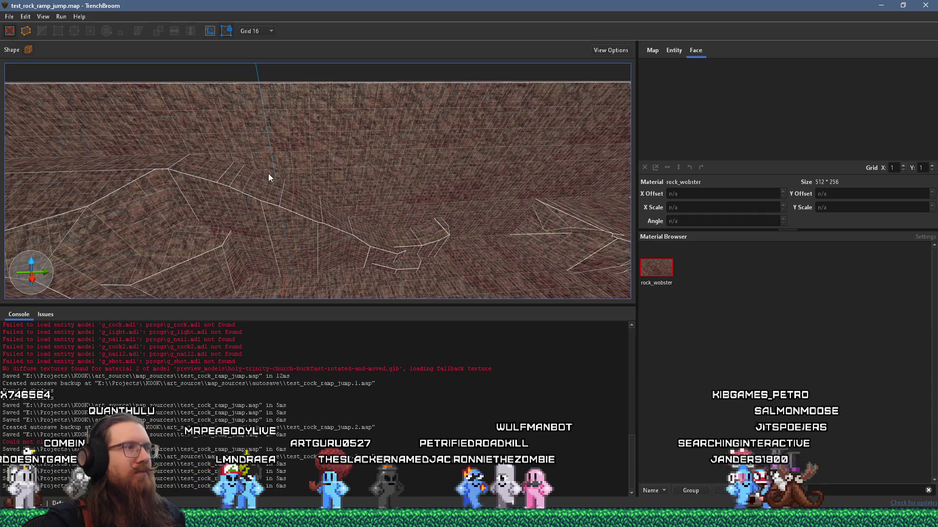
mouse_move(233, 160)
mouse_down()
mouse_move(270, 139)
mouse_move(321, 227)
mouse_move(301, 209)
mouse_up()
mouse_move(157, 111)
mouse_down()
mouse_move(462, 212)
mouse_move(373, 200)
mouse_move(471, 209)
mouse_move(192, 165)
mouse_up()
- Nudge the ramp geometry sideways, then extend one ramp brush's Y extent from 1536 to 1568
key(Right)
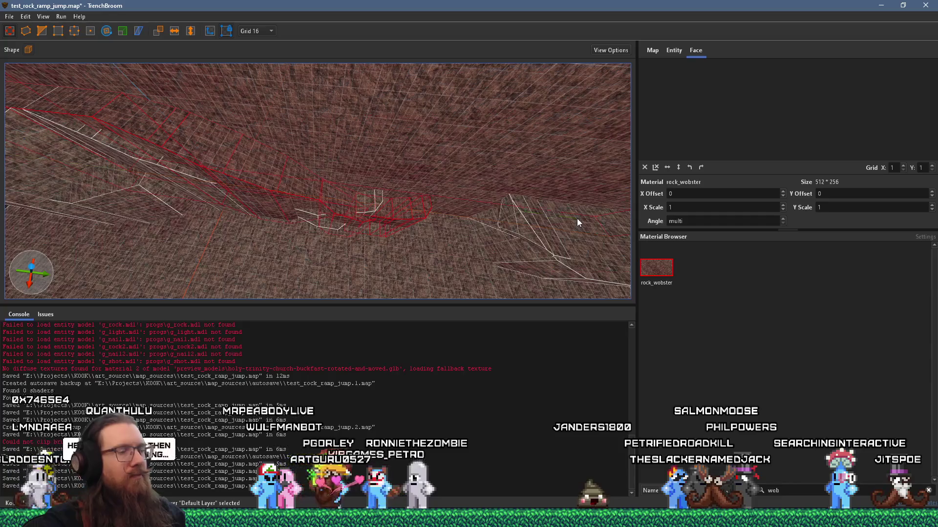
key(Escape)
mouse_move(535, 283)
mouse_down()
mouse_move(427, 229)
mouse_move(371, 260)
mouse_move(155, 174)
mouse_up()
click(78, 153)
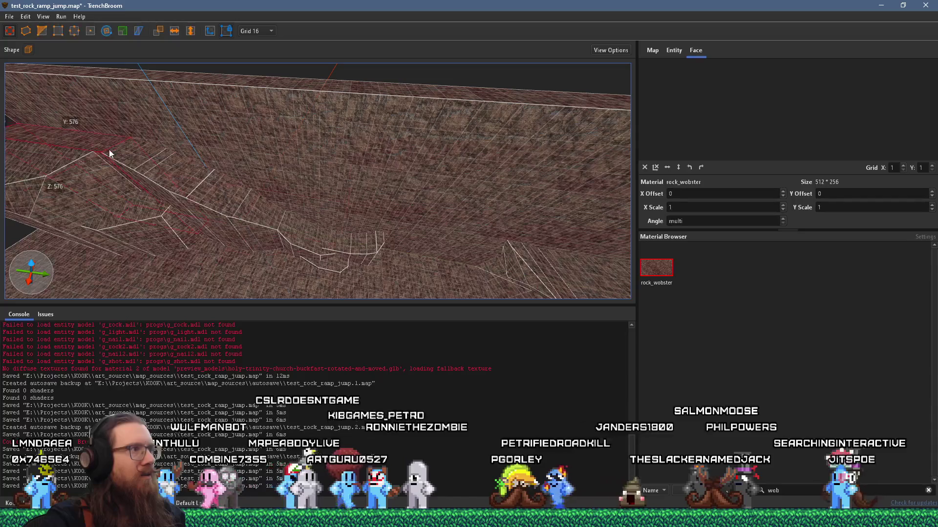
mouse_move(375, 251)
mouse_down()
mouse_move(379, 189)
mouse_move(362, 200)
mouse_move(363, 188)
mouse_up()
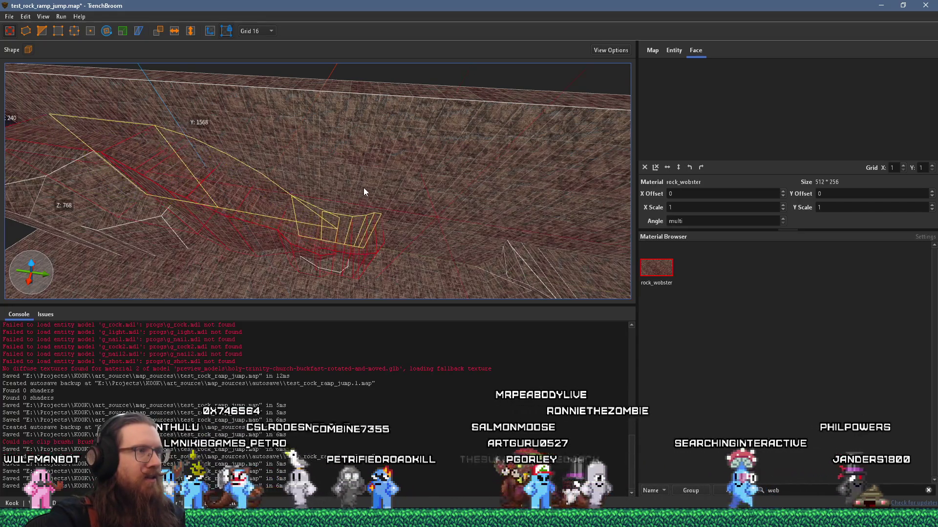
key(Escape)
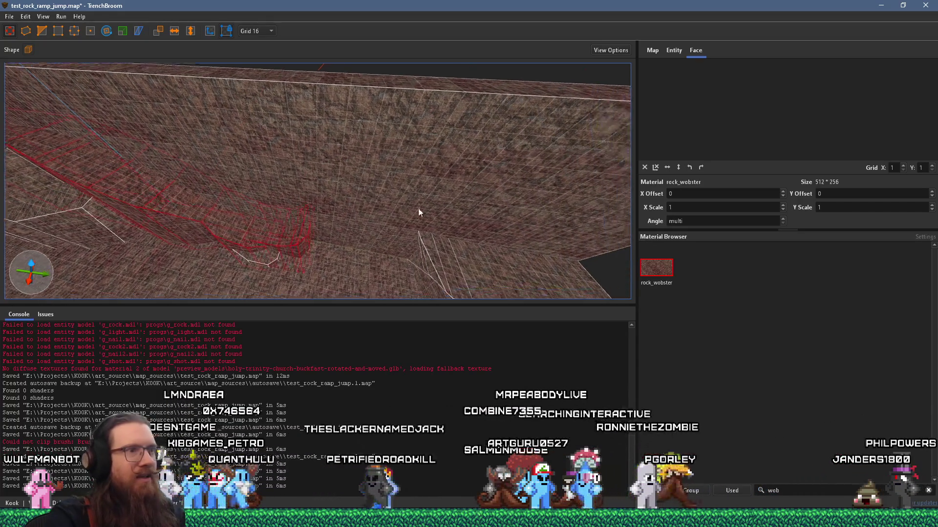
- Select the ramp brush beside the wall's top edge
click(394, 236)
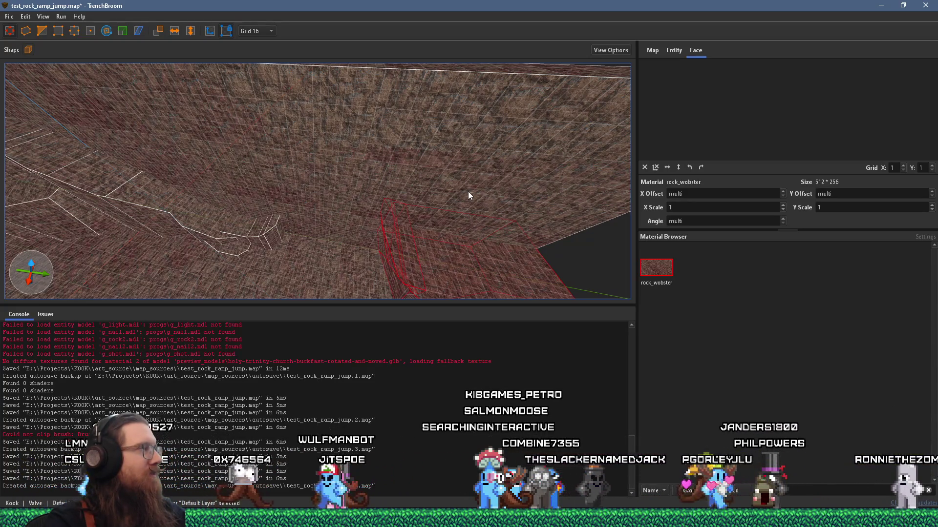
mouse_move(479, 198)
mouse_down()
mouse_move(446, 193)
mouse_move(295, 235)
mouse_move(338, 270)
mouse_move(292, 245)
mouse_move(433, 288)
mouse_move(357, 234)
mouse_up()
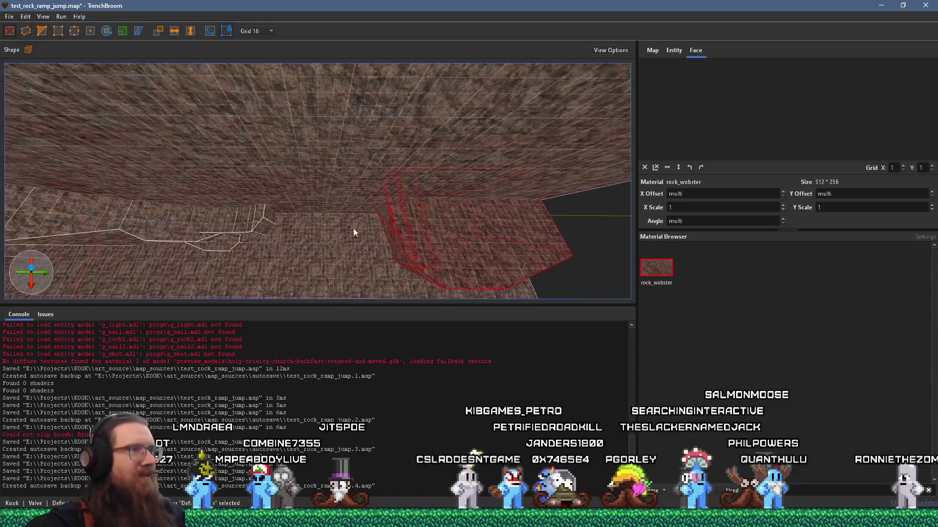
click(353, 189)
mouse_move(297, 192)
mouse_down()
mouse_move(361, 248)
mouse_move(360, 259)
mouse_move(336, 79)
mouse_move(315, 193)
mouse_move(313, 170)
mouse_move(311, 181)
mouse_move(327, 194)
mouse_up()
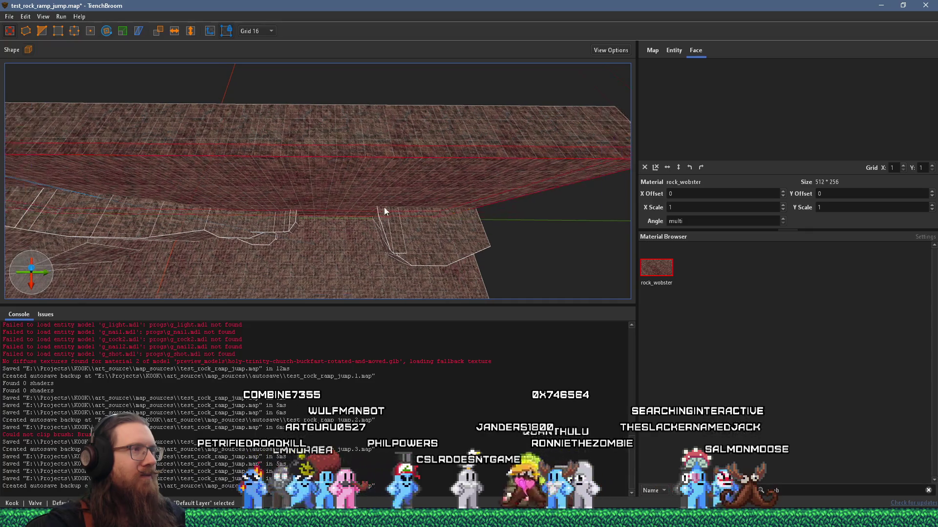
click(280, 193)
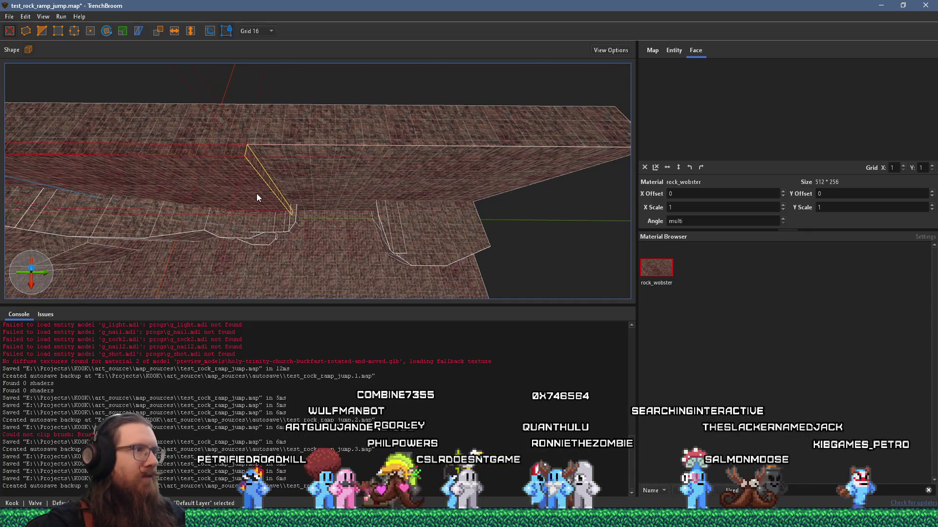
mouse_move(247, 193)
mouse_down()
mouse_move(457, 209)
mouse_move(220, 196)
mouse_move(188, 185)
mouse_up()
- With the Vertex tool, drag the ramp brush's vertices inward, one back by 64 units
scroll(292, 178, down, 3)
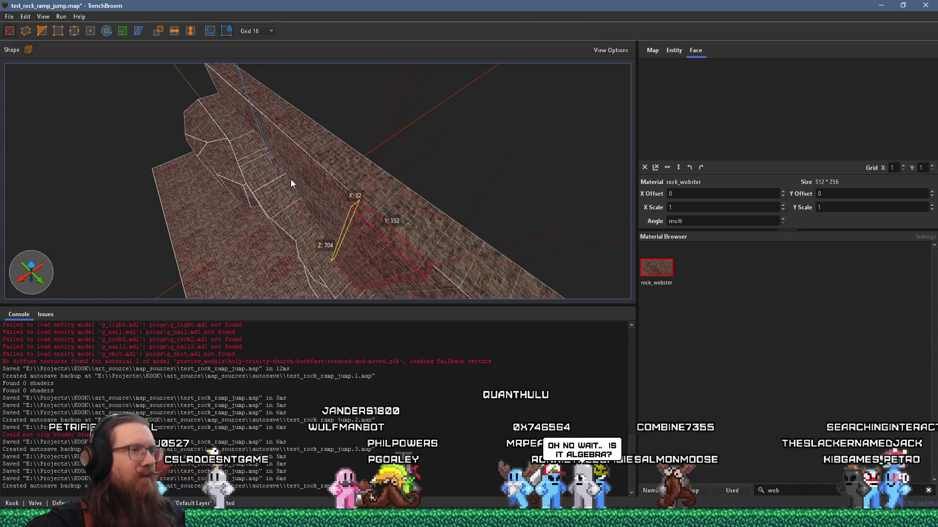
scroll(271, 168, down, 2)
click(74, 31)
mouse_move(318, 280)
mouse_down()
mouse_move(309, 266)
mouse_move(448, 280)
mouse_up()
scroll(362, 231, down, 2)
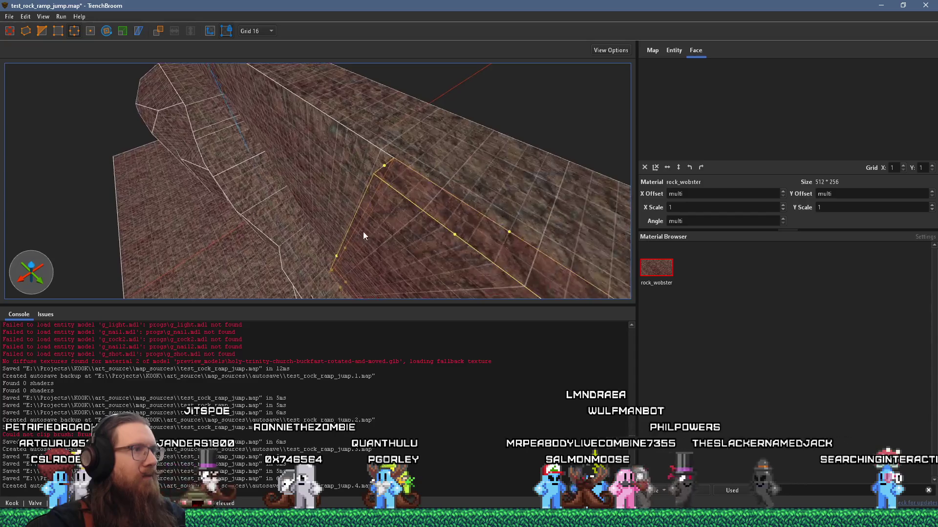
drag(348, 265, 329, 246)
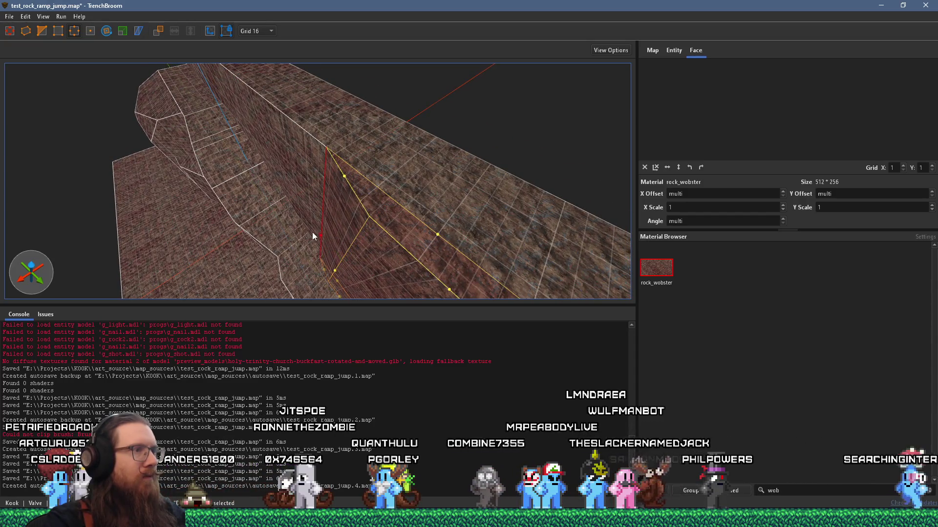
- Inspect the tapered ramp brush from above and leave vertex editing
scroll(315, 121, up, 5)
scroll(314, 113, down, 5)
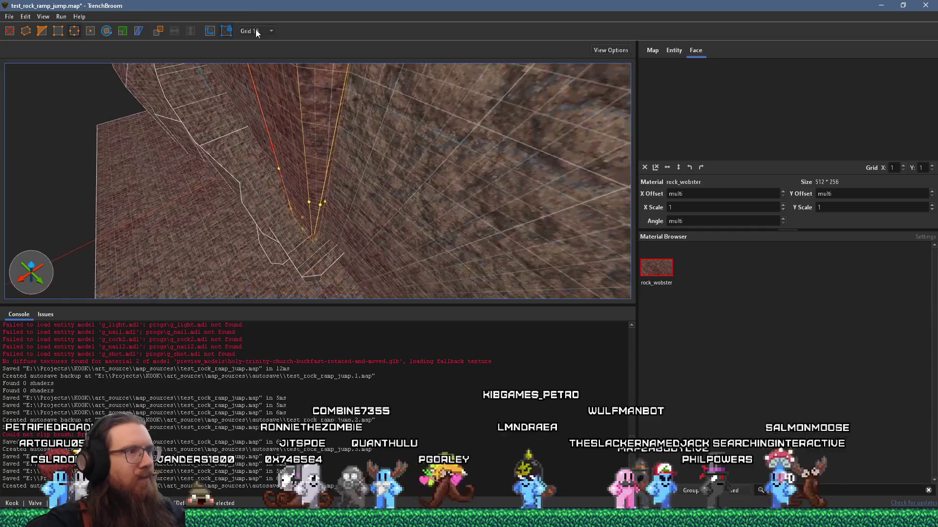
mouse_move(298, 233)
mouse_down()
mouse_move(256, 212)
mouse_move(389, 86)
mouse_move(380, 191)
mouse_move(275, 136)
mouse_up()
scroll(295, 147, up, 2)
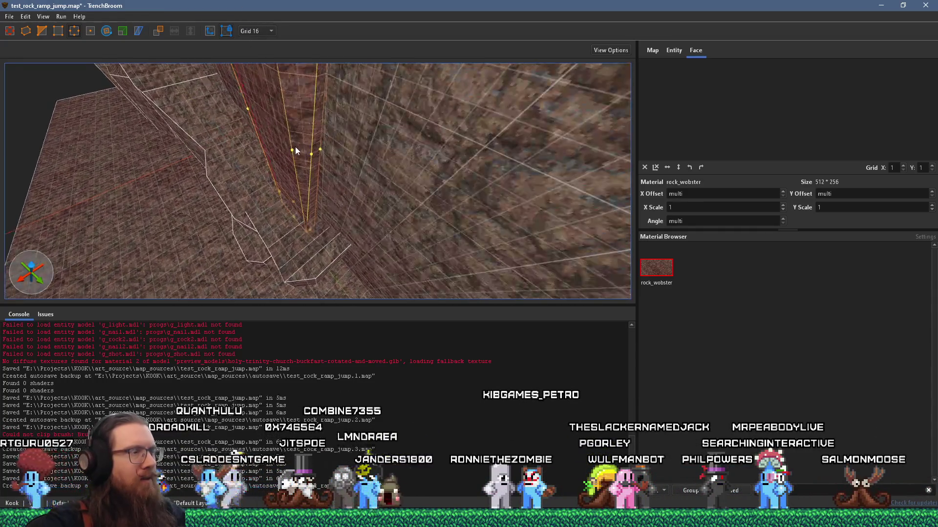
scroll(295, 148, up, 2)
scroll(303, 171, up, 3)
mouse_move(310, 195)
mouse_down()
mouse_move(295, 244)
mouse_move(307, 263)
mouse_move(360, 156)
mouse_move(345, 120)
mouse_up()
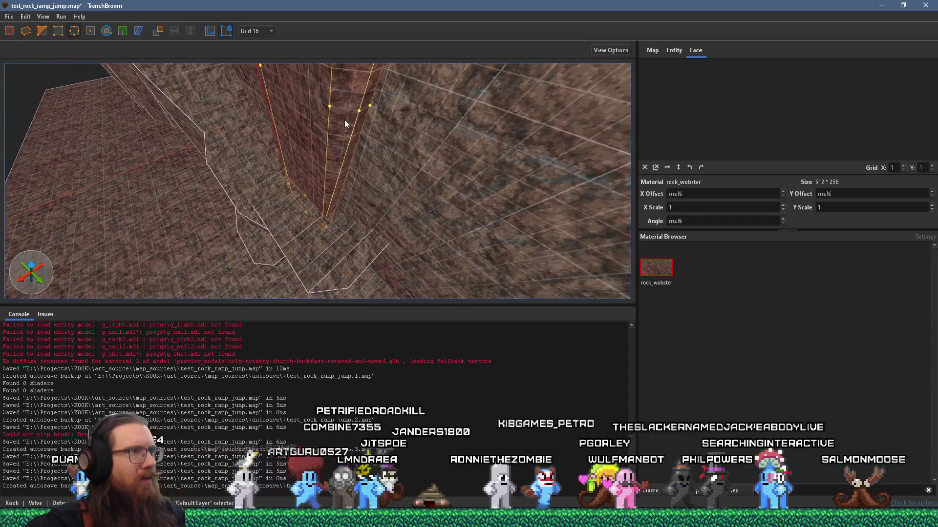
click(59, 38)
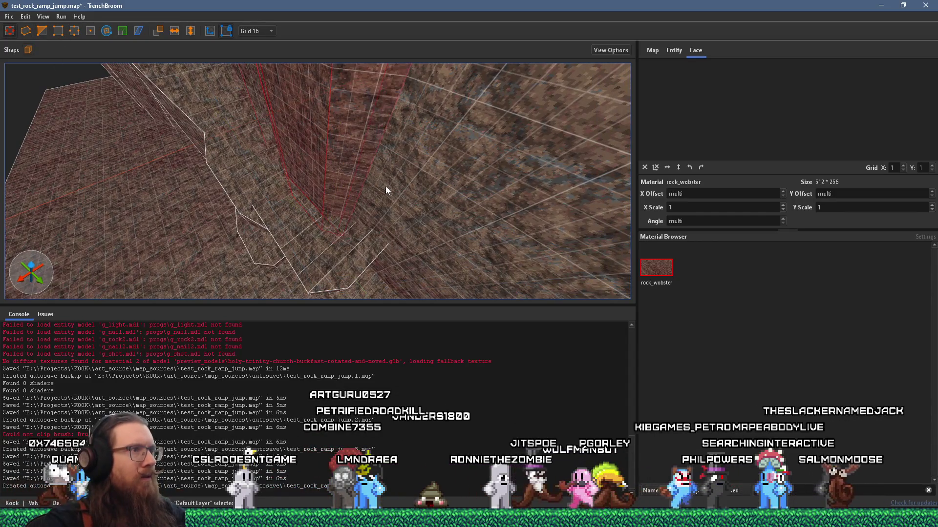
- Move the view close to the reshaped brush and select one of its faces
mouse_move(379, 178)
mouse_down()
mouse_move(369, 273)
mouse_move(347, 176)
mouse_move(299, 222)
mouse_move(329, 223)
mouse_move(341, 255)
mouse_move(467, 165)
mouse_move(397, 78)
mouse_move(414, 212)
mouse_up()
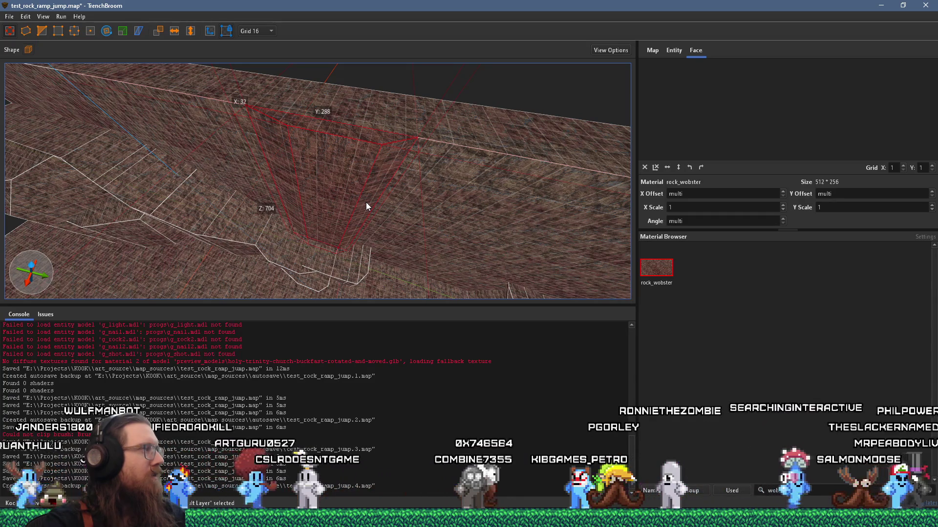
mouse_move(487, 228)
mouse_down()
mouse_move(258, 145)
mouse_move(311, 133)
mouse_up()
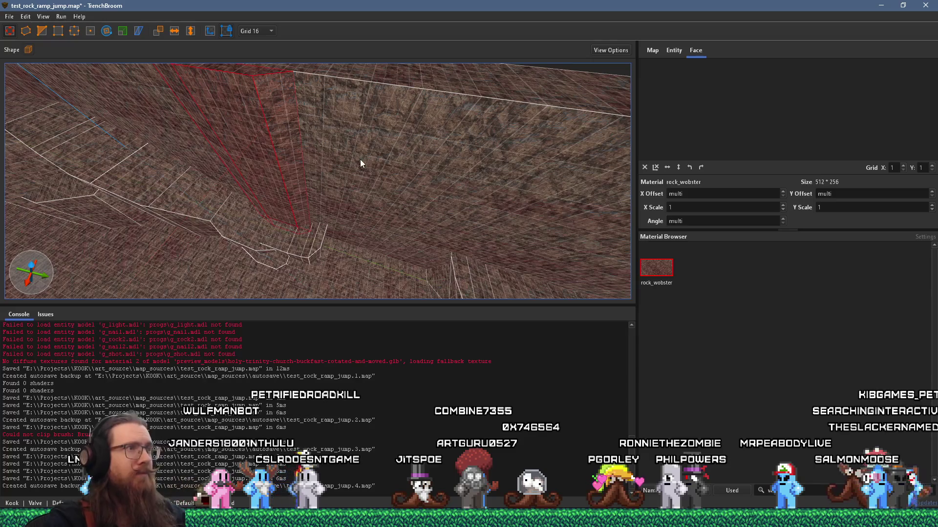
key(w)
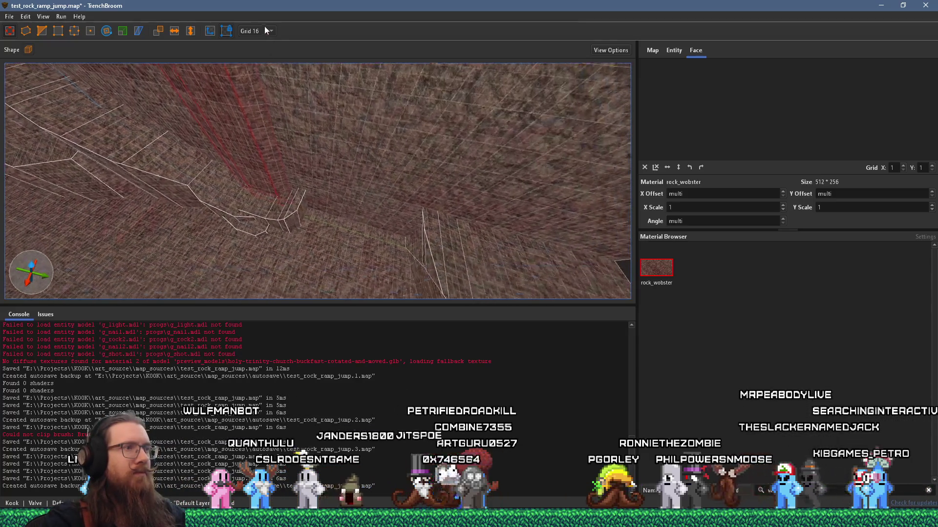
key(s)
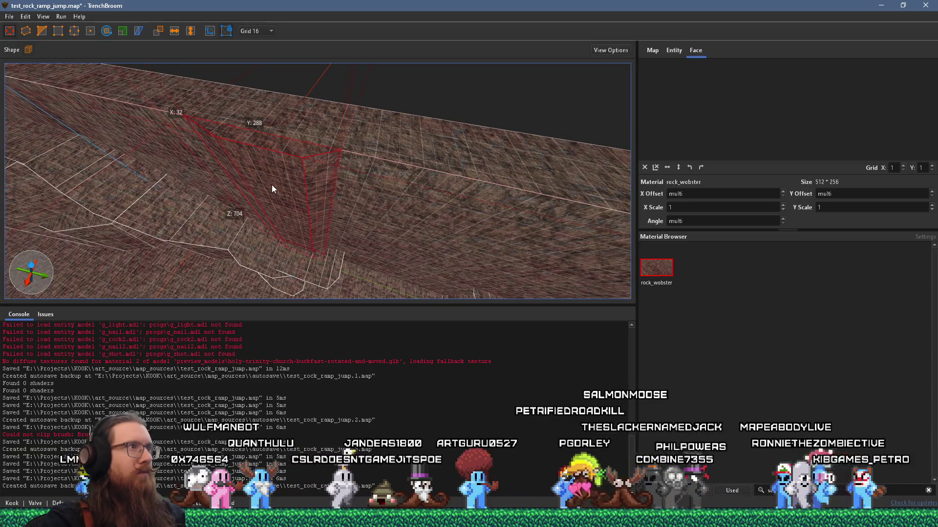
key(w)
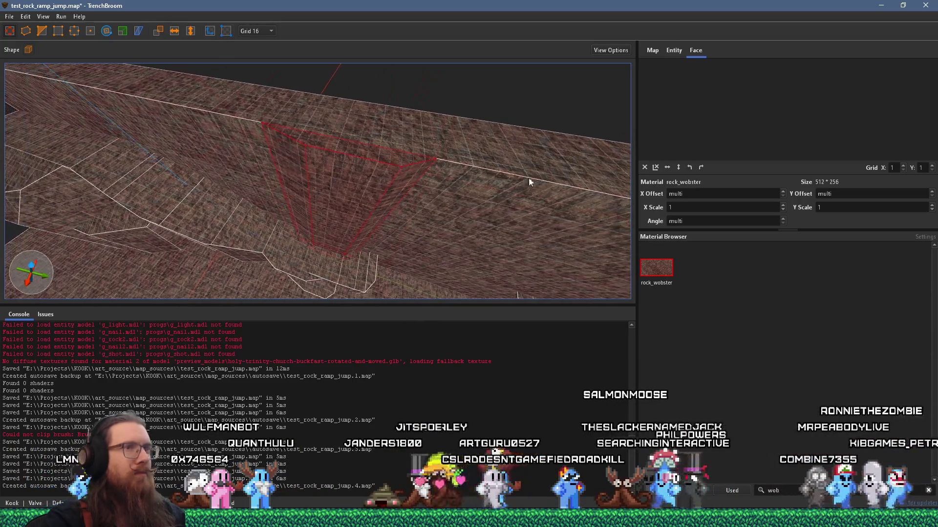
shift+click(404, 160)
shift+click(404, 160)
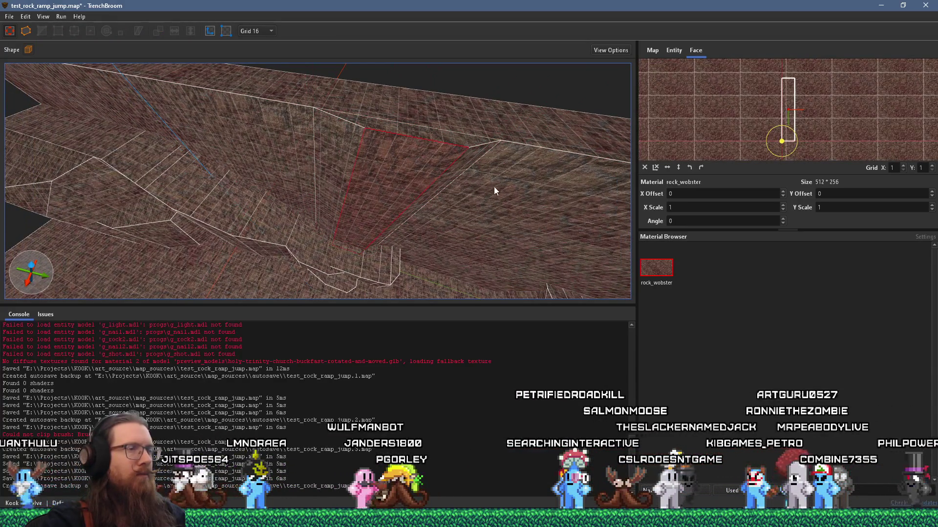
- Select the neighbouring wall brush and drag its face to shorten it into a slab
mouse_move(508, 202)
mouse_down()
mouse_move(329, 200)
mouse_move(347, 197)
mouse_move(253, 187)
mouse_up()
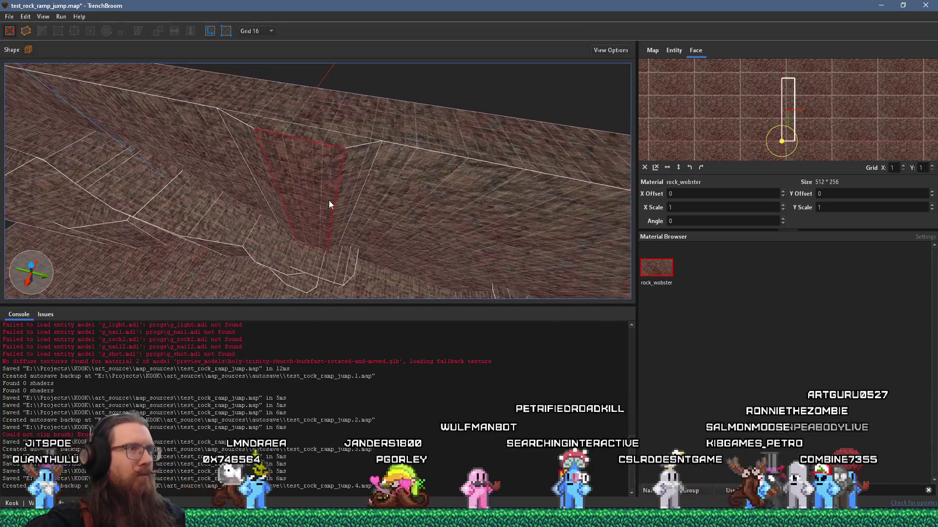
click(252, 186)
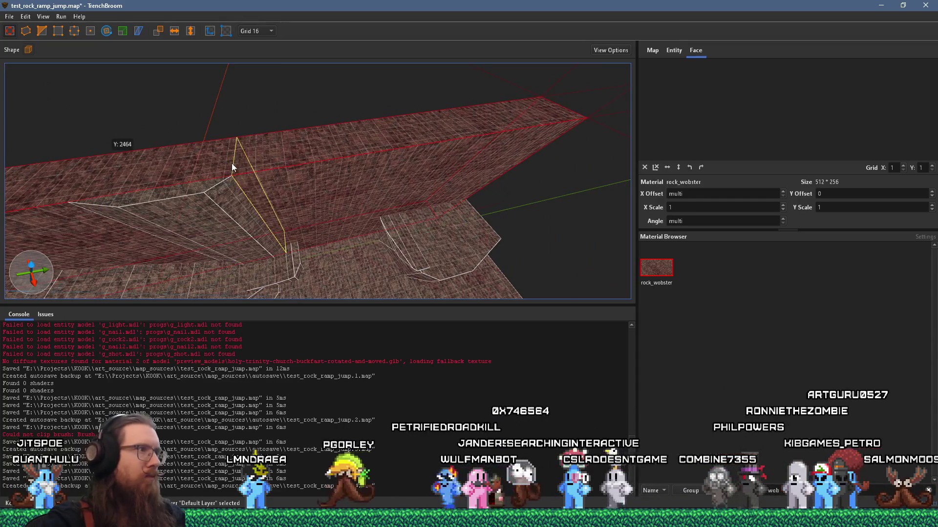
mouse_move(234, 163)
mouse_down()
mouse_move(276, 174)
mouse_move(230, 195)
mouse_move(388, 199)
mouse_move(262, 196)
mouse_move(277, 184)
mouse_move(243, 177)
mouse_move(251, 175)
mouse_up()
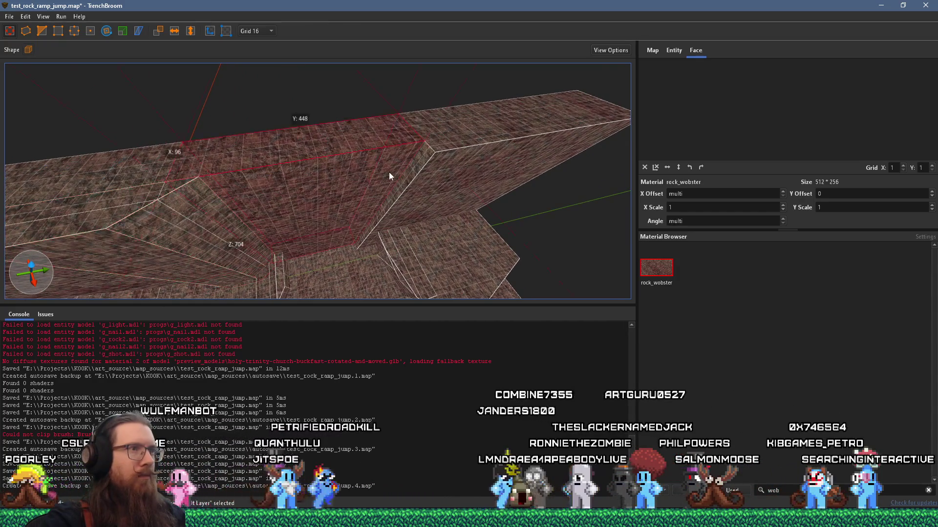
drag(397, 161, 300, 239)
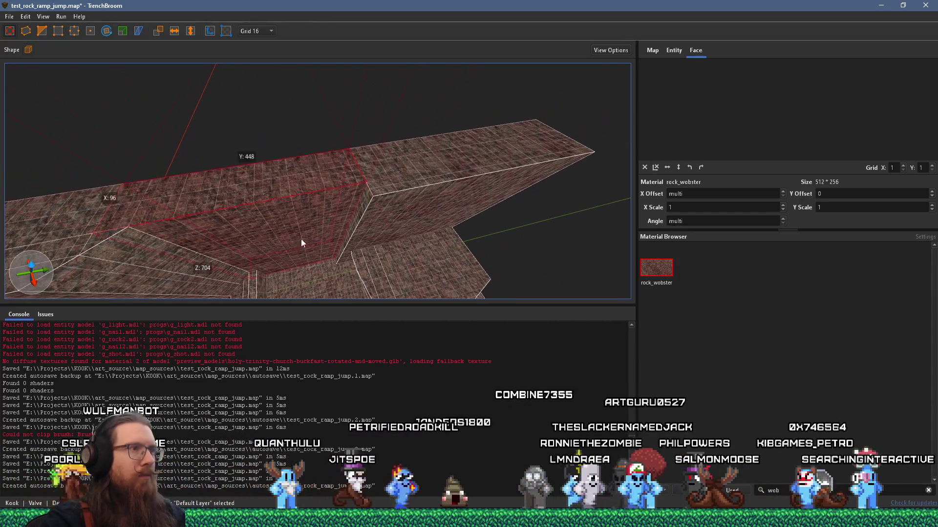
- Clip the adjacent red rock brush on the ramp to give it a new slanted face
click(356, 213)
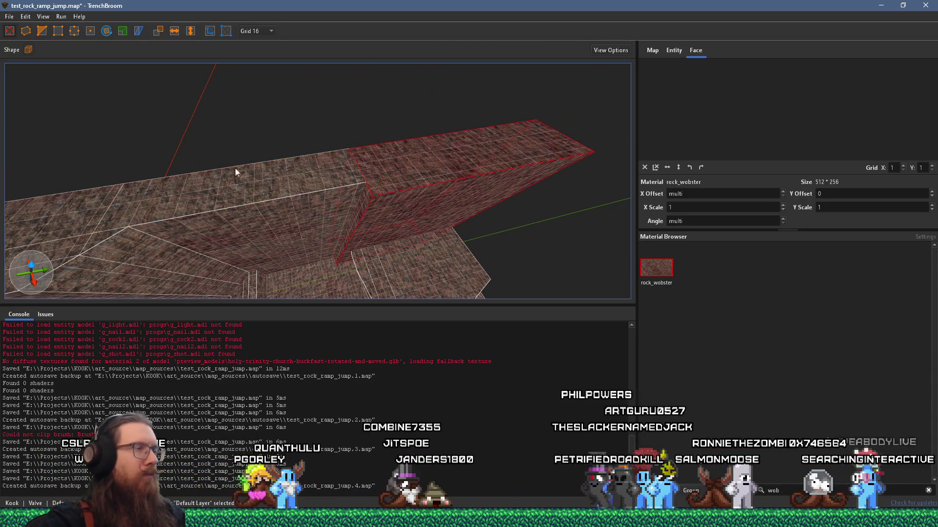
click(41, 31)
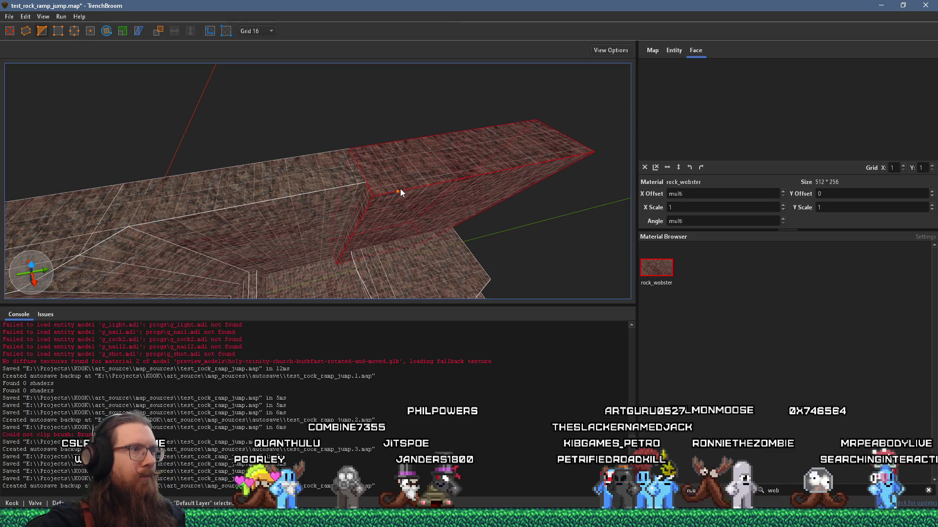
click(370, 185)
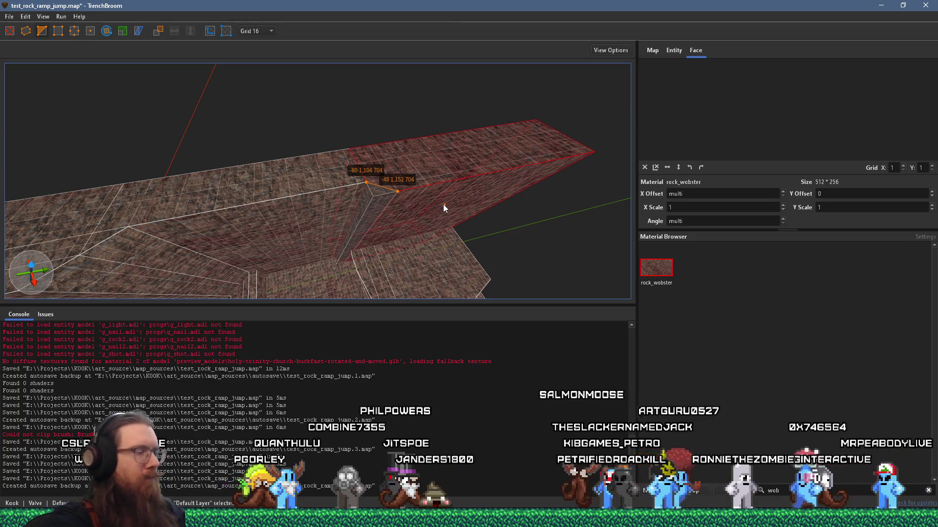
key(Return)
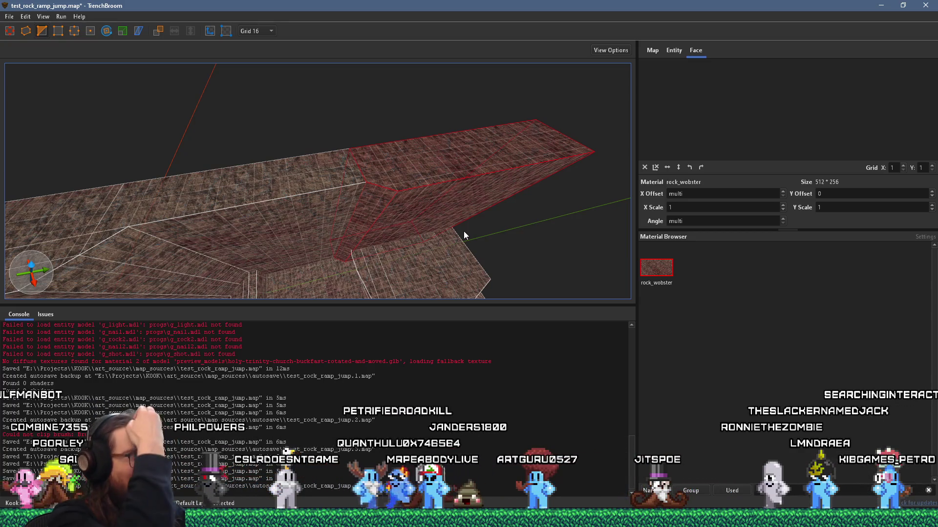
mouse_move(462, 231)
mouse_down()
mouse_move(254, 205)
mouse_move(417, 140)
mouse_move(341, 179)
mouse_up()
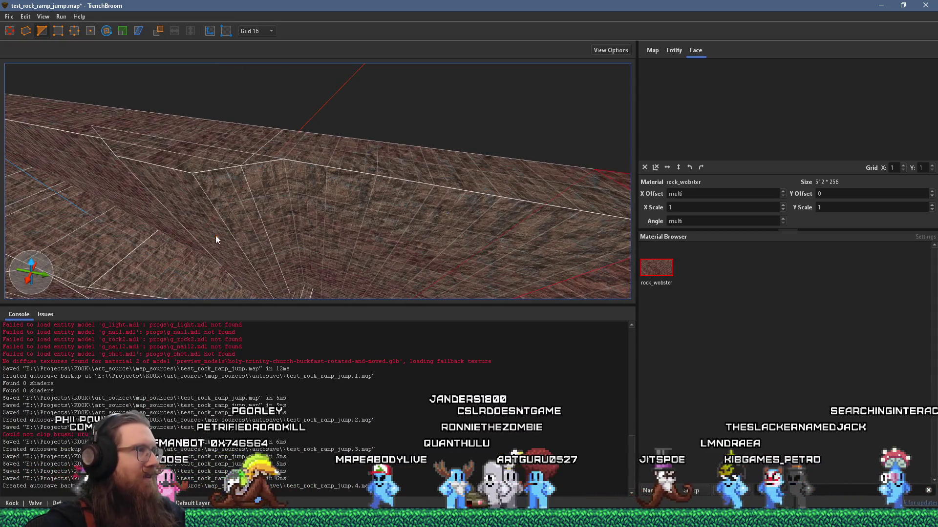
- Draw a new block against the cliff wall, 320 units tall
shift+click(208, 231)
mouse_move(260, 217)
mouse_down()
mouse_move(391, 217)
mouse_move(413, 230)
mouse_move(323, 217)
mouse_up()
shift+click(323, 217)
mouse_move(401, 197)
mouse_down()
mouse_move(236, 174)
mouse_move(215, 193)
mouse_move(279, 189)
mouse_move(236, 181)
mouse_move(233, 168)
mouse_move(338, 198)
mouse_up()
mouse_move(281, 168)
mouse_down()
mouse_move(407, 168)
mouse_move(412, 148)
mouse_move(347, 204)
mouse_up()
mouse_move(348, 149)
mouse_down()
mouse_move(344, 160)
mouse_move(345, 139)
mouse_move(317, 90)
mouse_up()
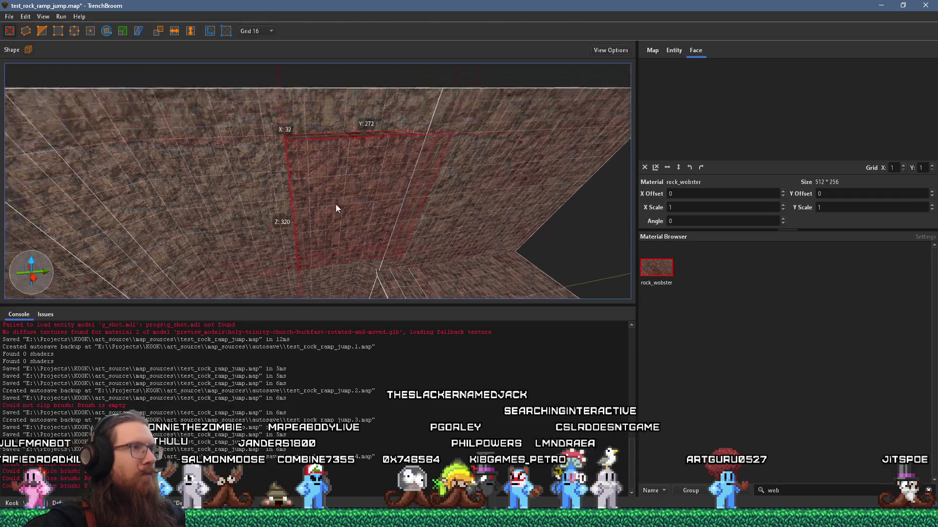
mouse_move(304, 202)
mouse_down()
mouse_move(325, 312)
mouse_move(379, 169)
mouse_move(371, 157)
mouse_up()
mouse_move(299, 262)
mouse_down()
mouse_move(278, 272)
mouse_move(323, 189)
mouse_move(315, 156)
mouse_move(371, 100)
mouse_up()
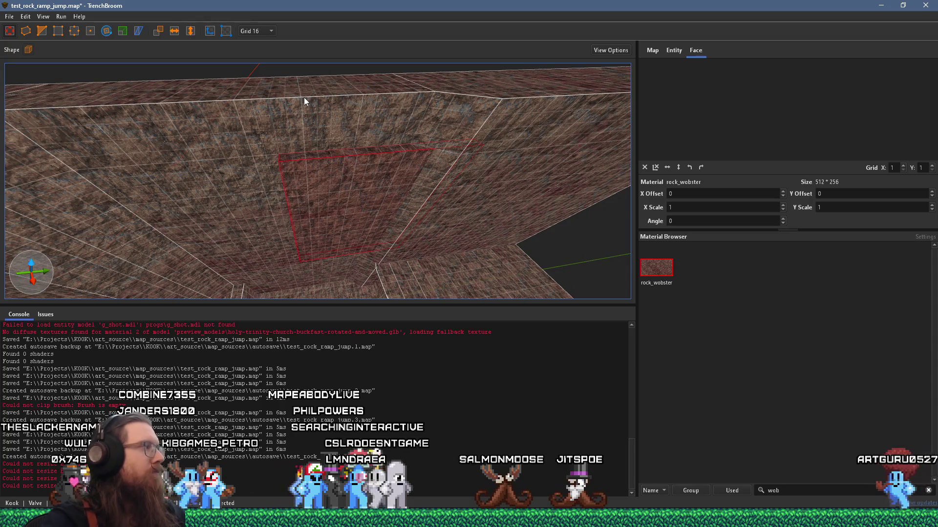
- Cut two slanted faces into the new block with three-point clips
click(41, 30)
drag(376, 161, 360, 173)
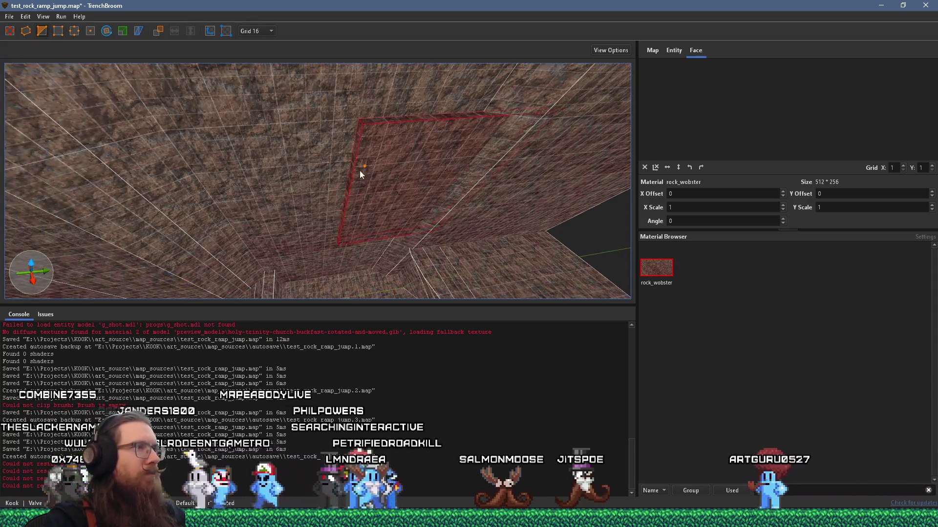
click(416, 115)
click(418, 156)
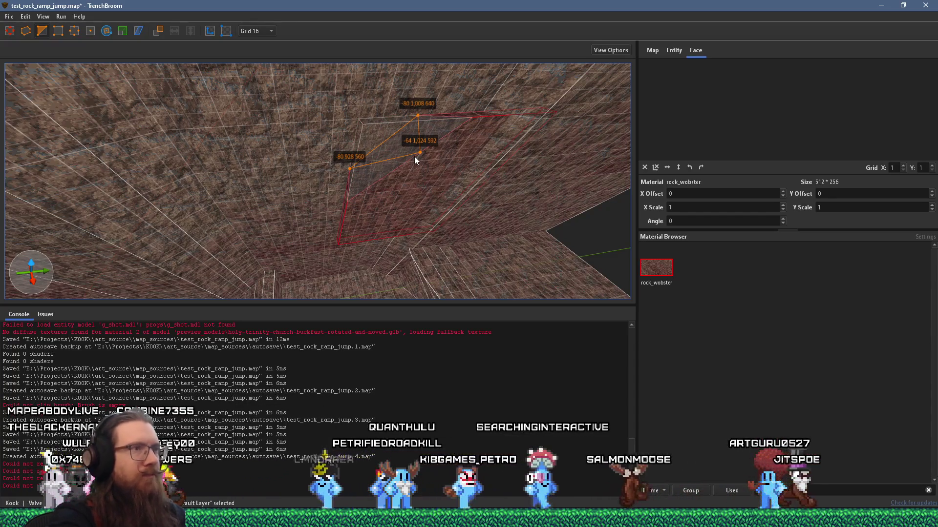
key(Return)
click(386, 140)
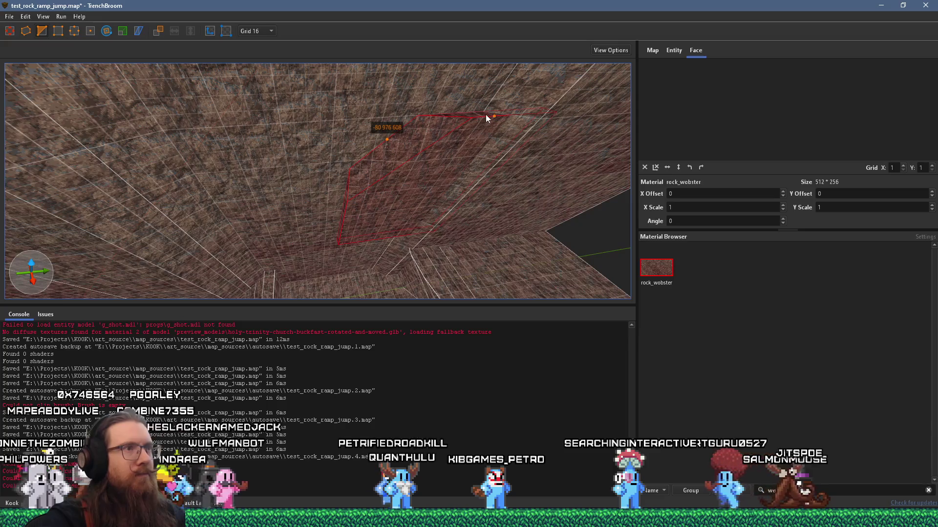
click(483, 112)
click(463, 157)
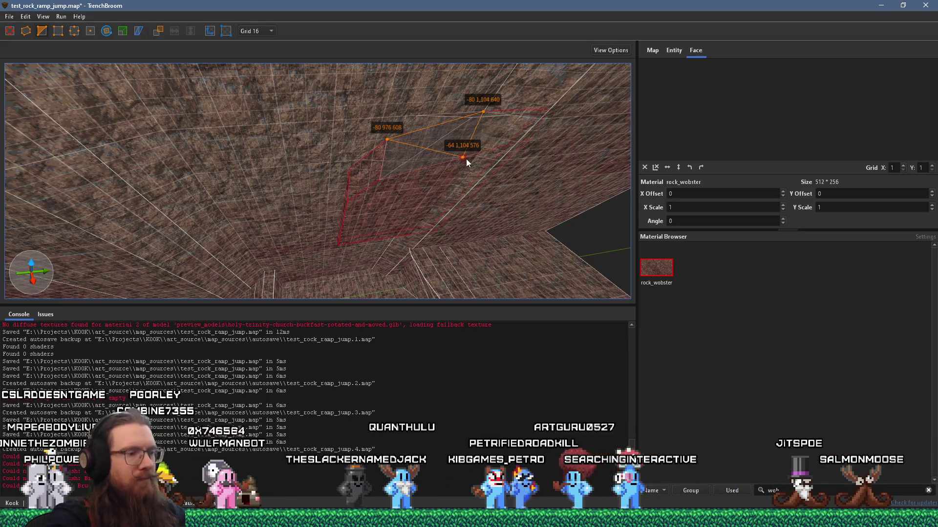
key(Return)
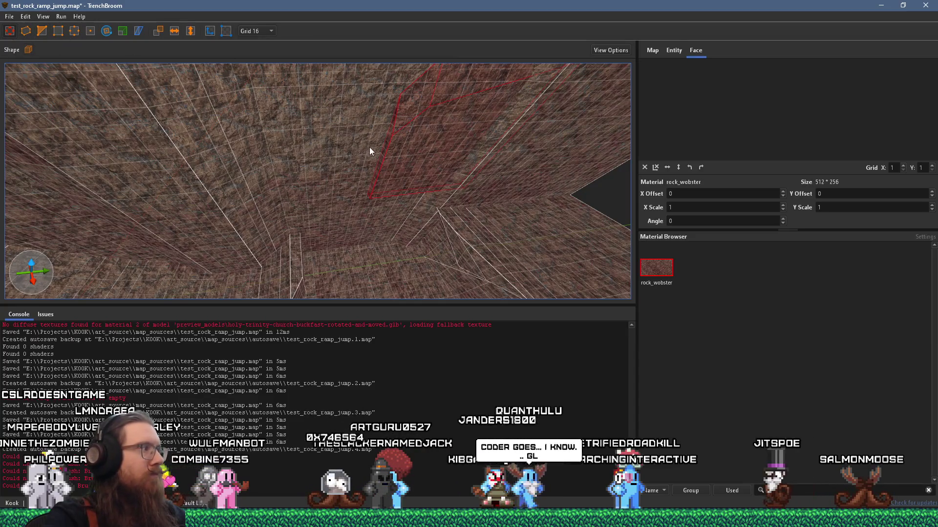
- Clip another angled face off the wall outcrop, then leave the Clip tool
click(335, 165)
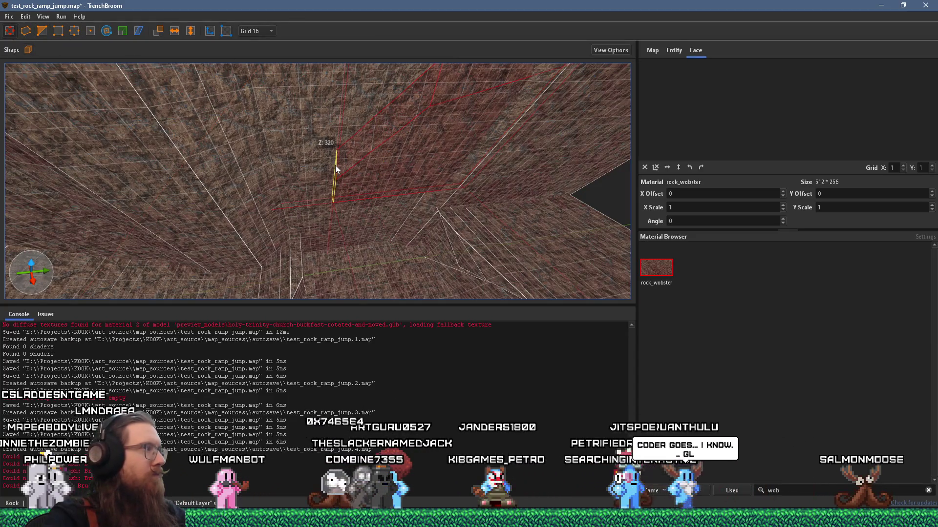
scroll(335, 165, up, 5)
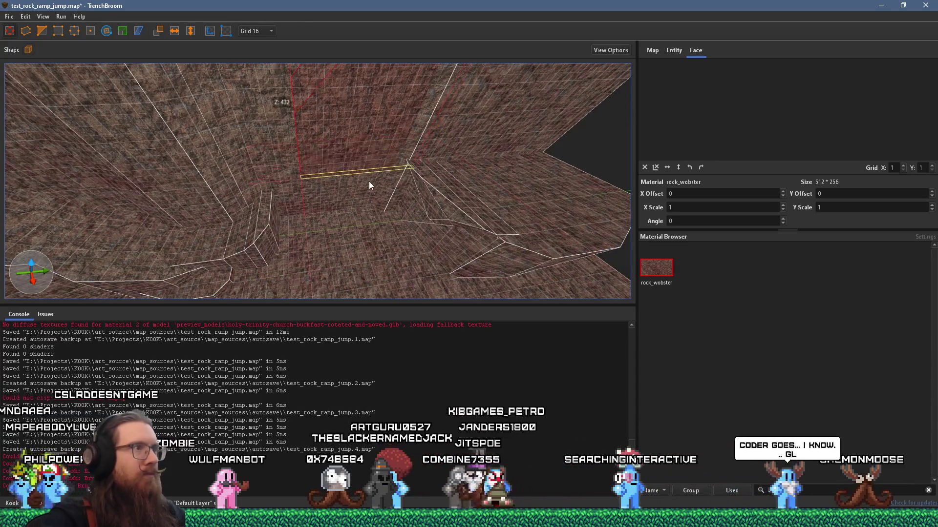
mouse_move(353, 161)
mouse_down()
mouse_move(335, 109)
mouse_move(502, 41)
mouse_up()
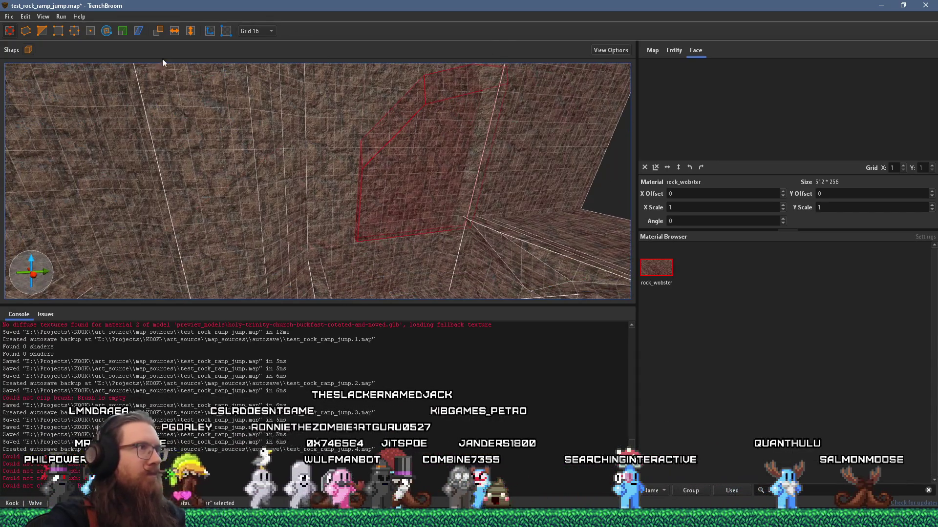
mouse_move(403, 204)
mouse_down()
mouse_move(359, 139)
mouse_move(353, 94)
mouse_move(381, 138)
mouse_move(386, 107)
mouse_move(399, 227)
mouse_up()
click(385, 107)
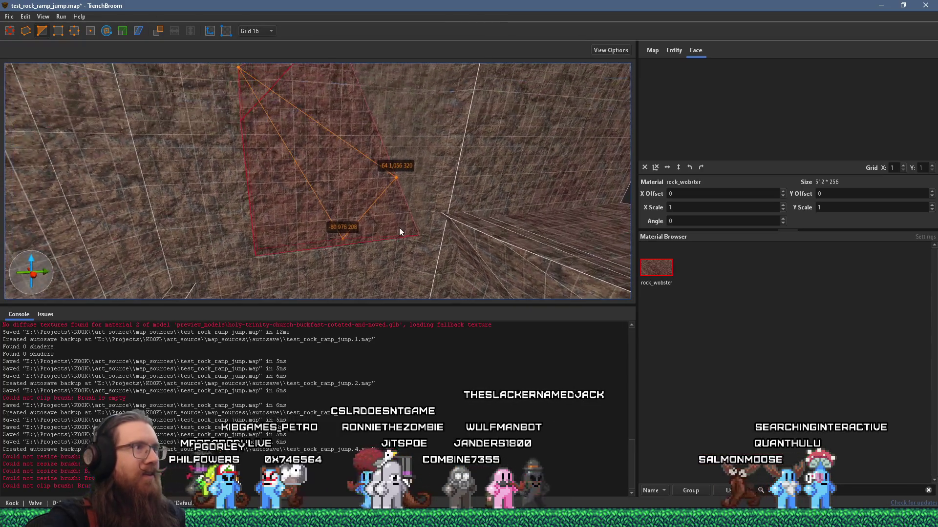
key(Return)
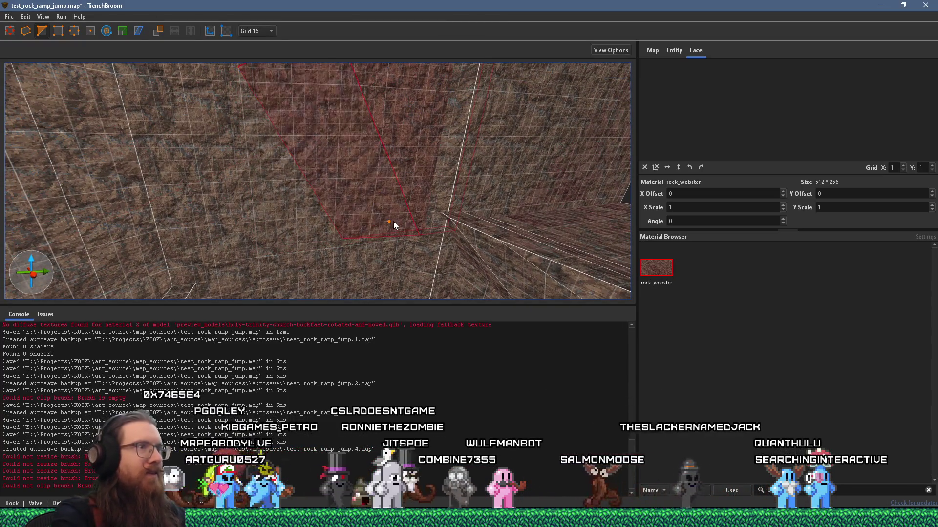
drag(403, 238, 400, 221)
key(Escape)
- Inspect the outcrop's narrow faces from another side and clear the selection
scroll(394, 250, down, 3)
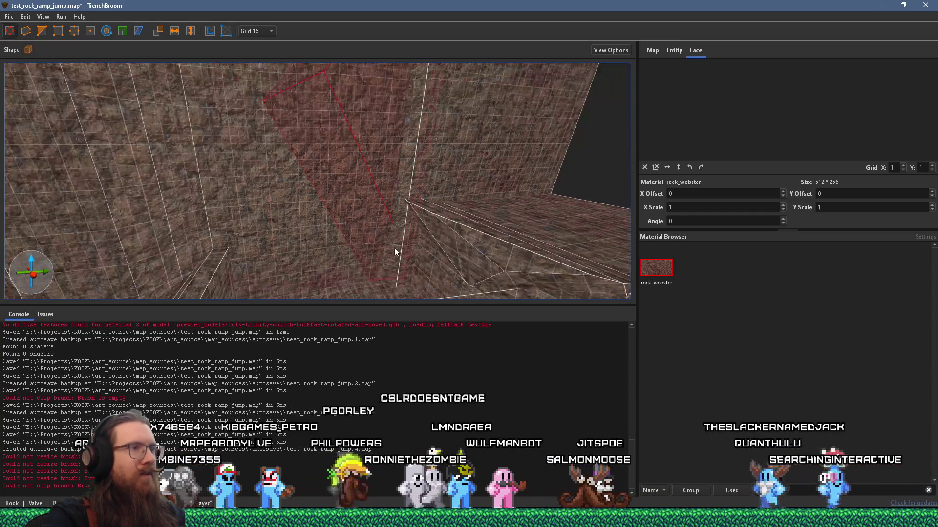
mouse_move(372, 207)
mouse_down()
mouse_move(347, 187)
mouse_move(360, 218)
mouse_up()
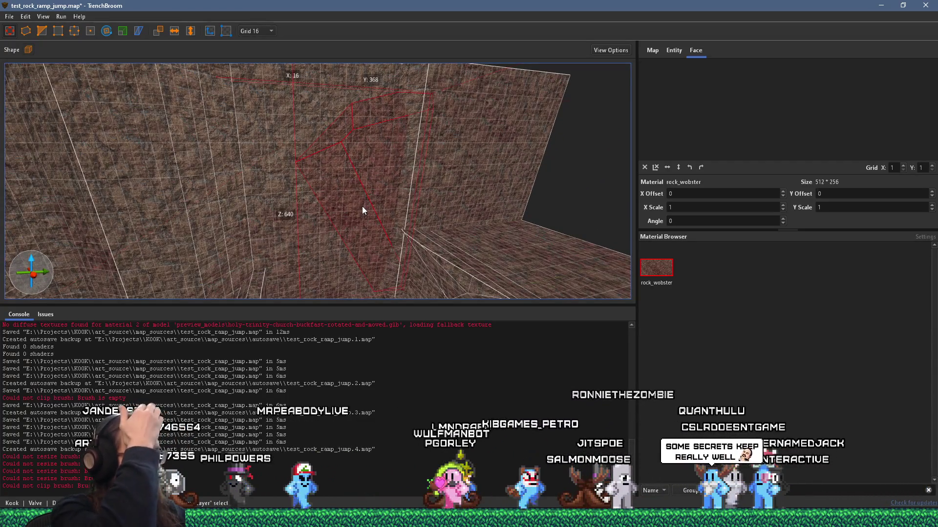
key(Escape)
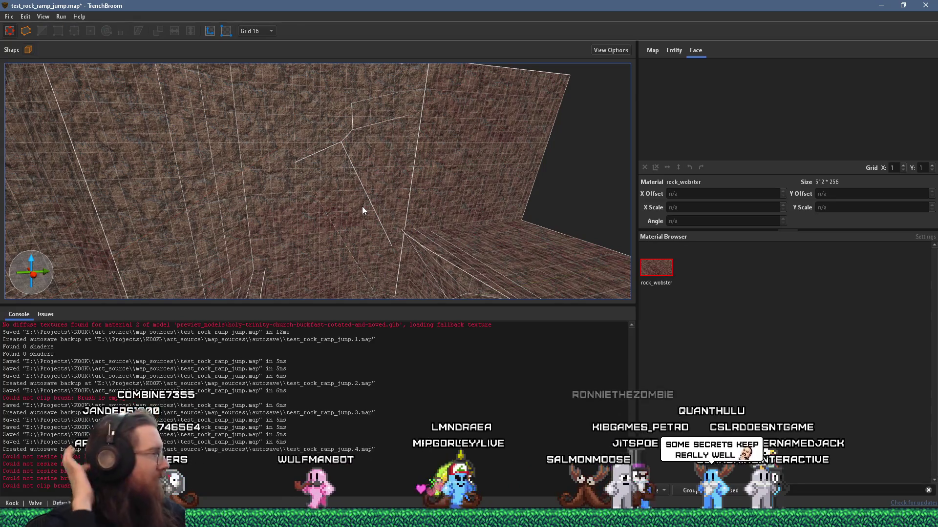
mouse_move(362, 204)
mouse_down()
mouse_move(383, 178)
mouse_move(423, 239)
mouse_up()
shift+click(478, 222)
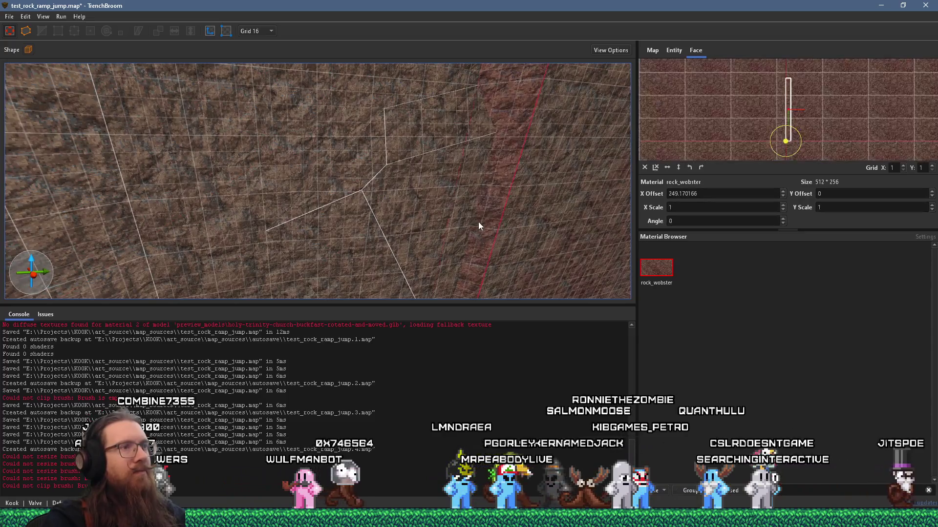
shift+click(453, 216)
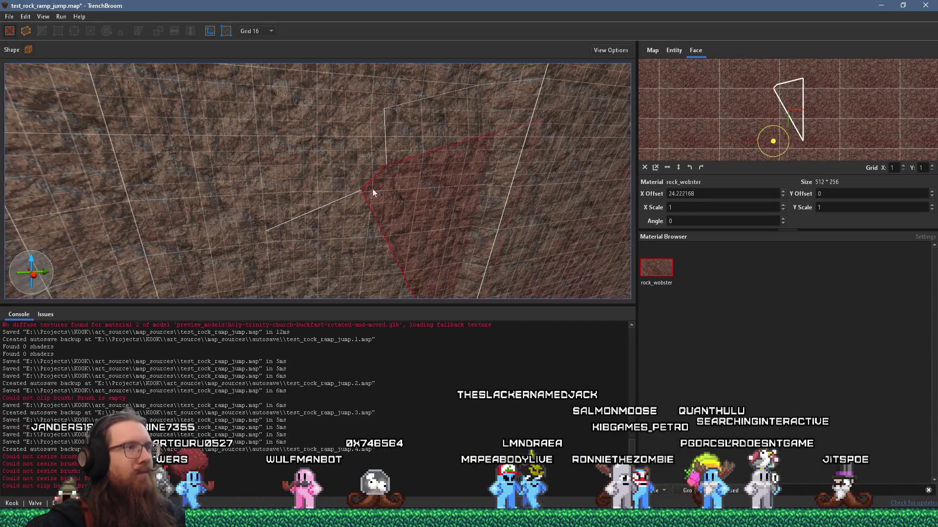
scroll(368, 244, down, 5)
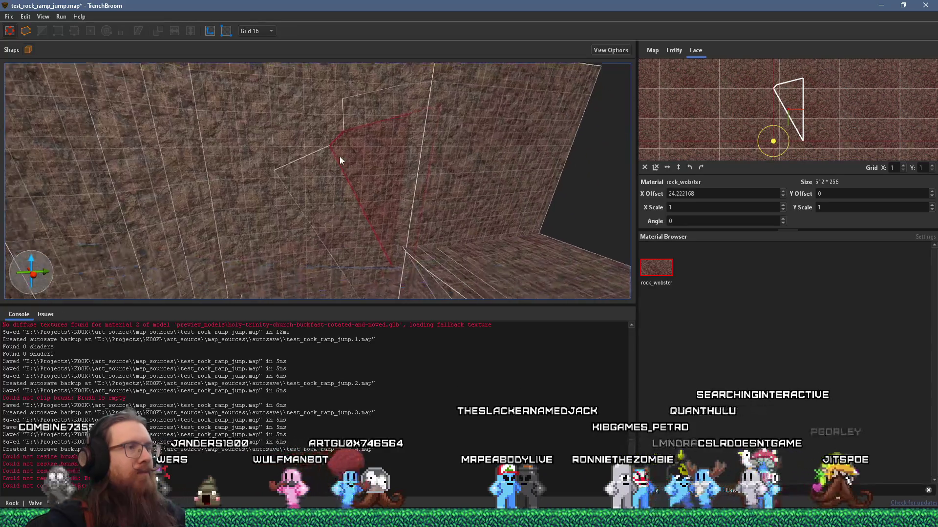
key(Escape)
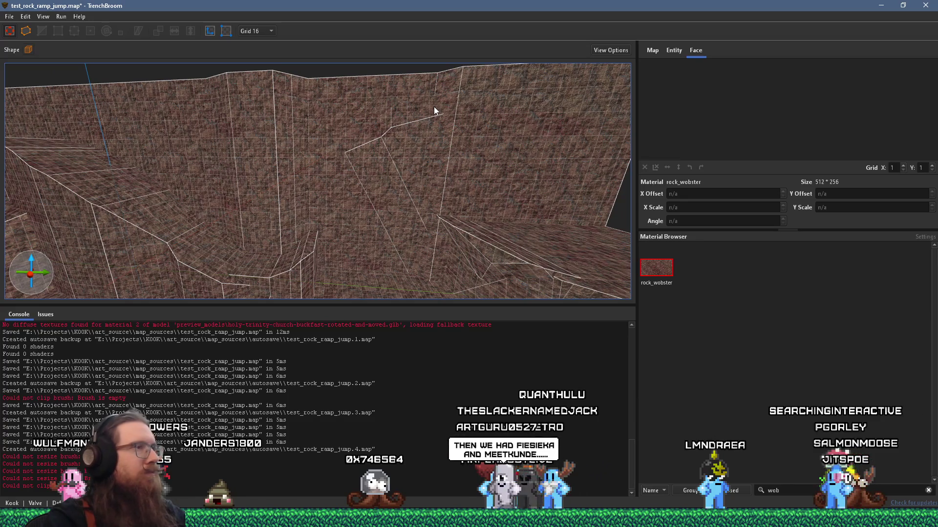
- Extrude a 368 × 160 × 576 block at the ramp corner, up to Z 432 and out from the wall
scroll(412, 129, up, 3)
mouse_move(432, 133)
mouse_down()
mouse_move(446, 147)
mouse_move(404, 246)
mouse_move(408, 260)
mouse_move(416, 142)
mouse_move(431, 148)
mouse_move(405, 171)
mouse_move(485, 153)
mouse_up()
mouse_move(413, 186)
mouse_down()
mouse_move(411, 214)
mouse_move(379, 173)
mouse_move(404, 214)
mouse_up()
mouse_move(289, 213)
mouse_down()
mouse_move(320, 222)
mouse_move(400, 197)
mouse_move(440, 163)
mouse_move(369, 234)
mouse_up()
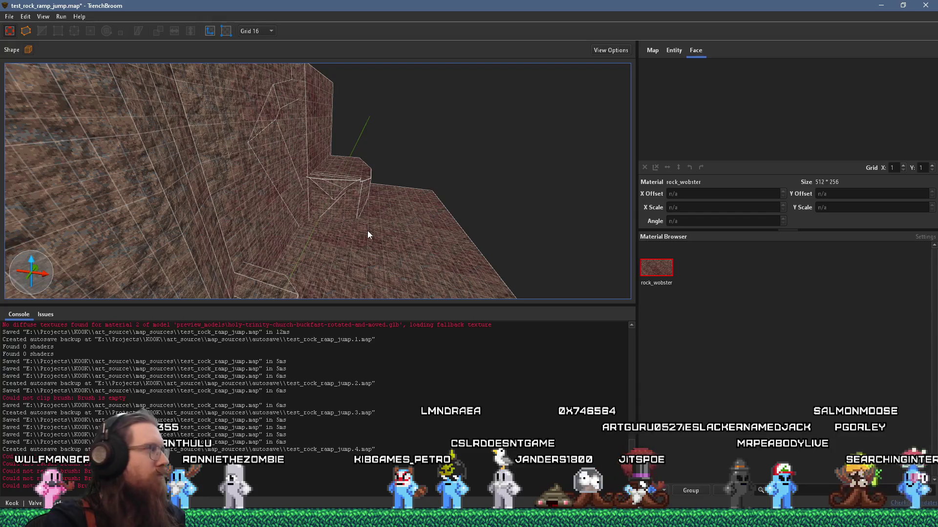
drag(385, 195, 117, 173)
mouse_move(279, 159)
mouse_down()
mouse_move(329, 195)
mouse_move(207, 174)
mouse_move(294, 90)
mouse_move(225, 161)
mouse_up()
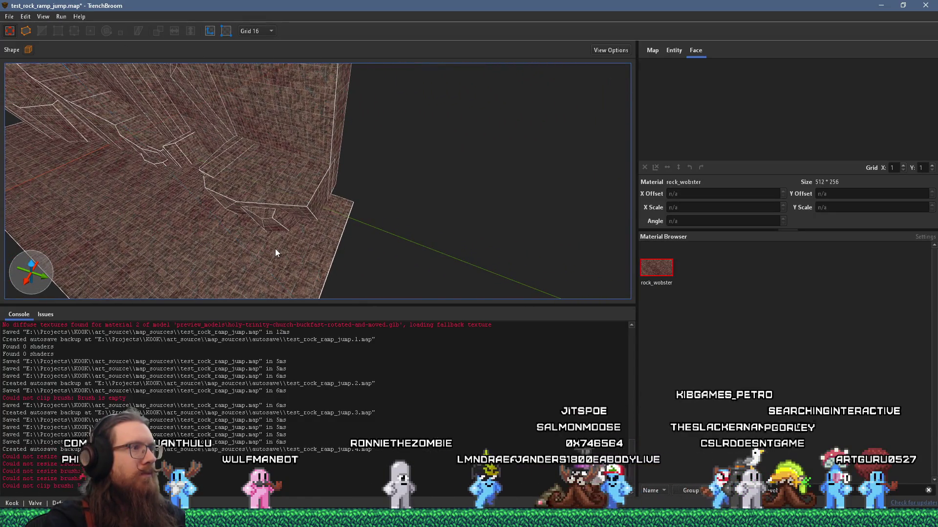
mouse_move(322, 234)
mouse_down()
mouse_move(328, 163)
mouse_move(545, 212)
mouse_move(411, 210)
mouse_up()
mouse_move(413, 169)
mouse_down()
mouse_move(426, 170)
mouse_move(445, 101)
mouse_move(403, 127)
mouse_move(414, 161)
mouse_up()
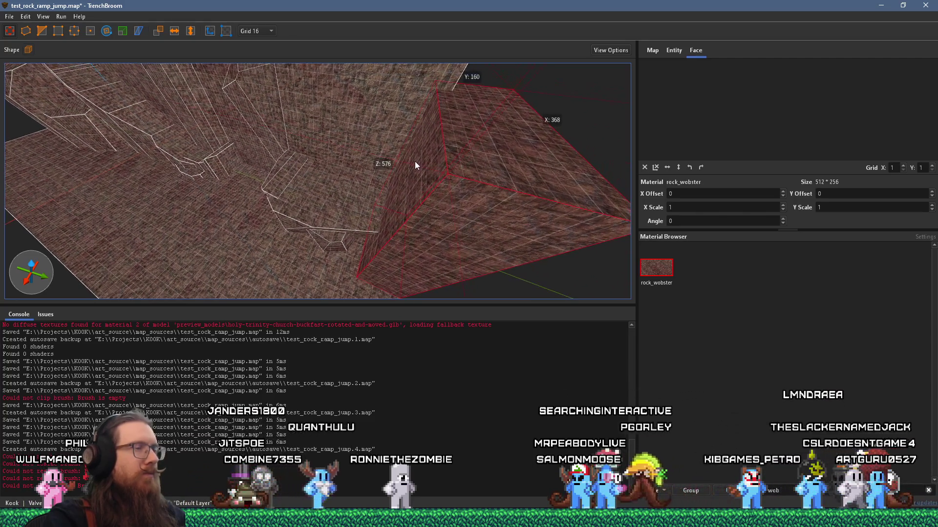
- Make the first slanted three-point clip on the corner block
click(375, 286)
click(371, 257)
click(497, 146)
key(Return)
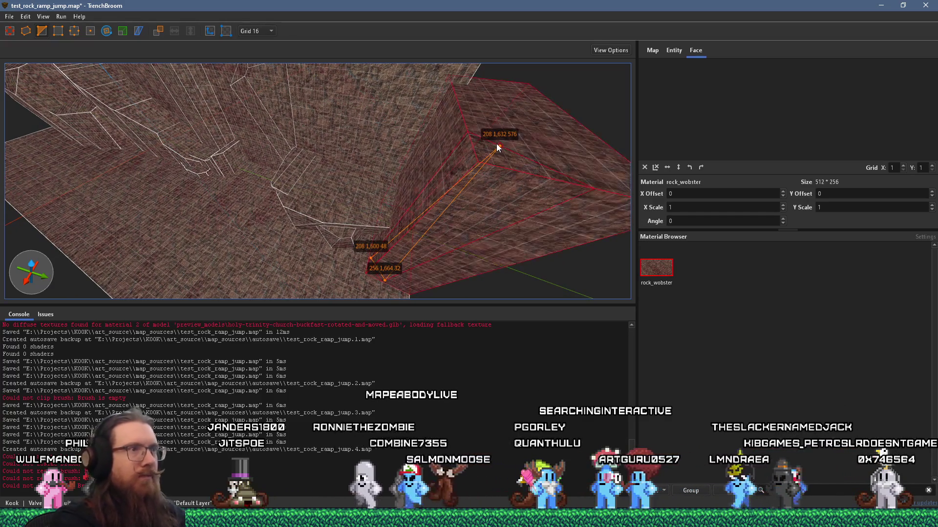
mouse_move(488, 192)
mouse_down()
mouse_move(325, 115)
mouse_move(311, 166)
mouse_move(346, 147)
mouse_move(308, 191)
mouse_move(439, 235)
mouse_move(385, 207)
mouse_up()
key(Escape)
- Reselect the corner block and apply a second slanted clip from its base
click(385, 206)
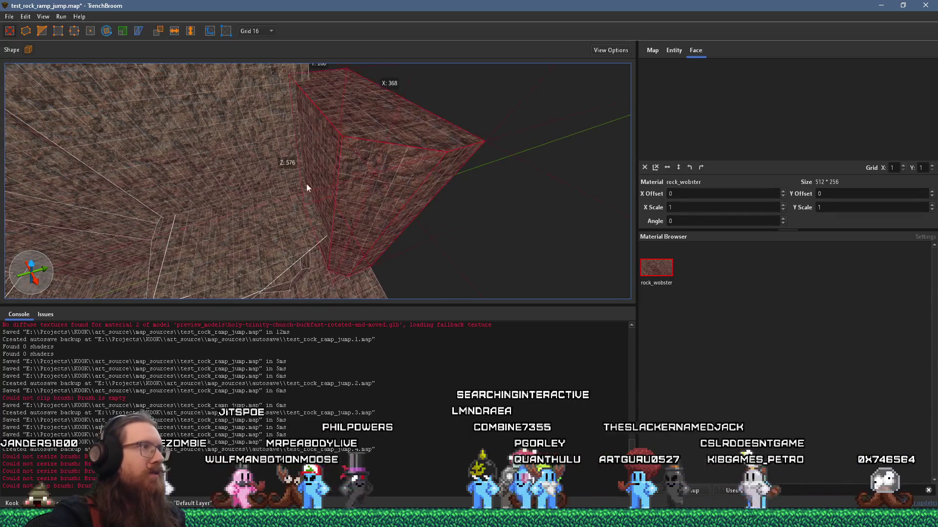
click(45, 31)
click(356, 238)
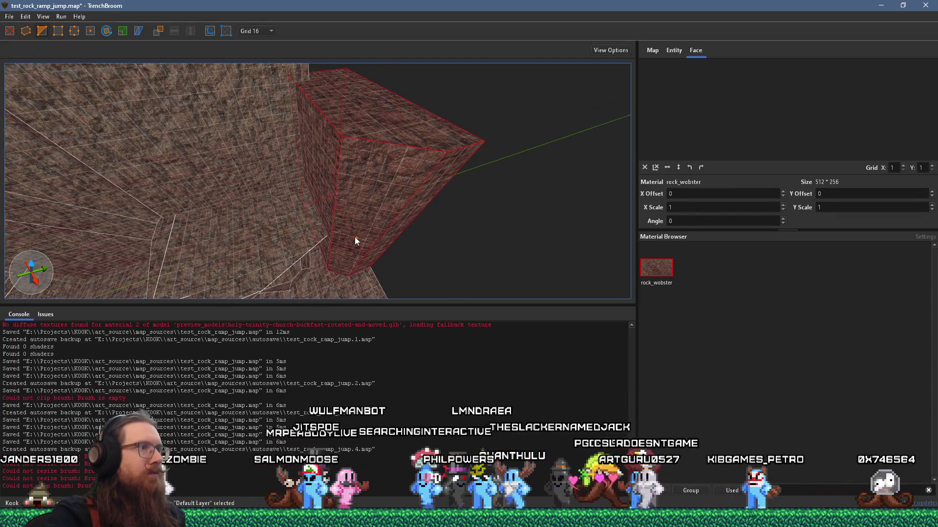
click(315, 207)
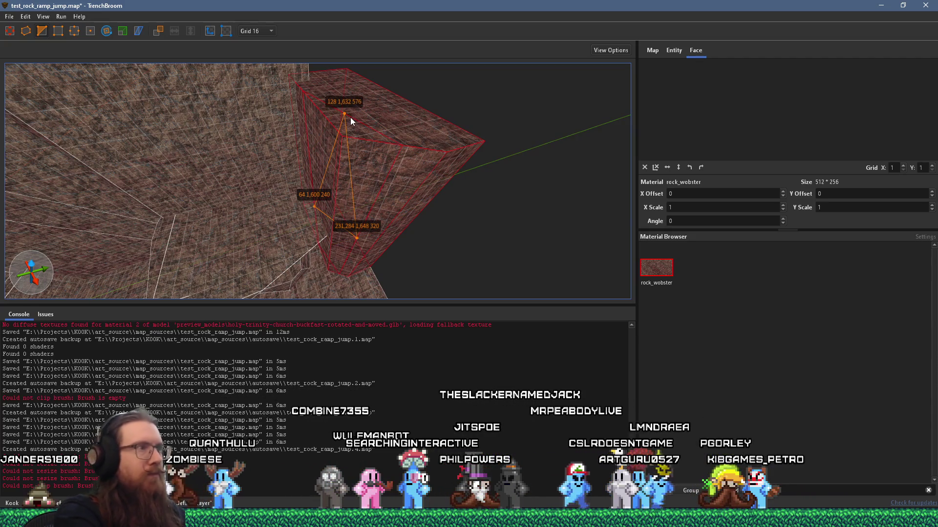
click(350, 118)
key(Return)
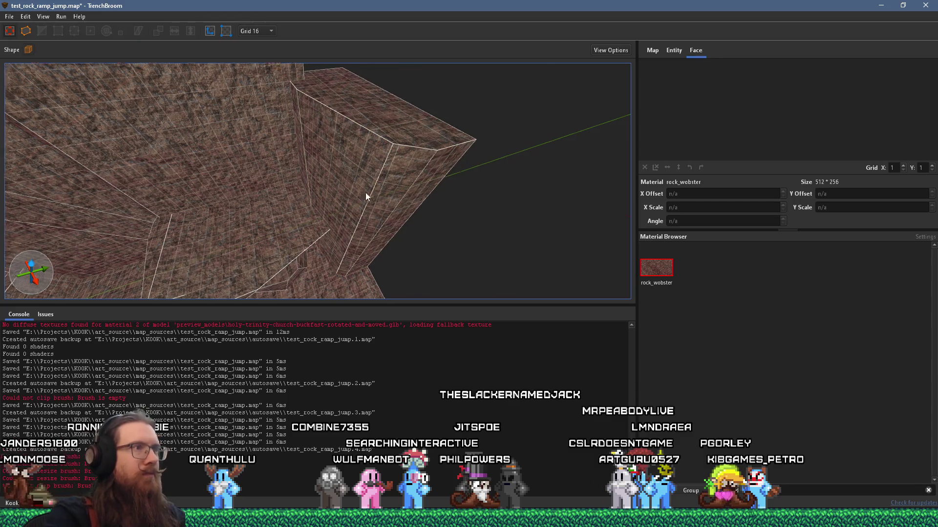
mouse_move(306, 205)
mouse_down()
mouse_move(289, 157)
mouse_move(435, 175)
mouse_move(392, 210)
mouse_move(408, 180)
mouse_up()
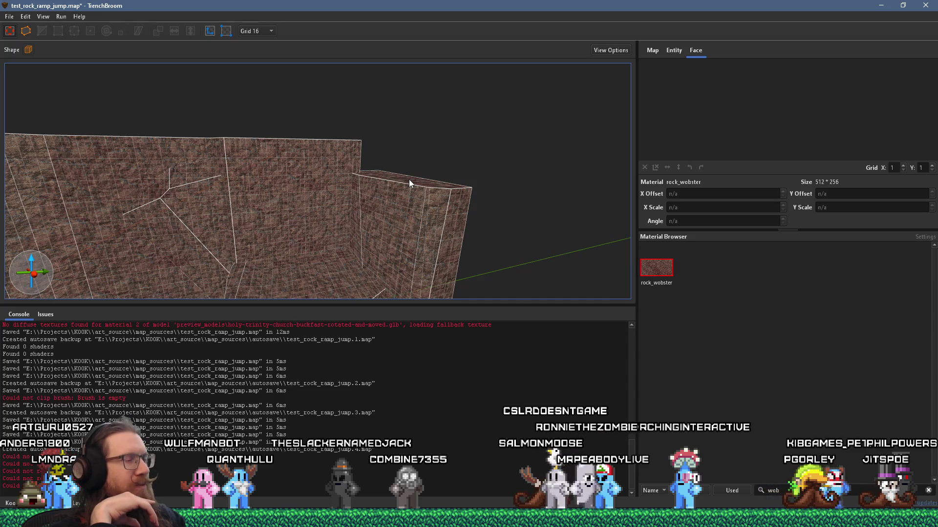
- Orbit around the vertex-edited rock walls and select the pillar brush
mouse_move(411, 184)
mouse_down()
mouse_move(405, 233)
mouse_move(245, 226)
mouse_move(346, 203)
mouse_move(209, 95)
mouse_move(288, 232)
mouse_move(366, 125)
mouse_move(328, 162)
mouse_move(289, 28)
mouse_move(397, 130)
mouse_move(461, 84)
mouse_move(364, 72)
mouse_move(459, 154)
mouse_move(403, 178)
mouse_move(376, 125)
mouse_move(397, 277)
mouse_move(364, 213)
mouse_move(336, 224)
mouse_move(349, 208)
mouse_move(330, 216)
mouse_move(353, 116)
mouse_move(335, 153)
mouse_move(299, 153)
mouse_move(218, 184)
mouse_move(406, 170)
mouse_up()
click(347, 166)
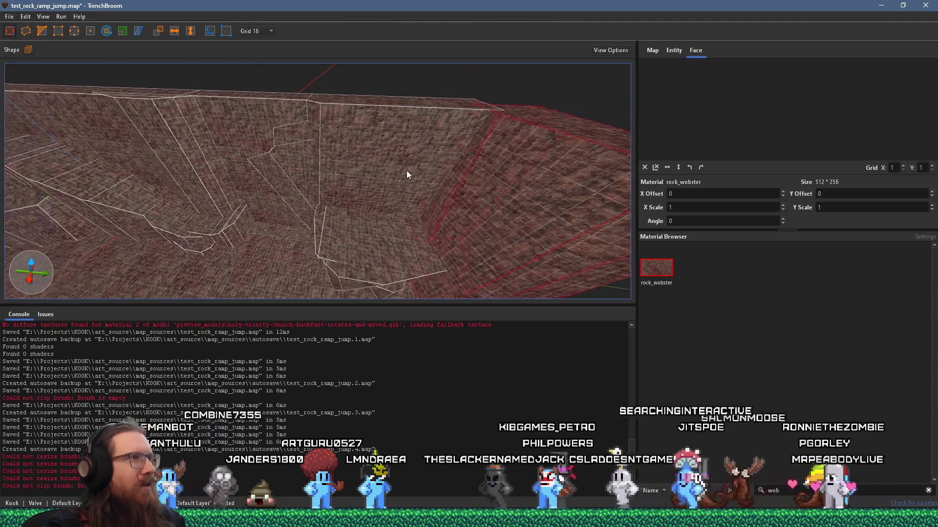
scroll(407, 171, up, 5)
mouse_move(328, 196)
mouse_down()
mouse_move(233, 189)
mouse_move(305, 202)
mouse_up()
scroll(260, 189, down, 5)
mouse_move(239, 201)
mouse_down()
mouse_move(181, 180)
mouse_move(268, 183)
mouse_move(296, 214)
mouse_move(343, 208)
mouse_move(230, 191)
mouse_move(187, 216)
mouse_move(315, 208)
mouse_move(286, 206)
mouse_move(412, 238)
mouse_move(470, 227)
mouse_up()
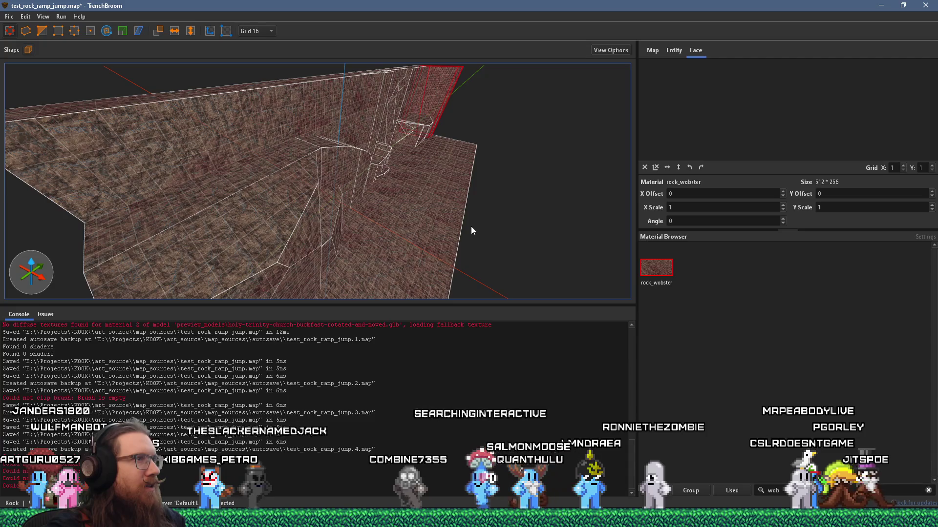
- Turn the view over the floor toward the ramp steps and select the floor brush
mouse_move(471, 227)
mouse_down()
mouse_move(253, 238)
mouse_move(376, 236)
mouse_up()
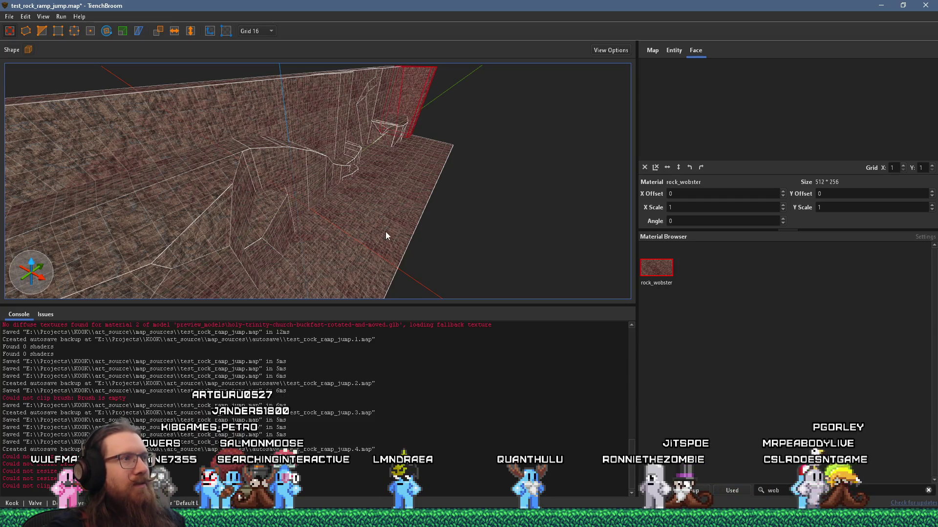
scroll(385, 231, up, 5)
mouse_move(395, 227)
mouse_down()
mouse_move(408, 206)
mouse_move(164, 230)
mouse_move(435, 210)
mouse_up()
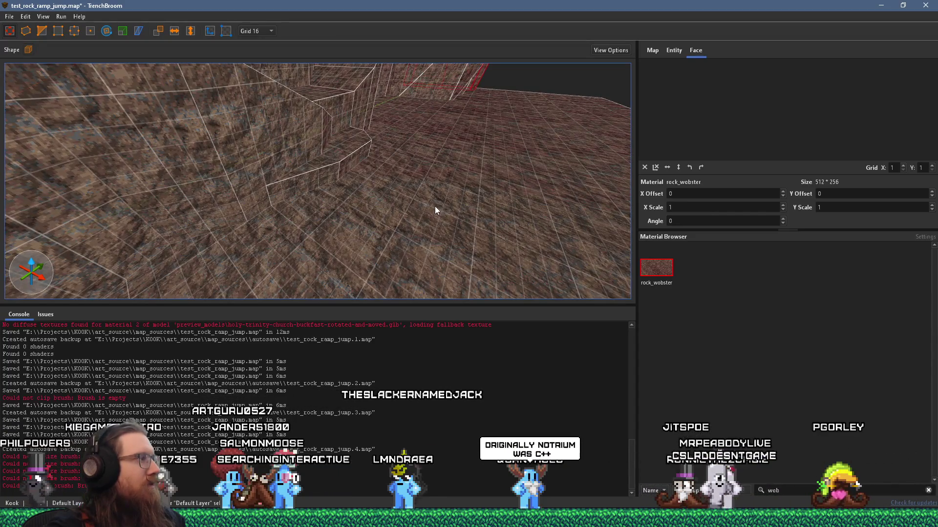
click(464, 196)
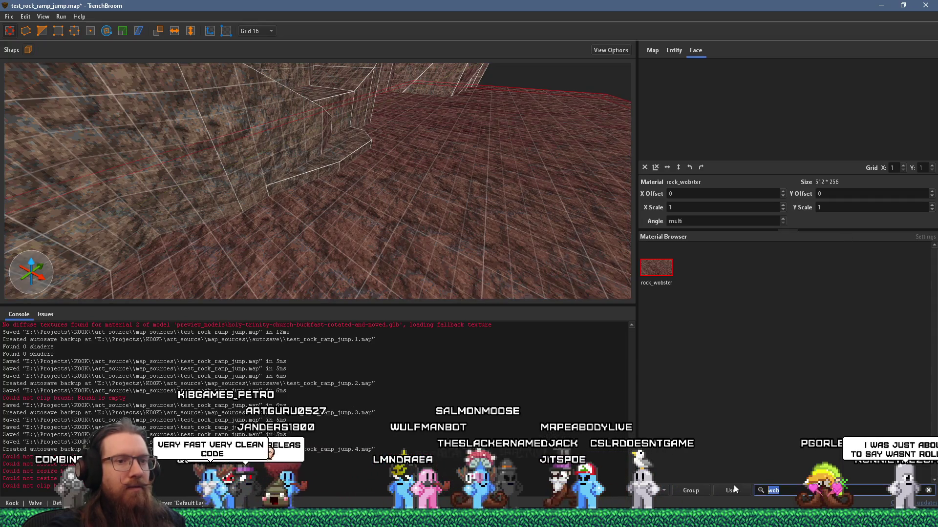
- Clear the material search filter and save the map
key(BackSpace)
scroll(798, 347, down, 5)
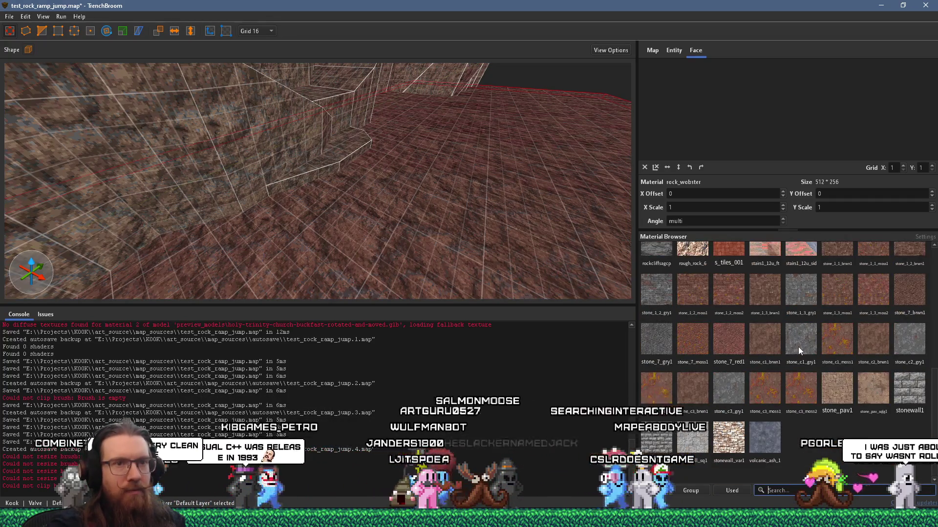
scroll(798, 347, up, 4)
click(9, 17)
click(9, 17)
click(8, 17)
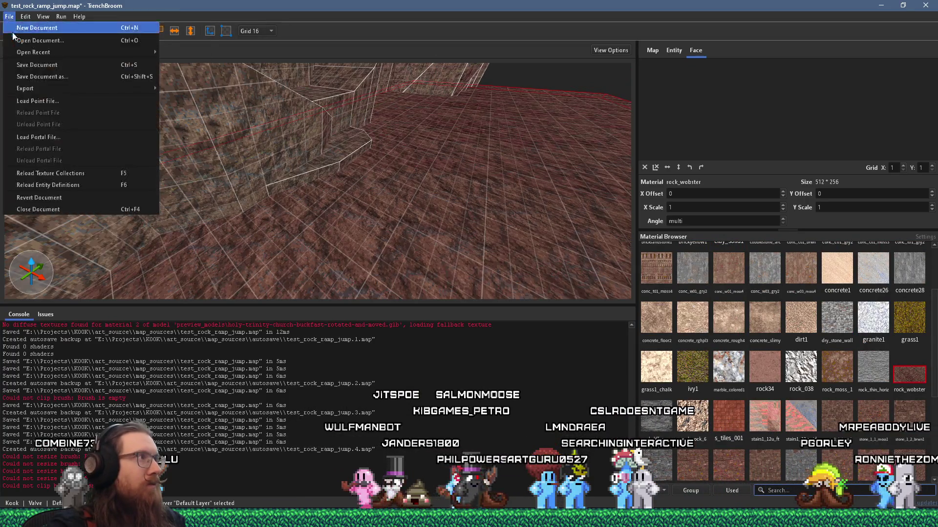
click(44, 64)
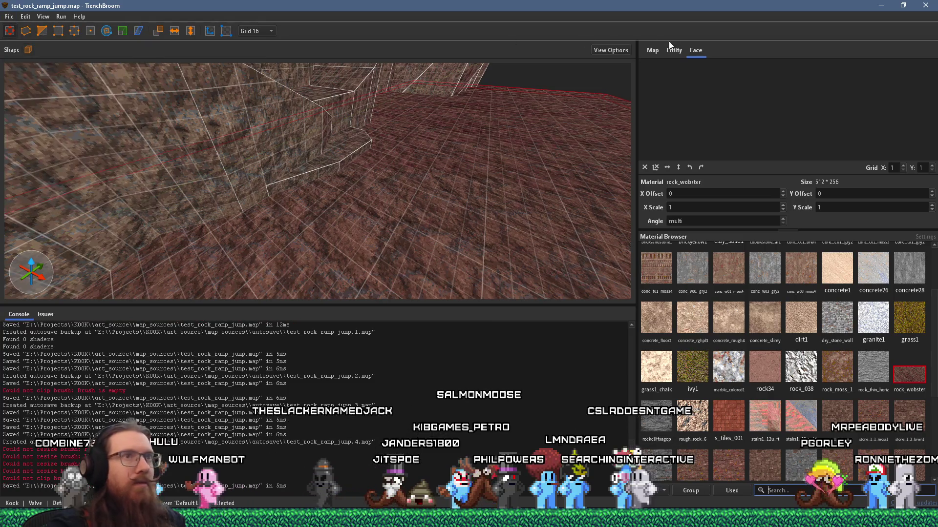
- Add kook1.wad to the map's texture collections, confirming its path type
click(675, 51)
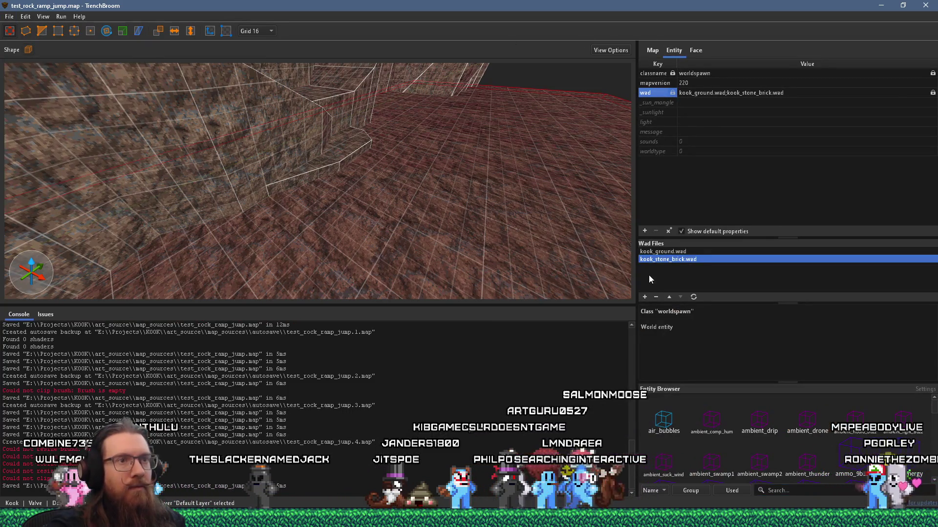
click(645, 297)
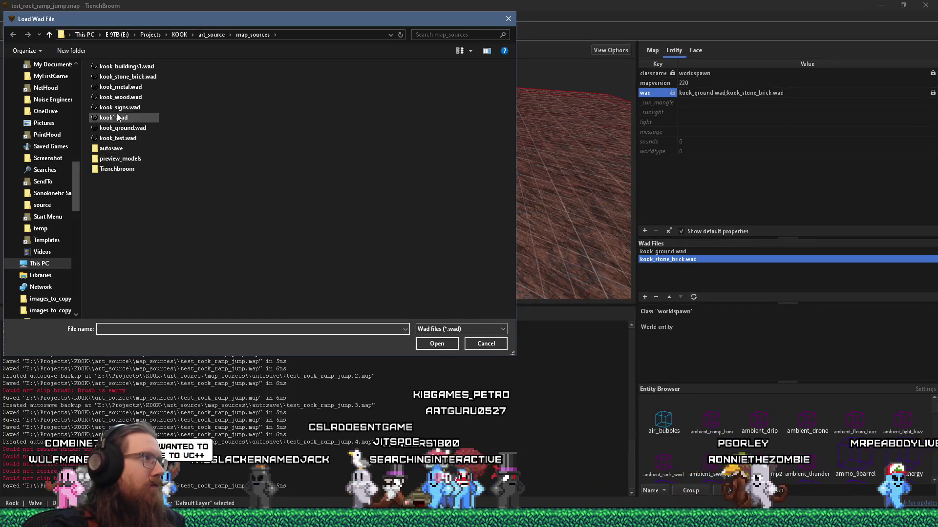
double_click(114, 118)
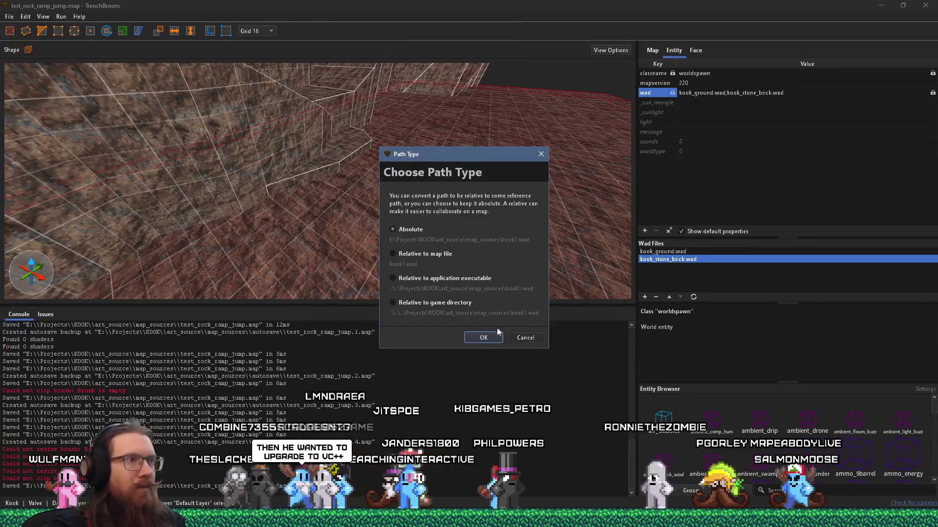
click(410, 254)
- Search materials for 'water' and apply *water1 to the floor brush
click(483, 338)
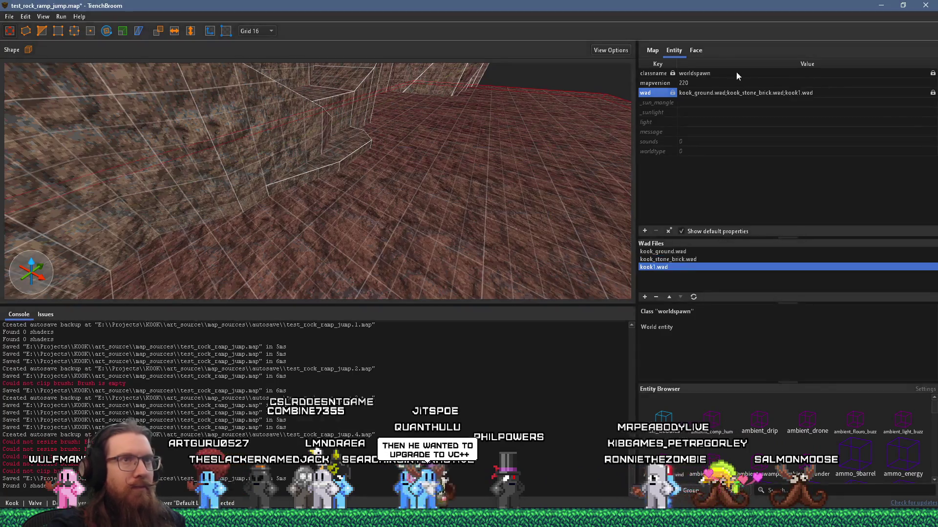
click(695, 51)
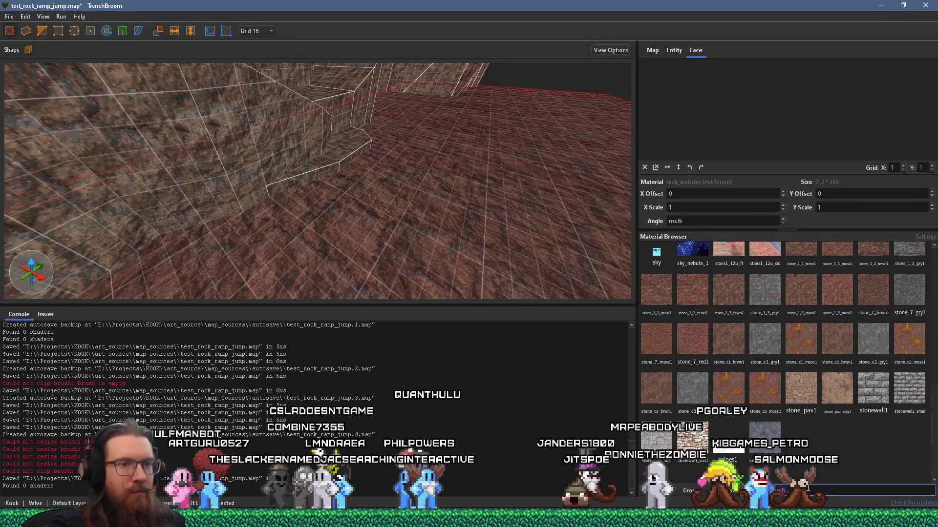
text(water)
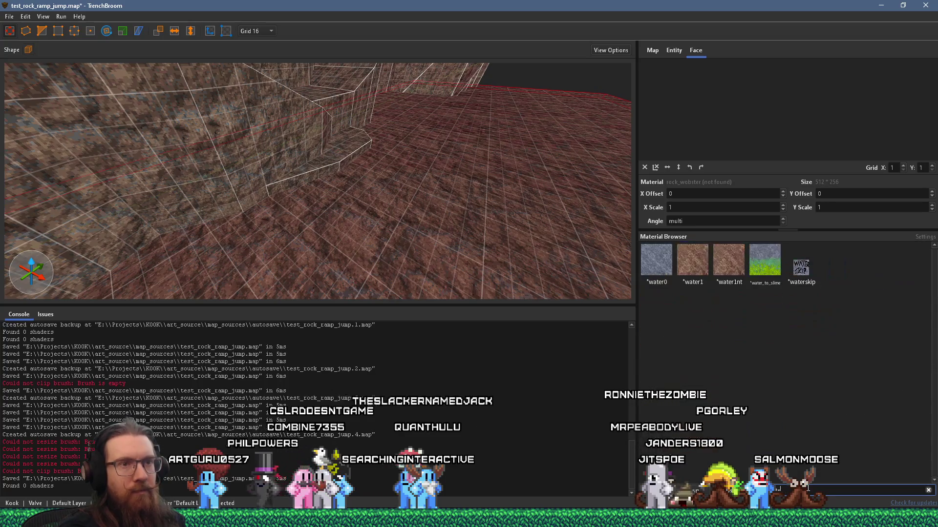
click(700, 276)
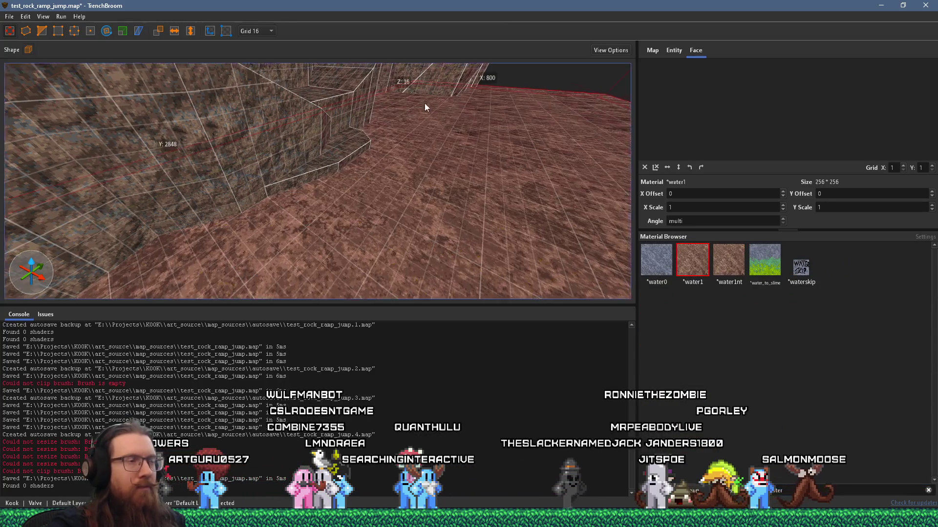
mouse_move(382, 172)
mouse_down()
mouse_move(517, 156)
mouse_move(249, 179)
mouse_move(224, 166)
mouse_move(425, 176)
mouse_up()
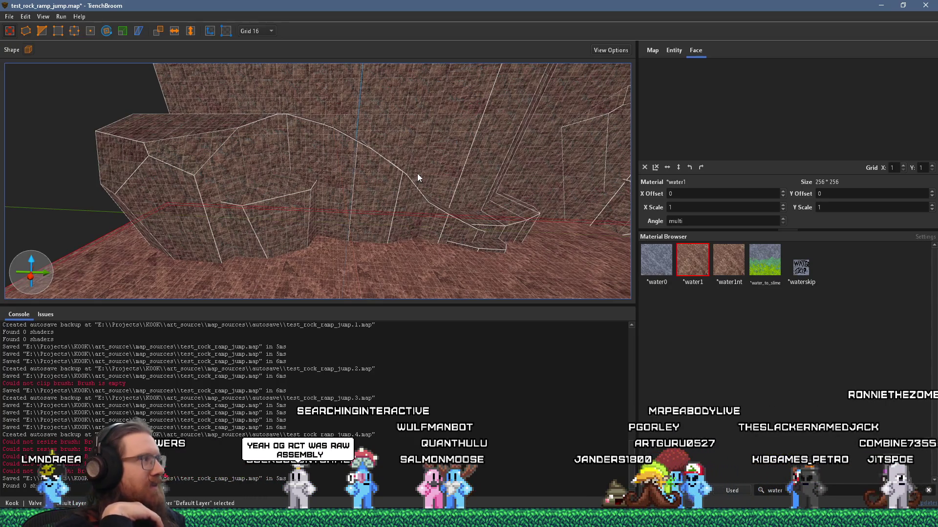
mouse_move(291, 166)
mouse_down()
mouse_move(249, 171)
mouse_move(274, 172)
mouse_move(320, 214)
mouse_move(274, 210)
mouse_move(301, 197)
mouse_move(520, 183)
mouse_move(496, 121)
mouse_move(588, 201)
mouse_up()
mouse_move(354, 183)
mouse_down()
mouse_move(412, 200)
mouse_move(426, 225)
mouse_move(531, 225)
mouse_move(297, 250)
mouse_move(345, 251)
mouse_move(447, 213)
mouse_up()
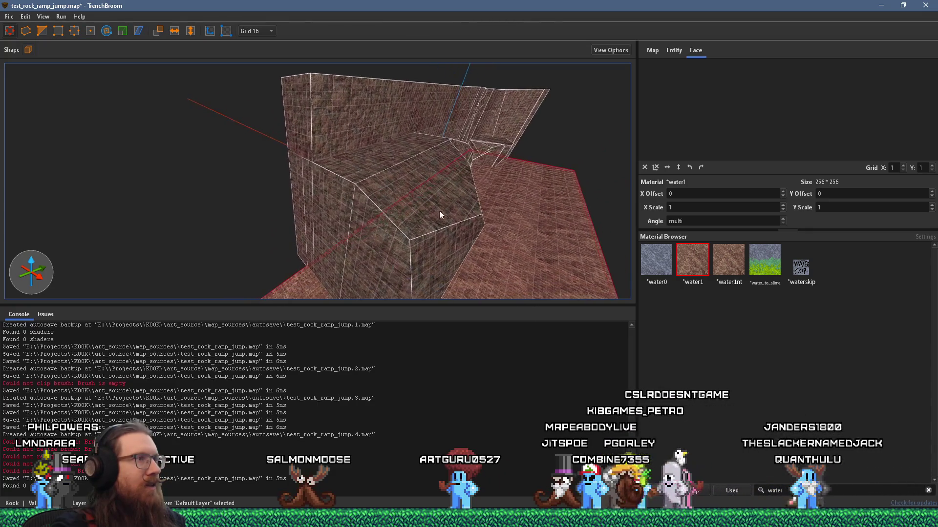
click(307, 144)
- Extend the wall's side face left and stretch the rock block to 752 units deep
mouse_move(305, 144)
mouse_down()
mouse_move(277, 156)
mouse_move(340, 200)
mouse_up()
click(343, 200)
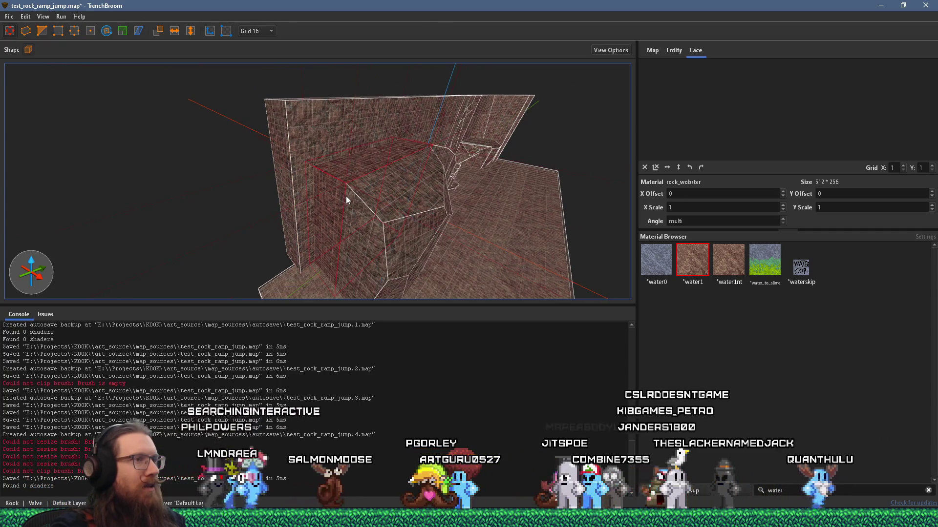
ctrl+click(344, 216)
ctrl+click(348, 218)
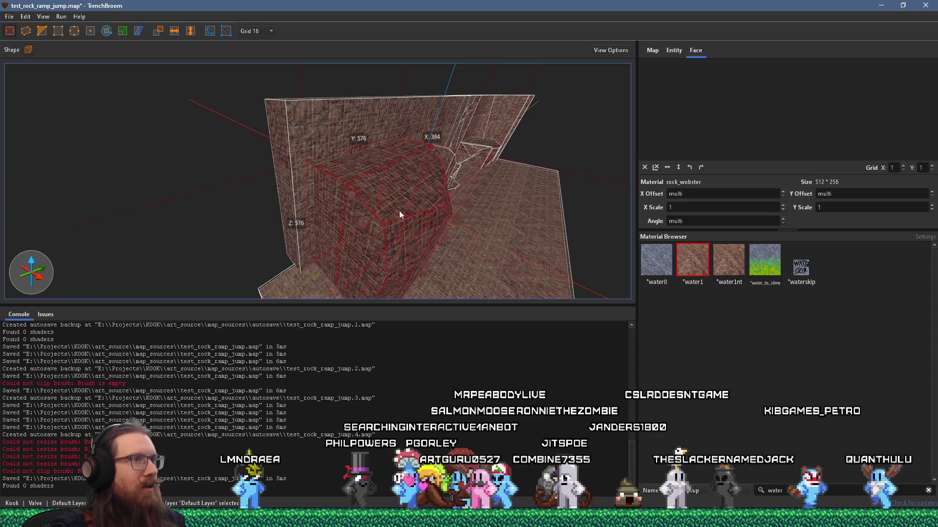
mouse_move(355, 232)
mouse_down()
mouse_move(282, 248)
mouse_move(294, 242)
mouse_up()
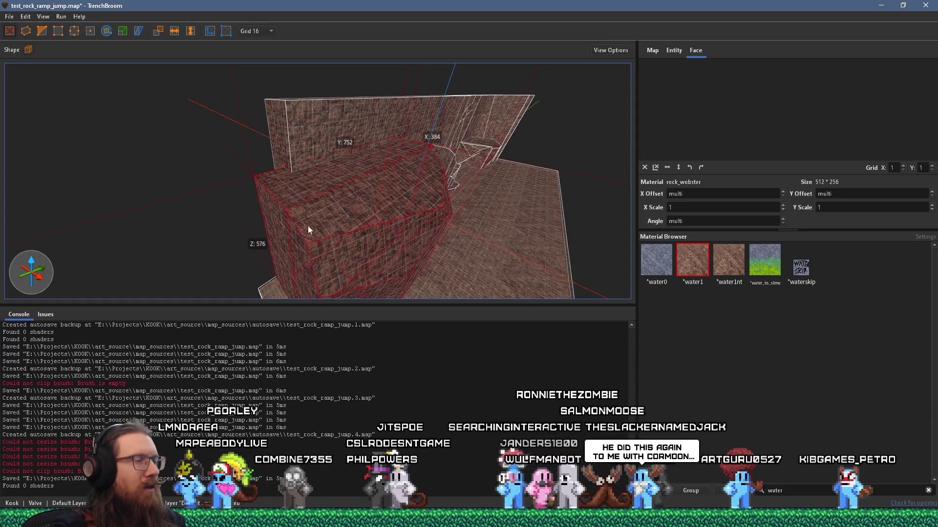
- Clip a corner off the lower front rock brush using two cut points
scroll(305, 227, up, 5)
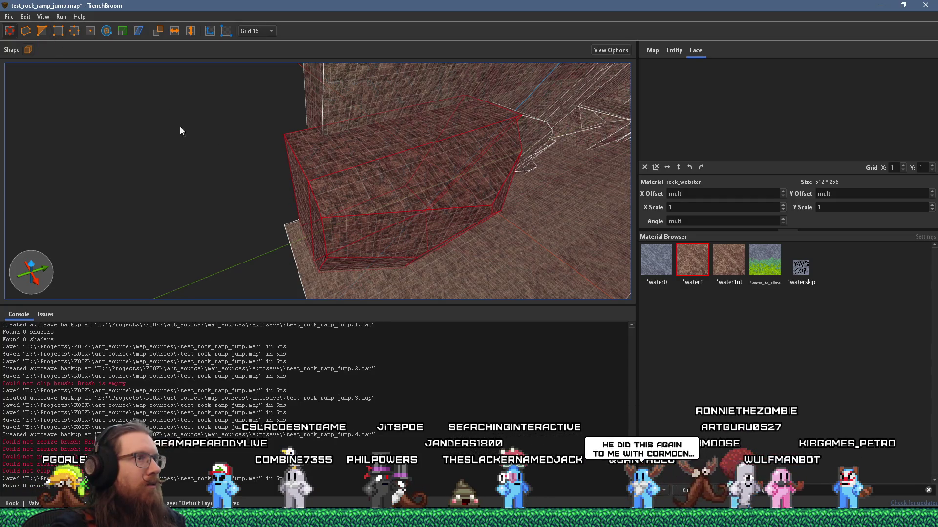
click(324, 223)
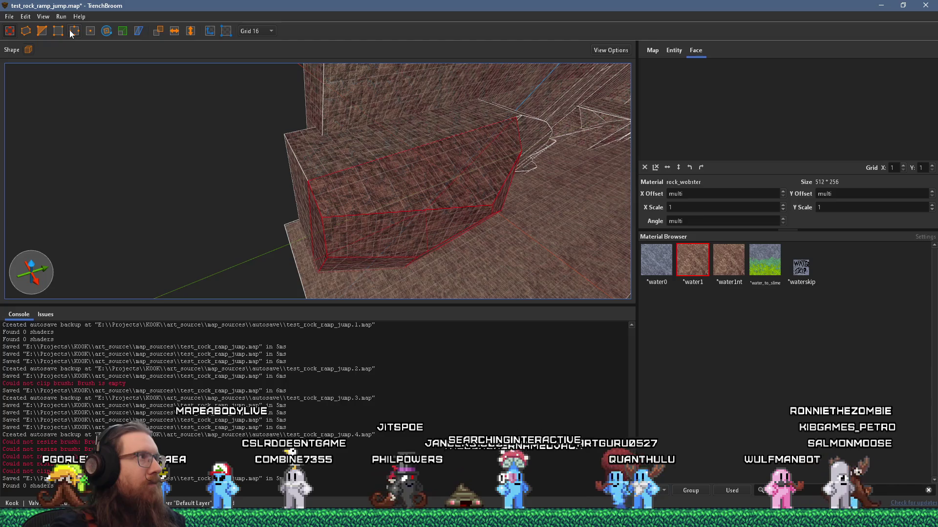
drag(262, 149, 305, 88)
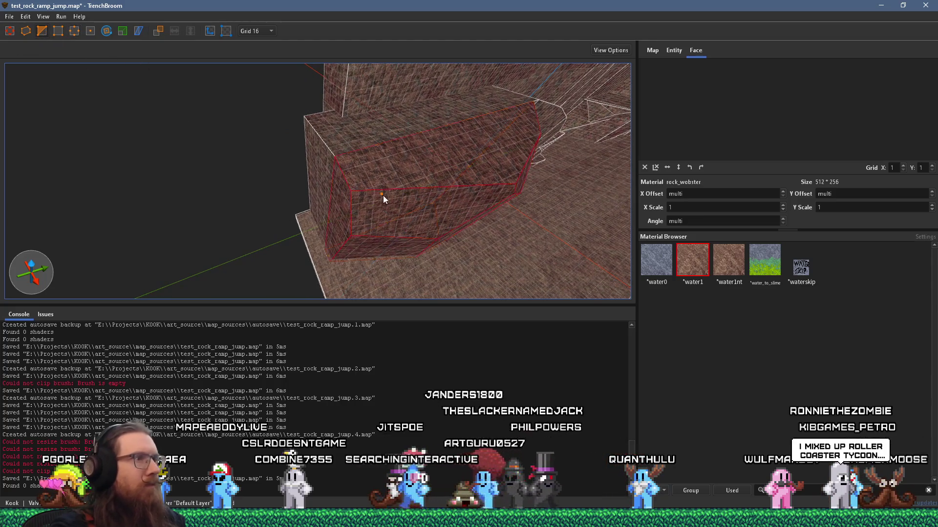
scroll(376, 206, up, 2)
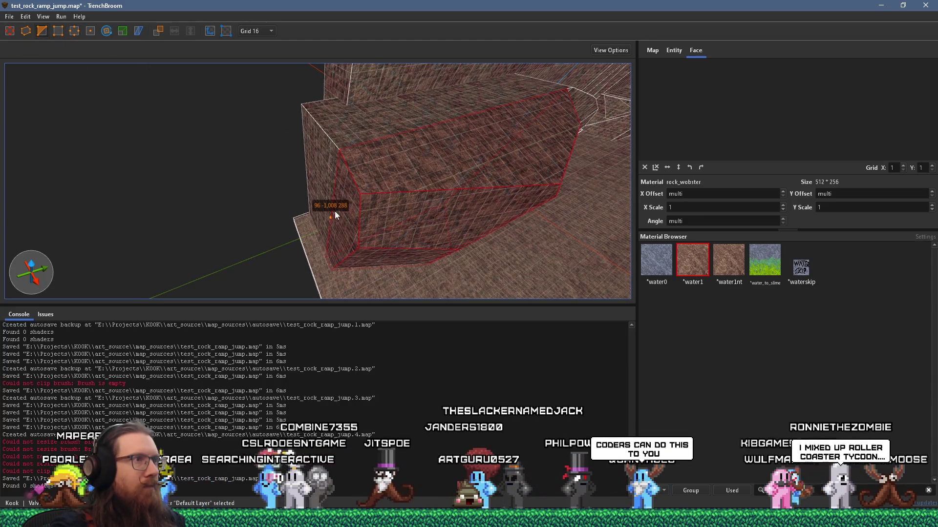
click(339, 150)
click(433, 220)
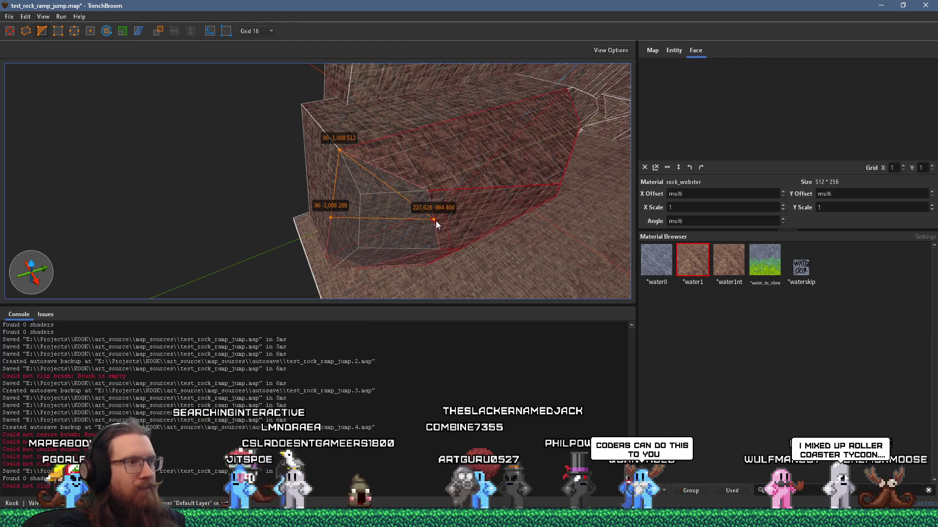
key(Return)
mouse_move(455, 191)
mouse_down()
mouse_move(448, 259)
mouse_move(399, 220)
mouse_up()
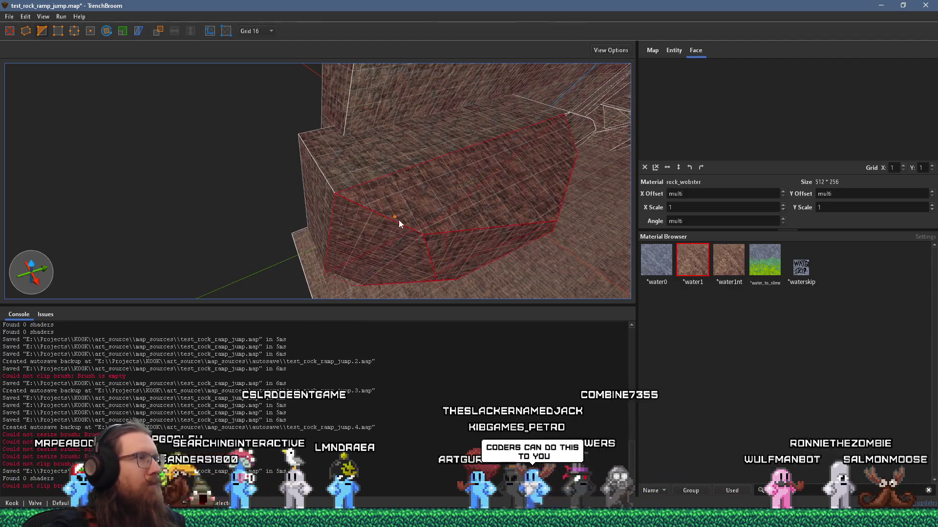
drag(359, 187, 414, 268)
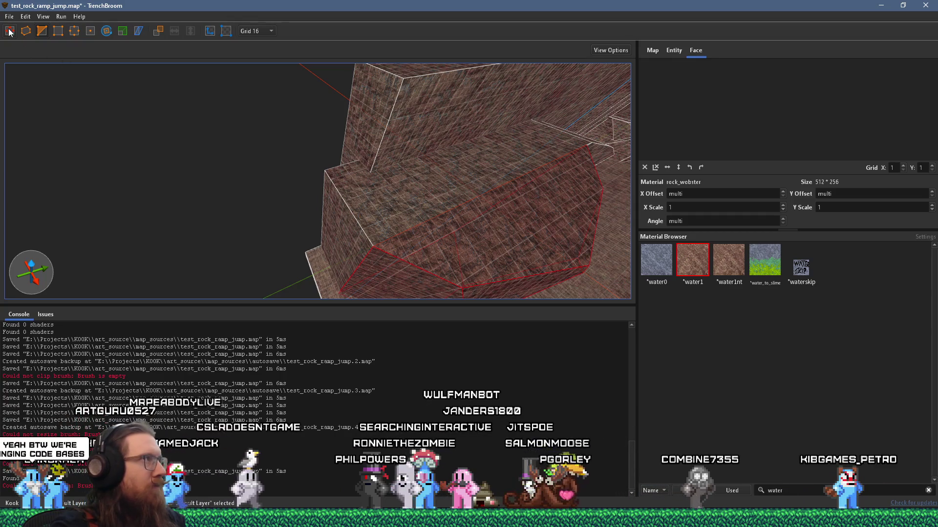
- Widen the step brush toward the left and check it from several angles
click(331, 211)
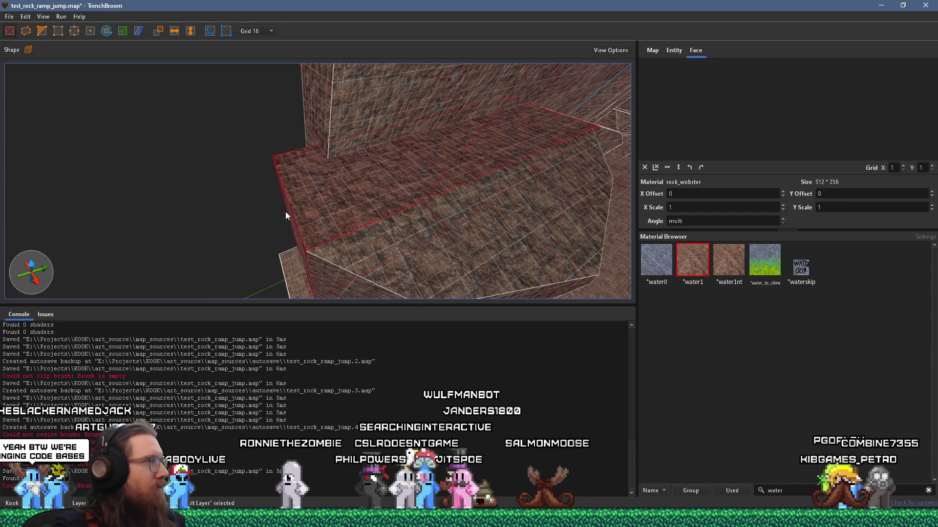
drag(300, 250, 278, 250)
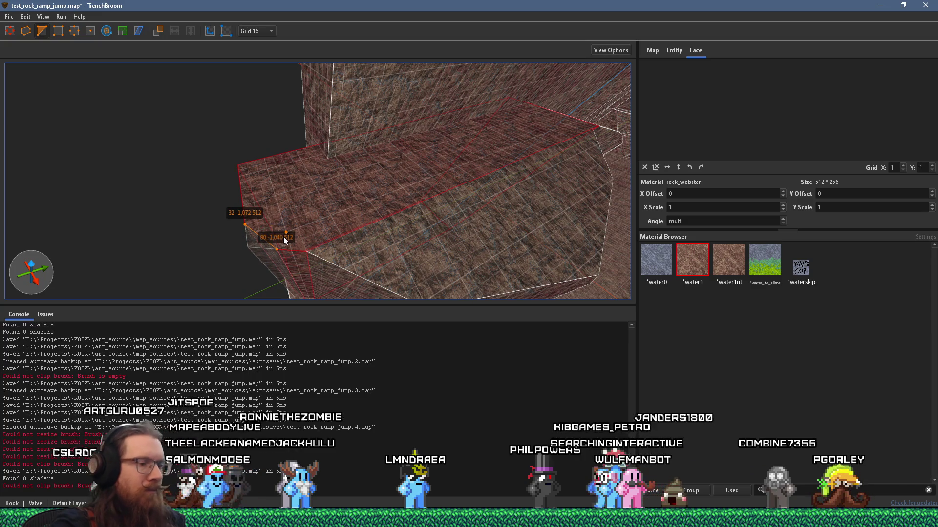
mouse_move(284, 236)
mouse_down()
mouse_move(484, 136)
mouse_move(438, 161)
mouse_move(359, 274)
mouse_move(324, 289)
mouse_up()
mouse_move(302, 197)
mouse_down()
mouse_move(325, 186)
mouse_move(421, 244)
mouse_up()
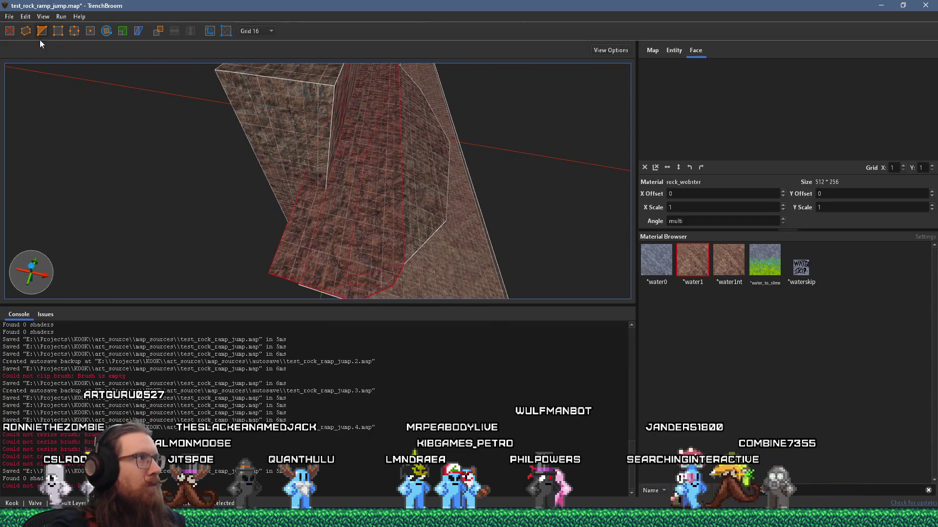
mouse_move(115, 130)
mouse_down()
mouse_move(190, 195)
mouse_move(138, 174)
mouse_up()
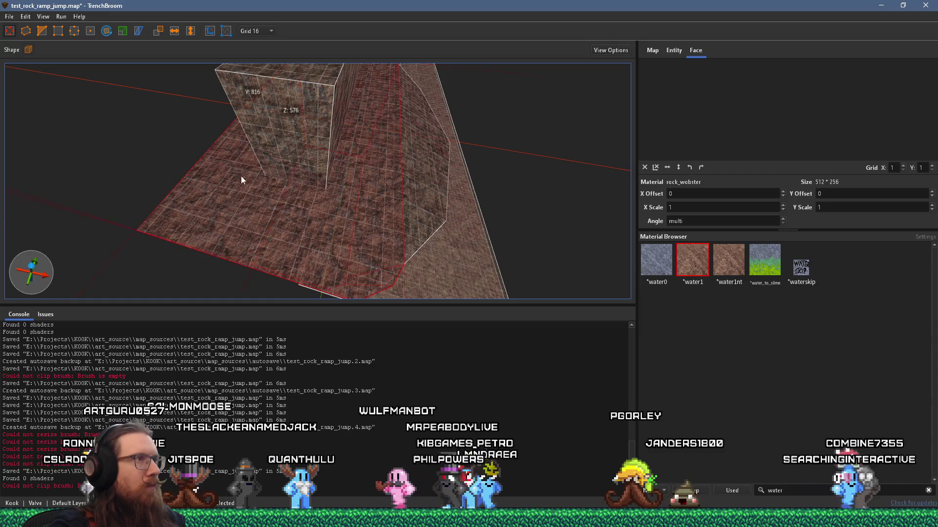
scroll(243, 178, up, 3)
- Drag the wall box's lower outer edge inward with the Edge tool to bevel it
click(251, 187)
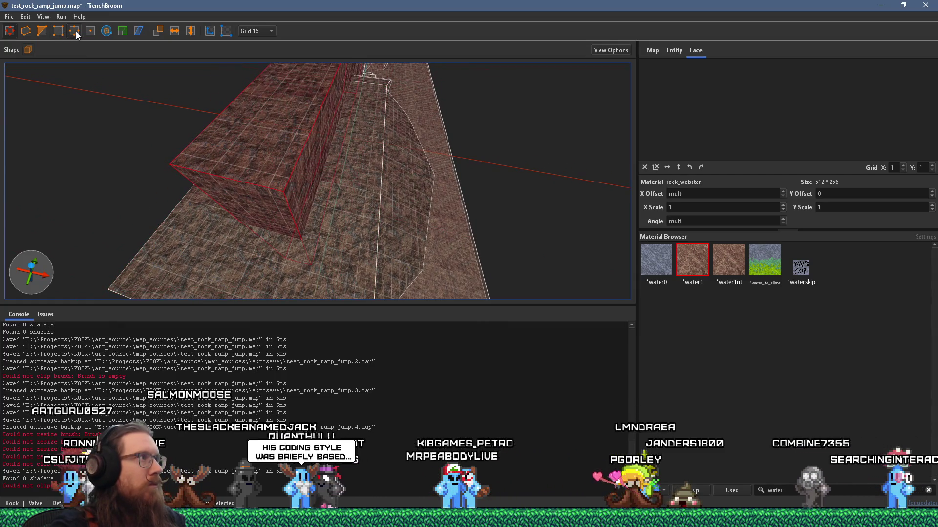
click(41, 31)
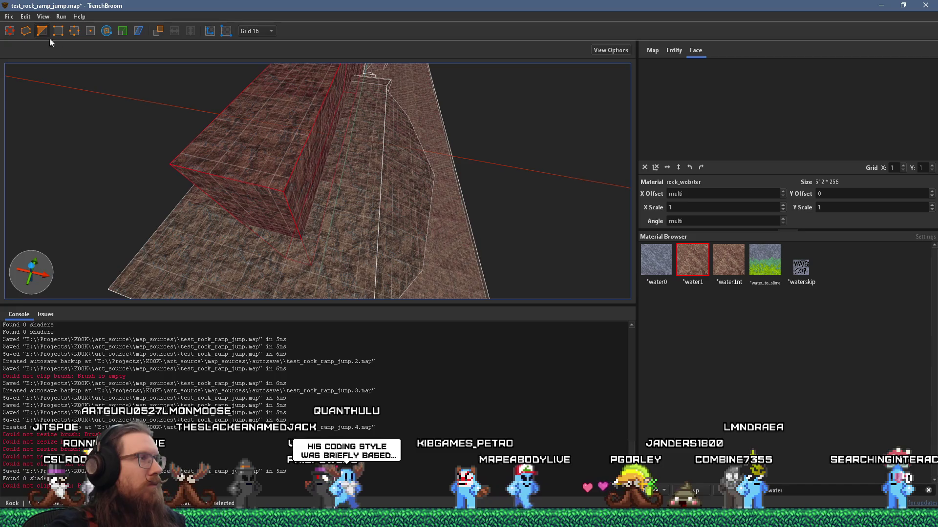
click(296, 218)
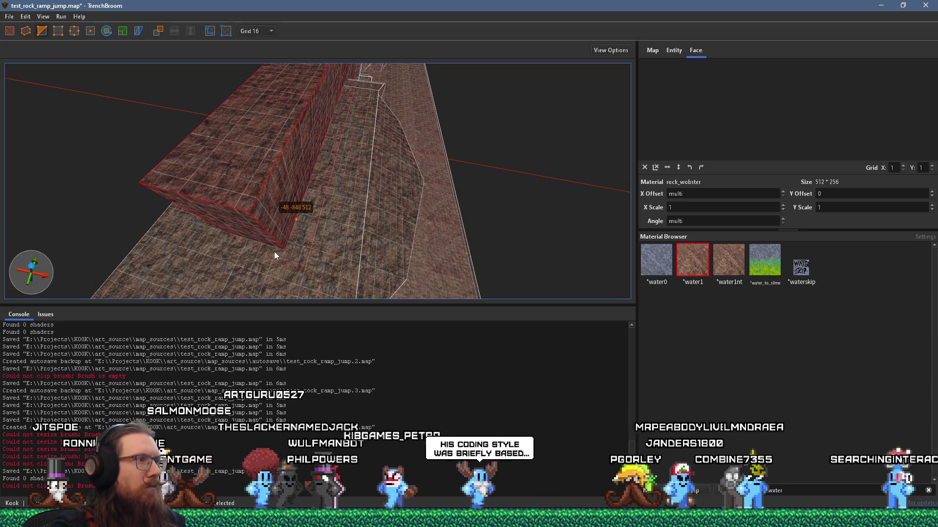
mouse_move(247, 173)
mouse_down()
mouse_move(294, 197)
mouse_move(414, 148)
mouse_move(267, 84)
mouse_move(340, 186)
mouse_move(440, 213)
mouse_move(461, 200)
mouse_move(397, 140)
mouse_up()
- Clip the end of the rock outcrop into a slanted face
click(25, 29)
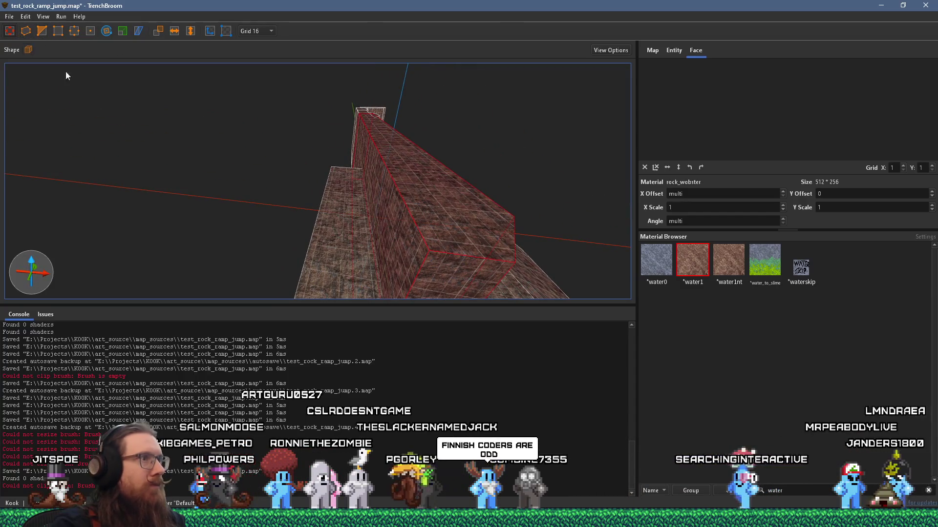
mouse_move(351, 212)
mouse_down()
mouse_move(297, 118)
mouse_move(175, 93)
mouse_up()
click(37, 32)
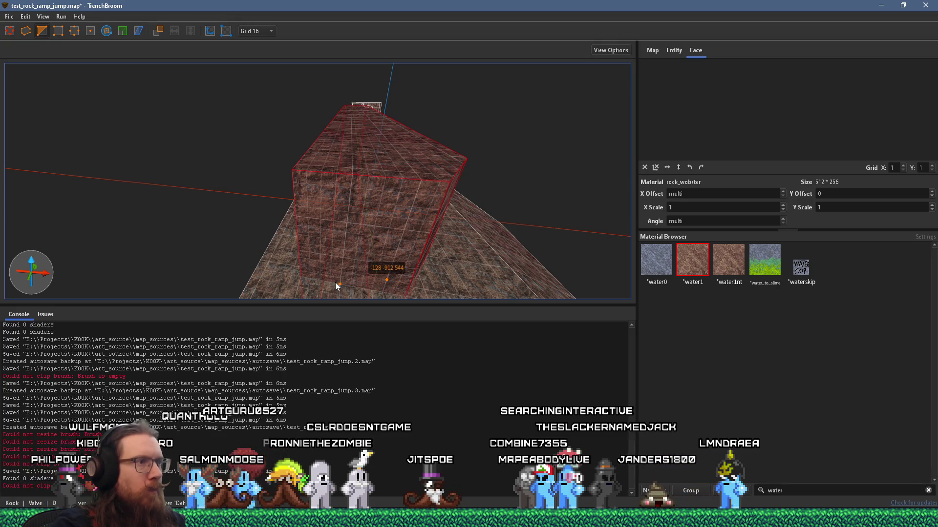
click(339, 285)
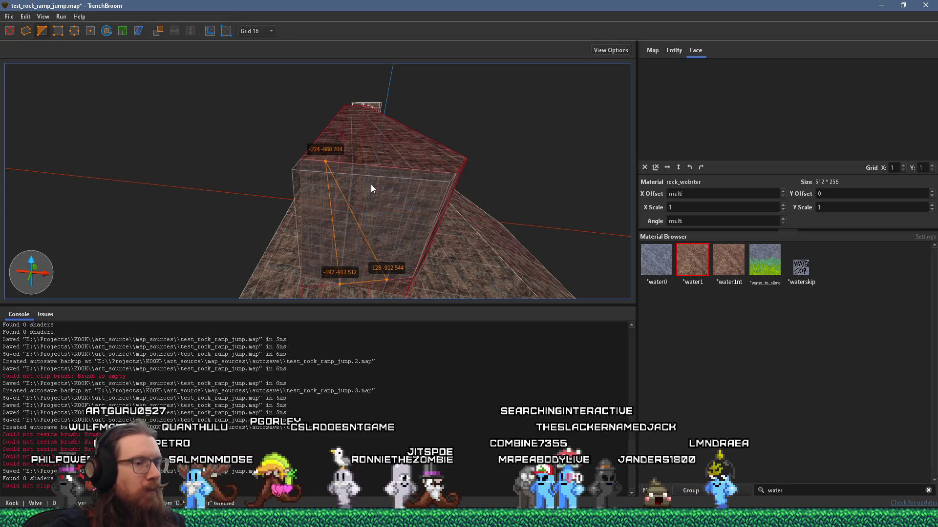
key(Return)
- Place clip points on the rock's top edge, then extend the rock brush outward
key(d)
click(169, 130)
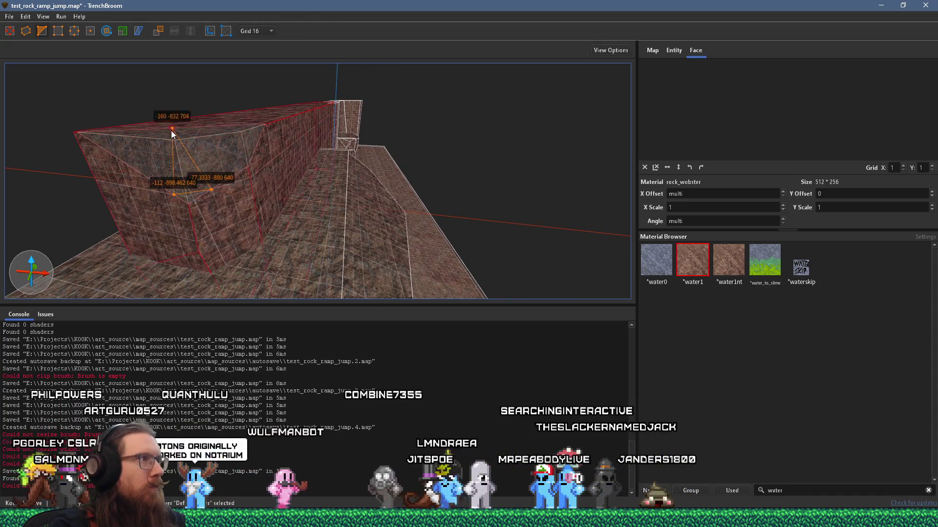
click(172, 129)
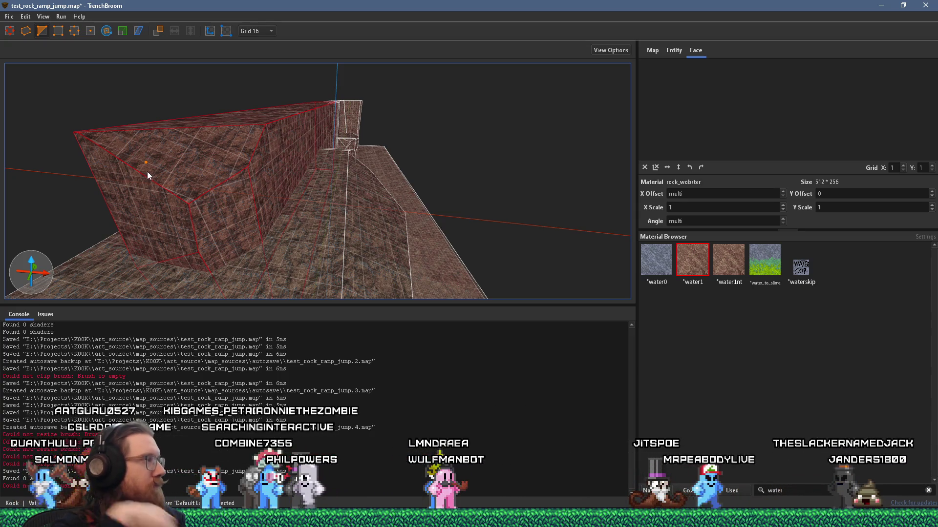
mouse_move(148, 171)
mouse_down()
mouse_move(157, 213)
mouse_move(51, 222)
mouse_move(395, 250)
mouse_move(302, 237)
mouse_move(325, 237)
mouse_up()
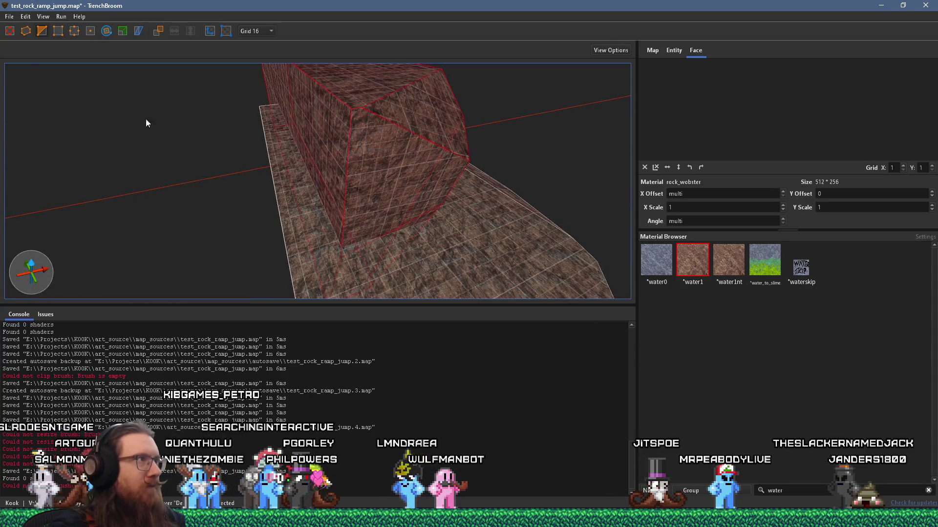
drag(276, 119, 270, 141)
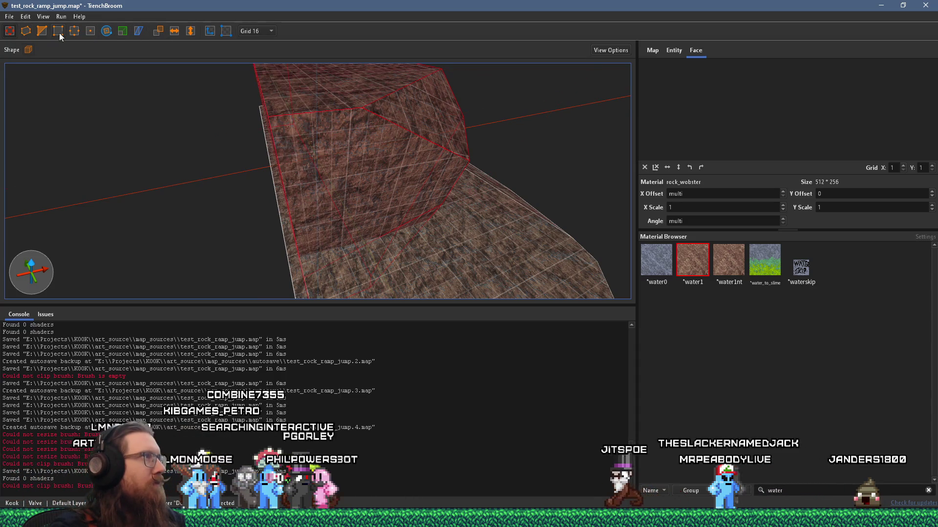
- Cut a slanted face through the rock with a three-point clip from base to top corner
click(43, 31)
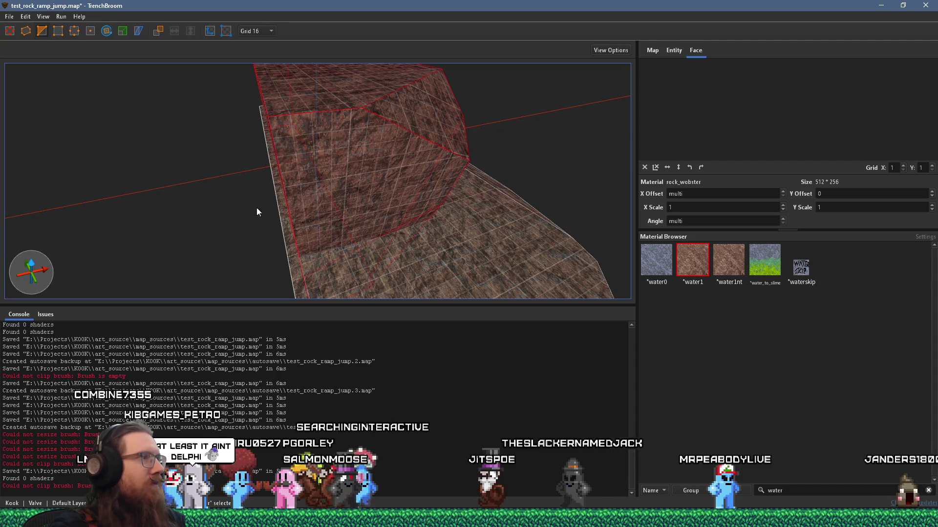
click(370, 239)
click(340, 235)
click(380, 89)
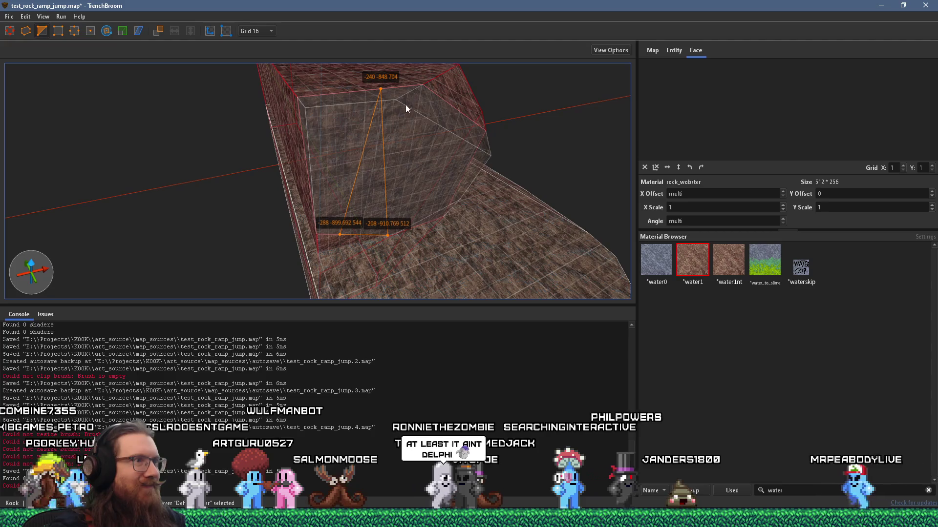
key(Return)
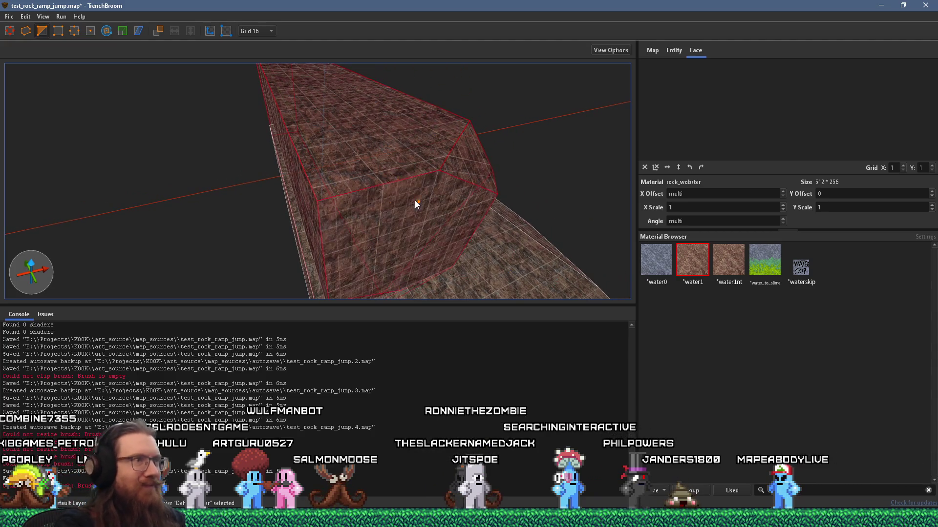
scroll(381, 225, up, 2)
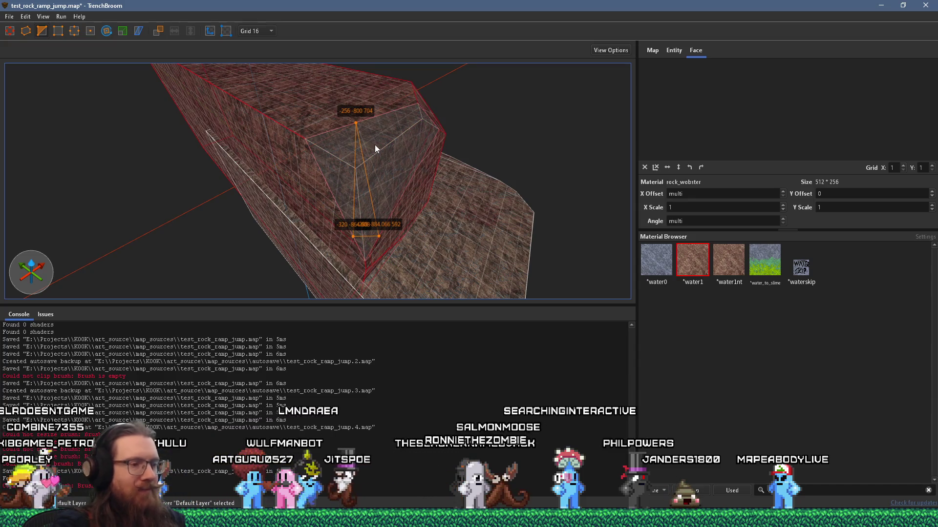
key(Return)
mouse_move(276, 148)
mouse_down()
mouse_move(369, 174)
mouse_move(206, 148)
mouse_move(303, 158)
mouse_move(161, 201)
mouse_move(273, 183)
mouse_move(192, 162)
mouse_move(222, 183)
mouse_up()
- Draw a new 48 × 128 × 144 box on the cliff wall and clear the water filter
key(Escape)
mouse_move(237, 218)
mouse_down()
mouse_move(323, 204)
mouse_move(312, 118)
mouse_up()
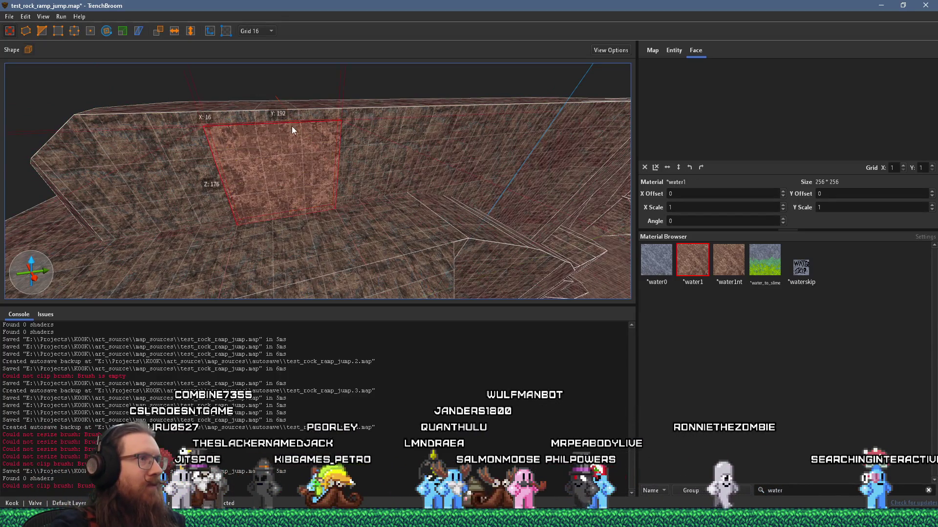
click(928, 491)
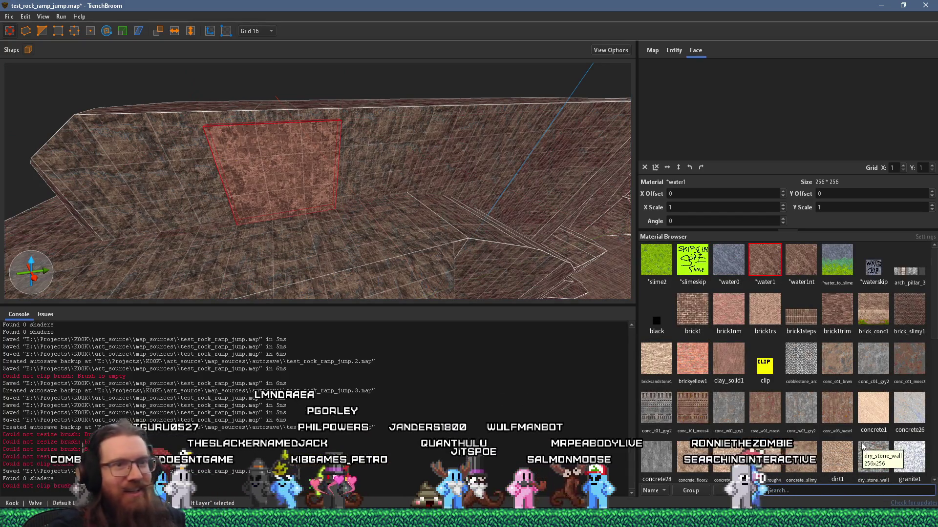
key(Escape)
shift+click(306, 191)
- Draw a new box brush against the cliff wall and lengthen it along the wall
key(Escape)
mouse_move(274, 210)
mouse_down()
mouse_move(312, 208)
mouse_move(322, 180)
mouse_move(310, 147)
mouse_up()
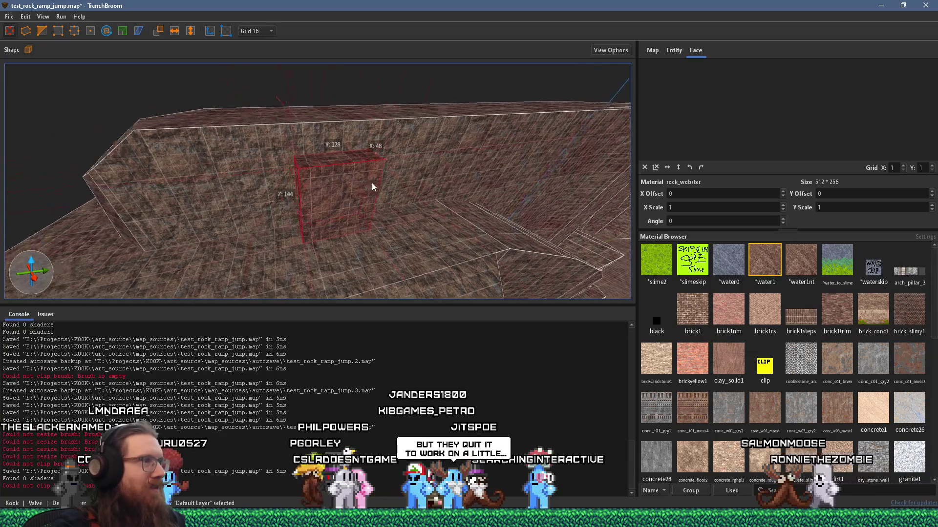
scroll(359, 183, down, 2)
drag(400, 226, 336, 219)
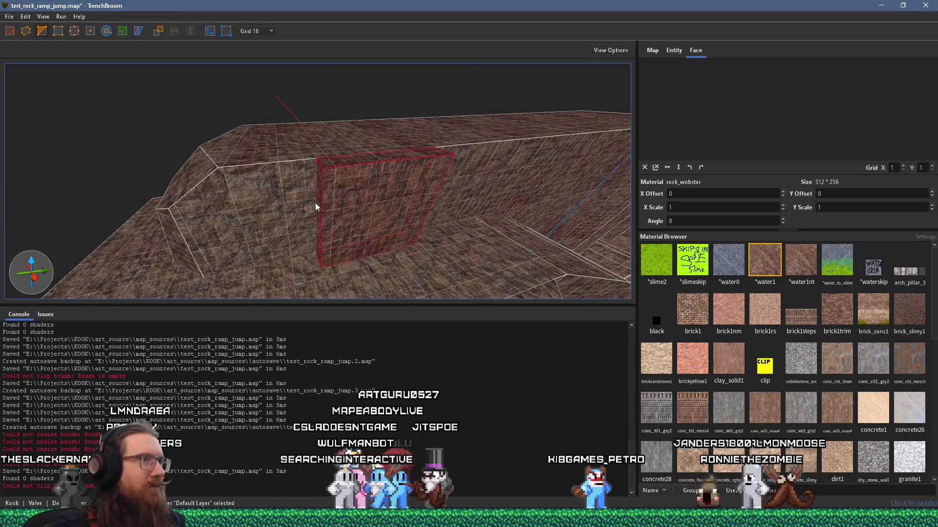
- Slice the new brush with a three-point clip, then clip it again from another side
click(372, 154)
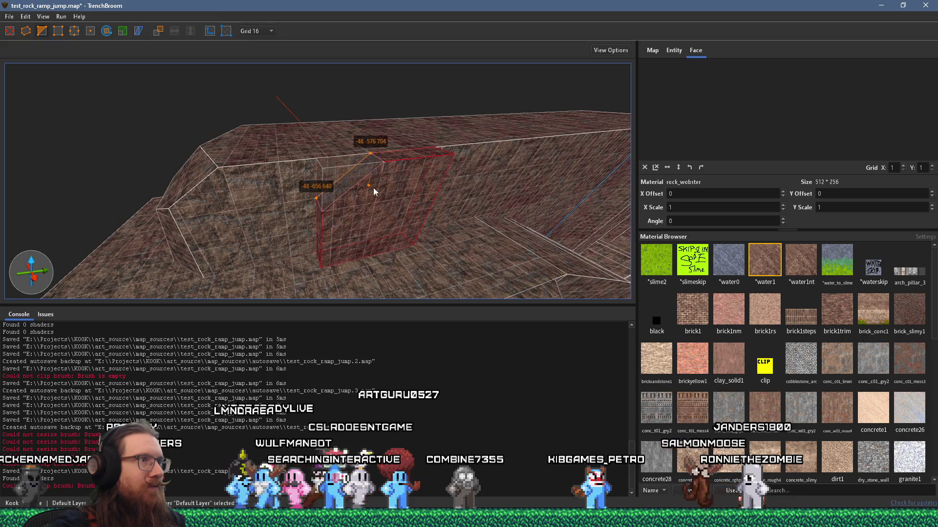
click(387, 223)
key(Return)
mouse_move(411, 224)
mouse_down()
mouse_move(293, 132)
mouse_move(302, 148)
mouse_move(374, 190)
mouse_up()
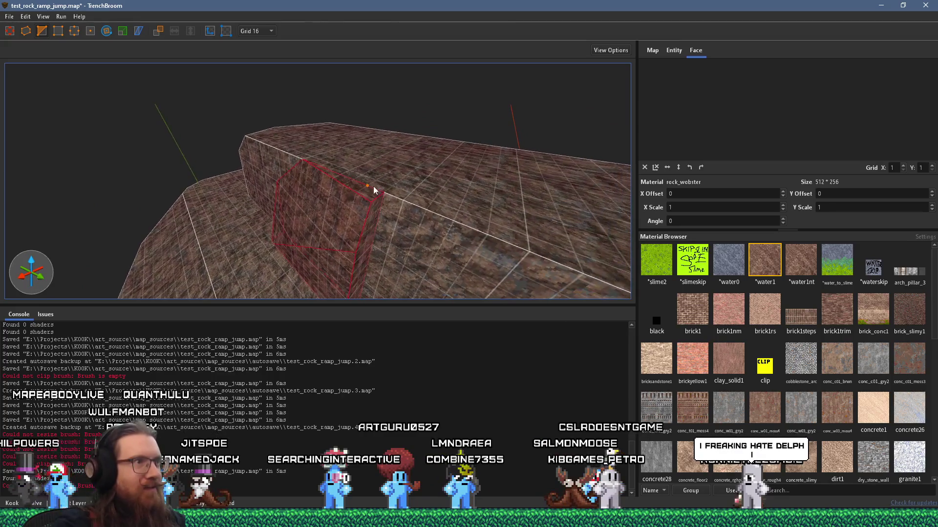
click(379, 237)
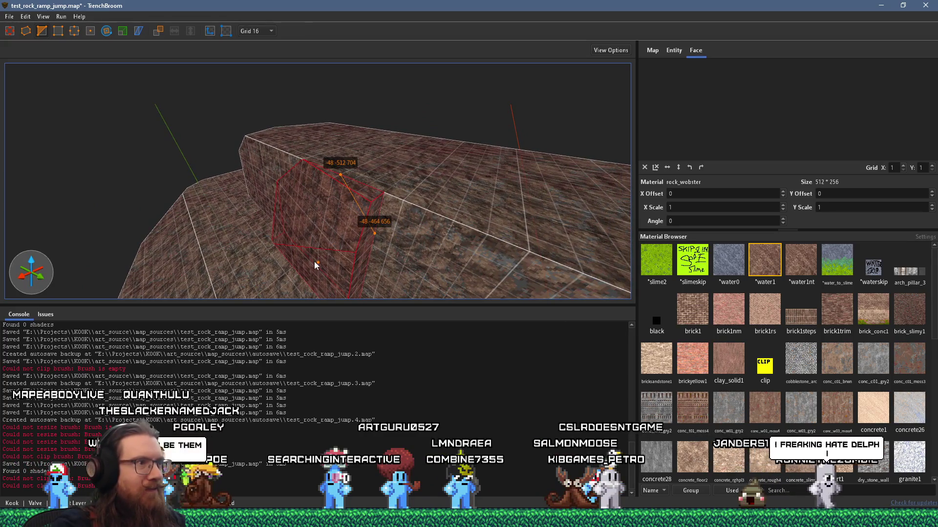
key(Return)
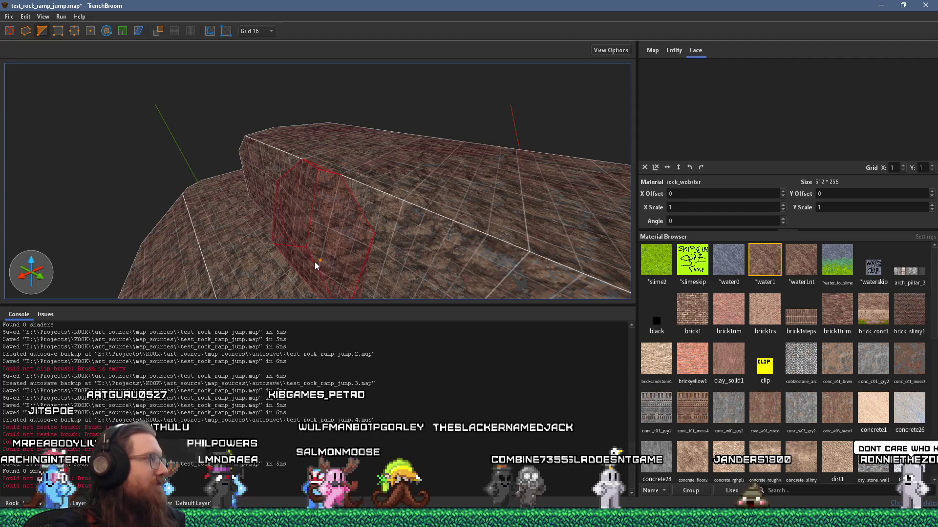
- Move in close along the wall and cut the brush with another three-point clip
mouse_move(293, 235)
mouse_down()
mouse_move(331, 255)
mouse_move(283, 182)
mouse_up()
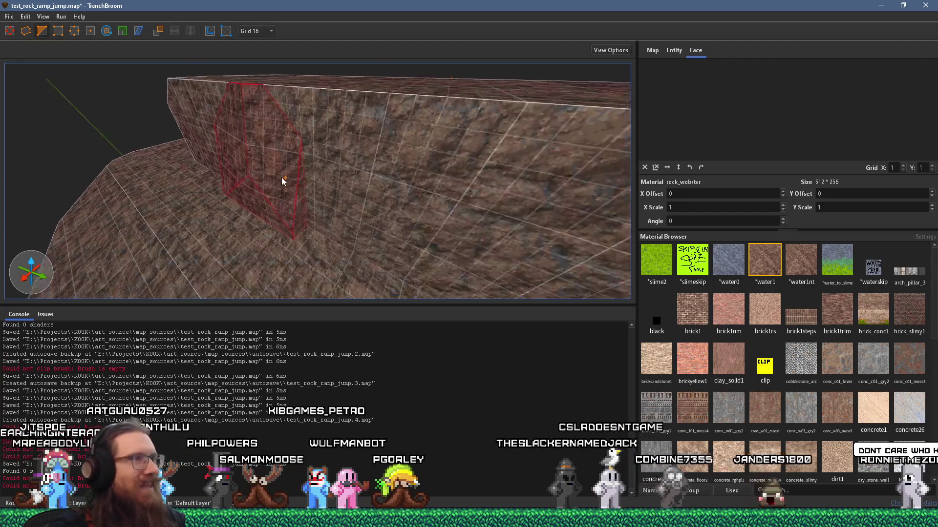
scroll(283, 181, up, 3)
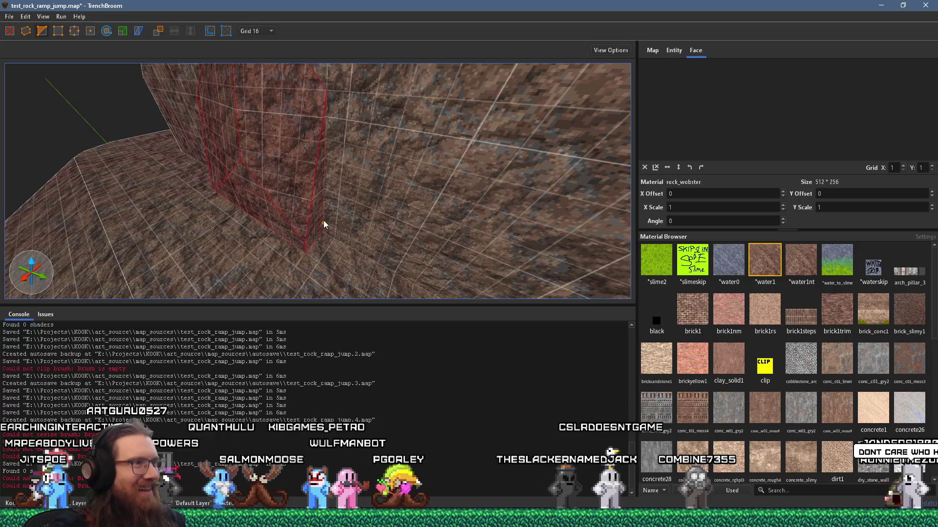
mouse_move(315, 237)
mouse_down()
mouse_move(393, 203)
mouse_move(456, 234)
mouse_move(528, 201)
mouse_move(553, 156)
mouse_up()
click(246, 253)
mouse_move(246, 252)
mouse_down()
mouse_move(309, 223)
mouse_move(244, 233)
mouse_up()
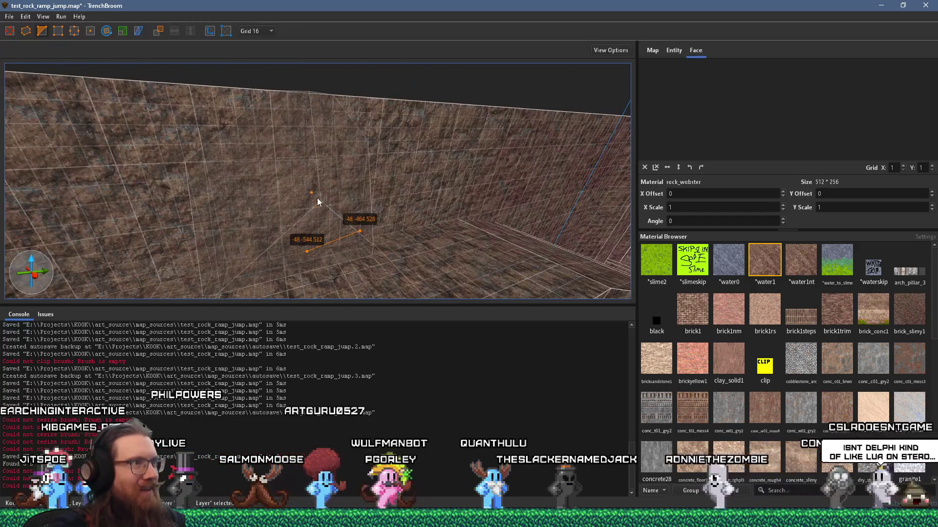
click(337, 211)
mouse_move(342, 215)
mouse_down()
mouse_move(274, 231)
mouse_move(387, 234)
mouse_move(321, 204)
mouse_move(371, 125)
mouse_up()
key(Return)
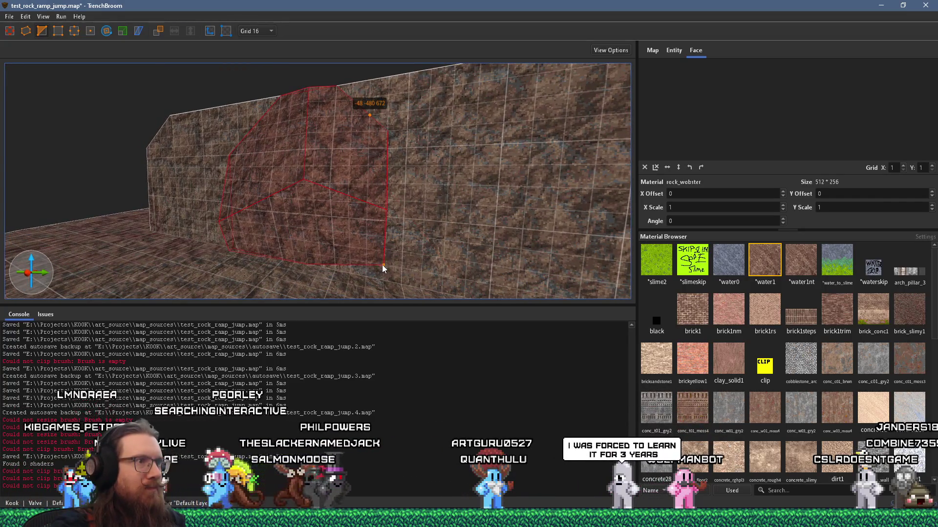
- Make two more clips along the brush's left edge and orbit to inspect the faceted outcrop
click(380, 273)
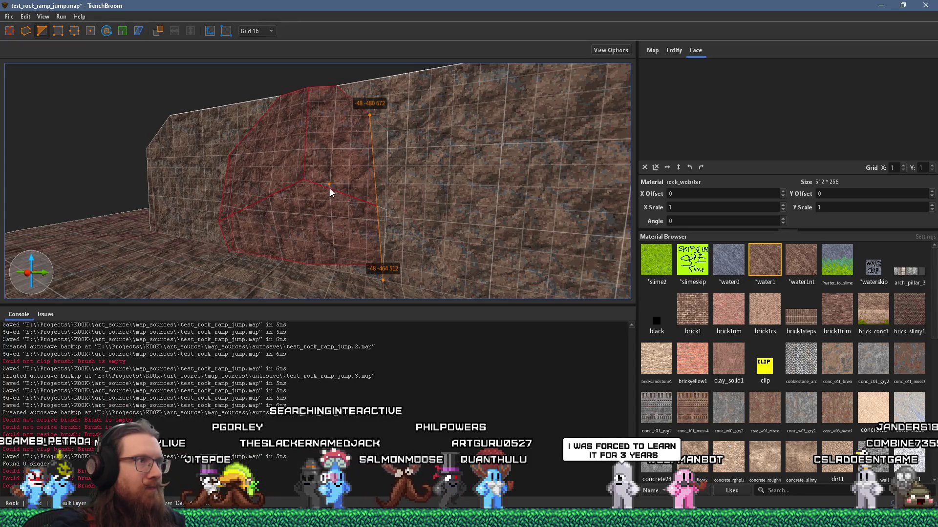
click(304, 215)
key(Return)
mouse_move(306, 214)
mouse_down()
mouse_move(395, 201)
mouse_move(348, 221)
mouse_up()
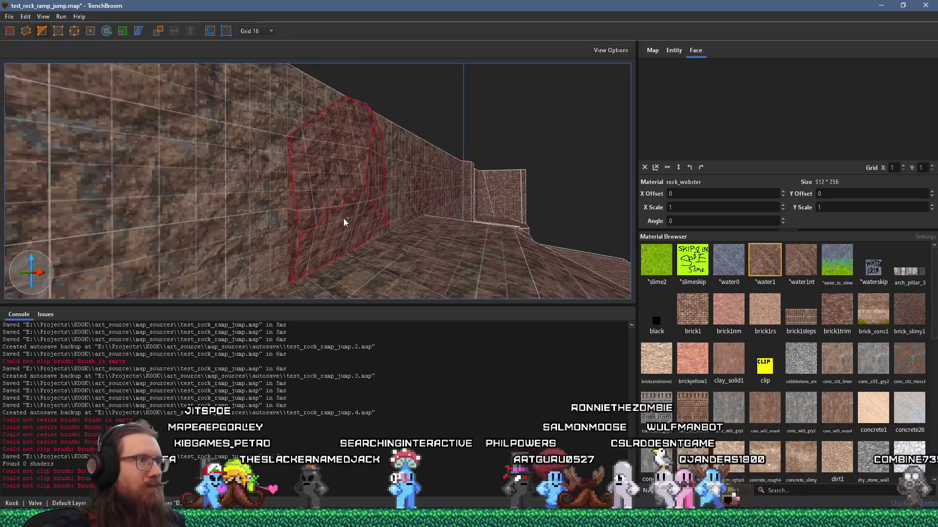
click(286, 282)
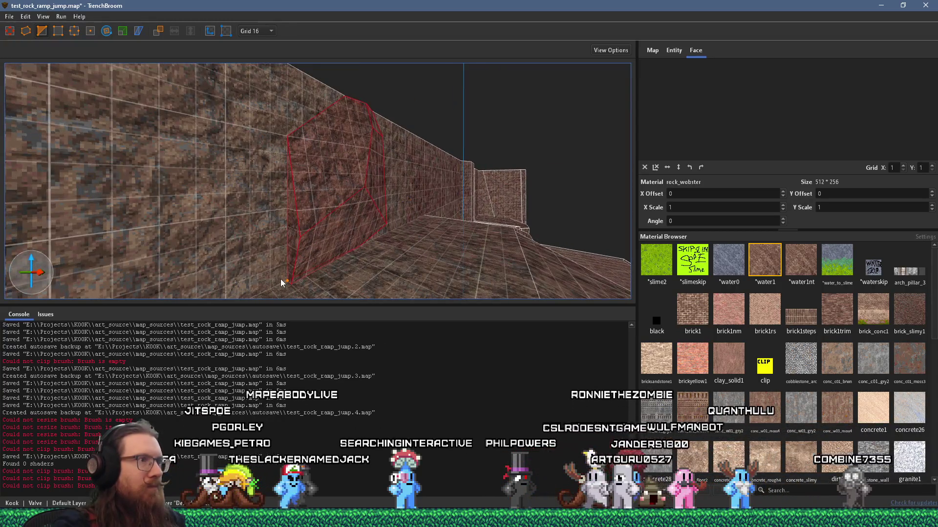
click(288, 117)
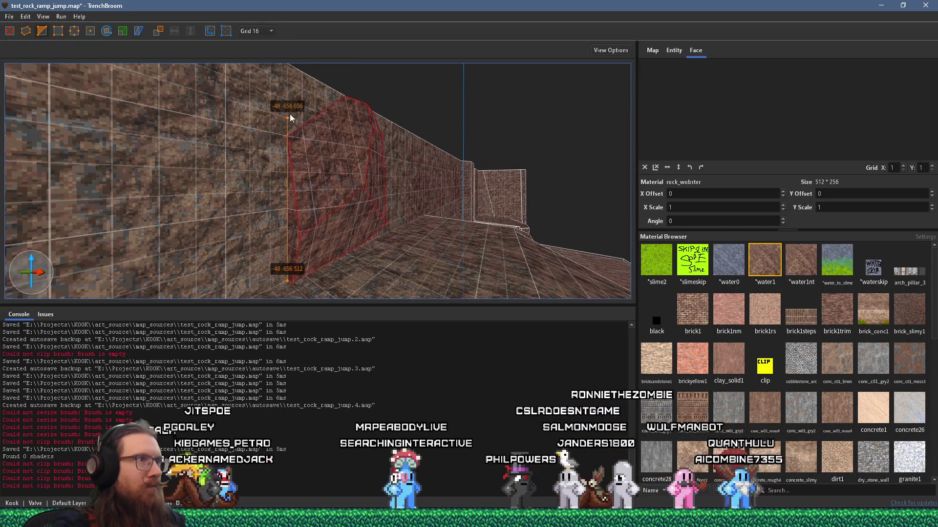
click(345, 160)
key(Return)
mouse_move(373, 203)
mouse_down()
mouse_move(371, 224)
mouse_move(410, 213)
mouse_move(529, 224)
mouse_up()
drag(446, 142, 362, 191)
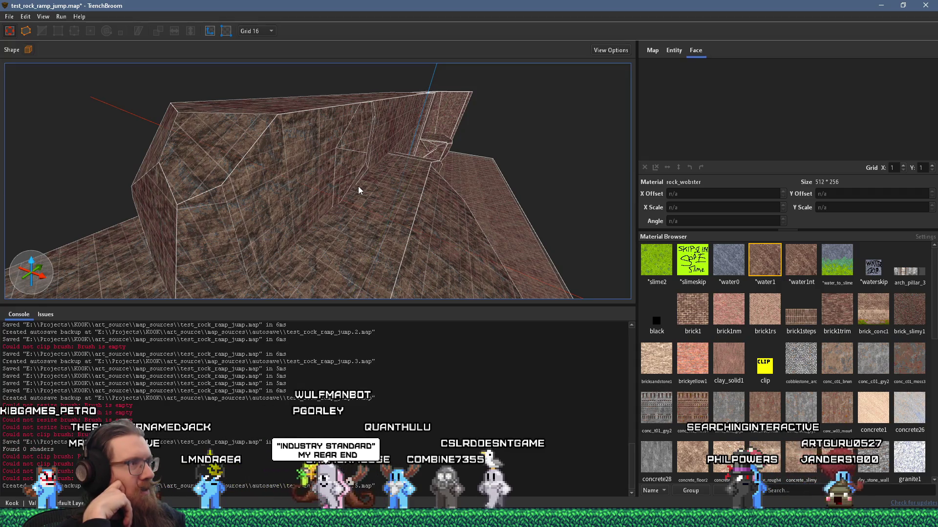
- Select the small rock brush and slide it along the cliff wall
mouse_move(360, 191)
mouse_down()
mouse_move(408, 216)
mouse_move(476, 226)
mouse_move(548, 220)
mouse_move(310, 167)
mouse_up()
shift+click(295, 183)
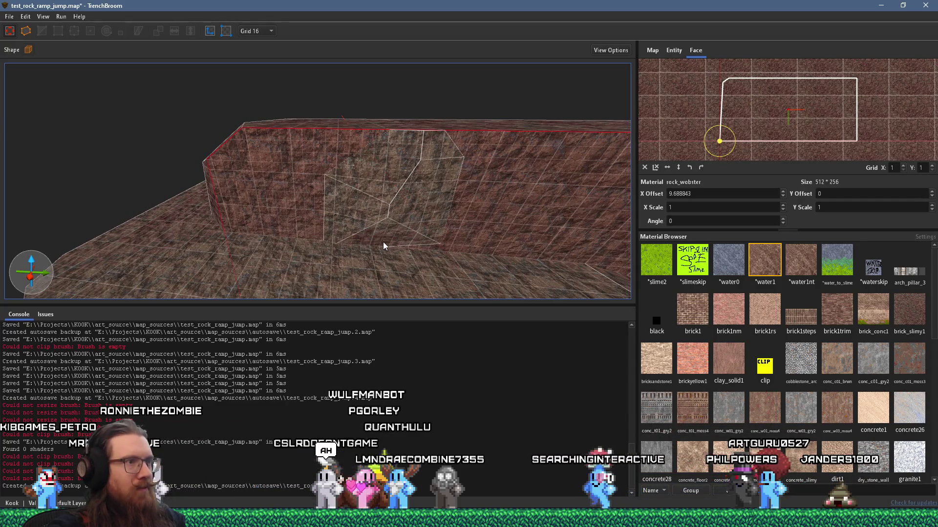
mouse_move(383, 247)
mouse_down()
mouse_move(253, 262)
mouse_move(279, 248)
mouse_up()
scroll(369, 243, down, 2)
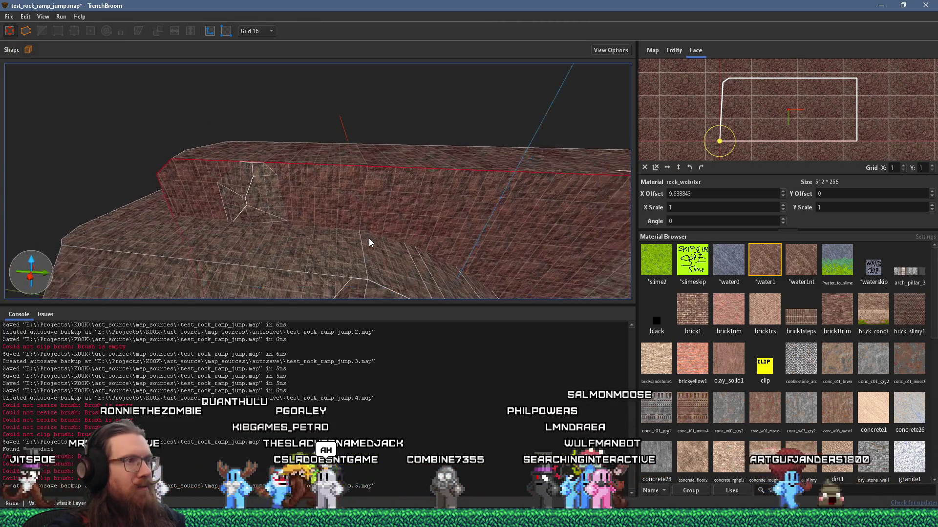
scroll(362, 238, down, 2)
scroll(195, 164, down, 2)
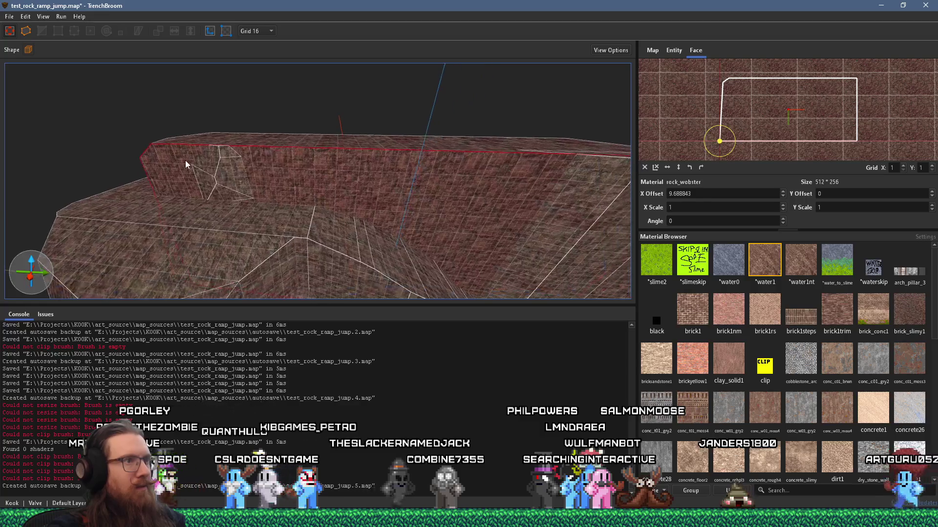
click(237, 180)
mouse_move(236, 180)
mouse_down()
mouse_move(455, 210)
mouse_move(438, 195)
mouse_move(447, 190)
mouse_up()
drag(448, 191, 451, 192)
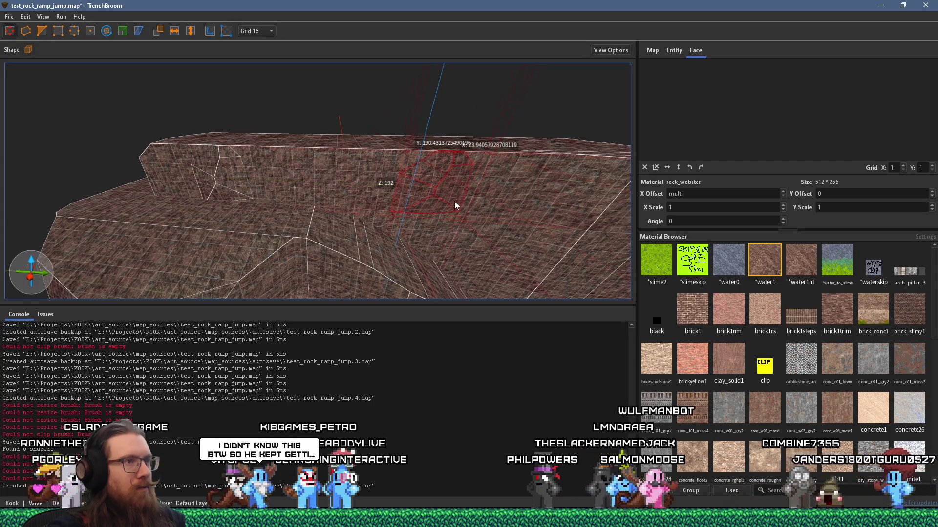
- Pull the small brush's edge toward the wall, clip it smaller, and clear the selection
drag(450, 192, 343, 191)
scroll(404, 186, up, 3)
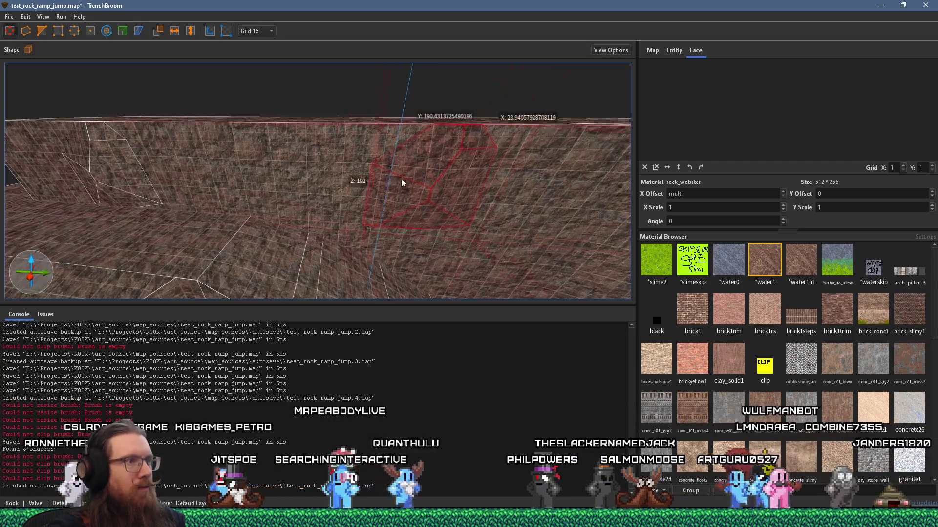
mouse_move(369, 233)
mouse_down()
mouse_move(360, 256)
mouse_move(285, 224)
mouse_move(390, 210)
mouse_move(266, 132)
mouse_up()
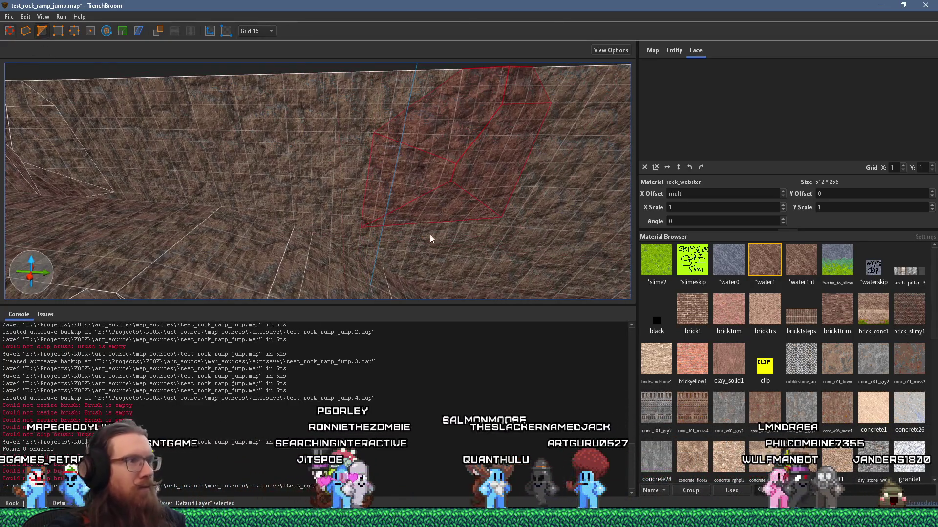
click(416, 222)
click(367, 179)
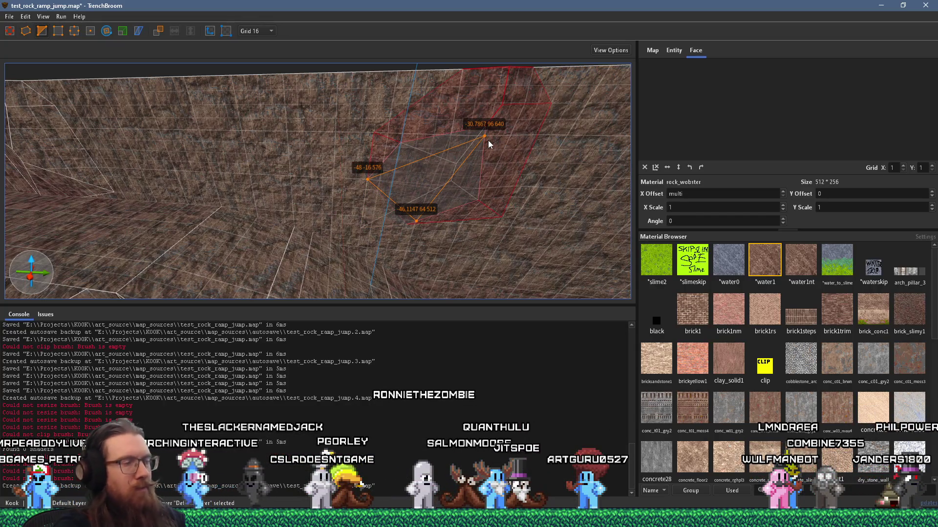
key(Return)
scroll(494, 146, down, 5)
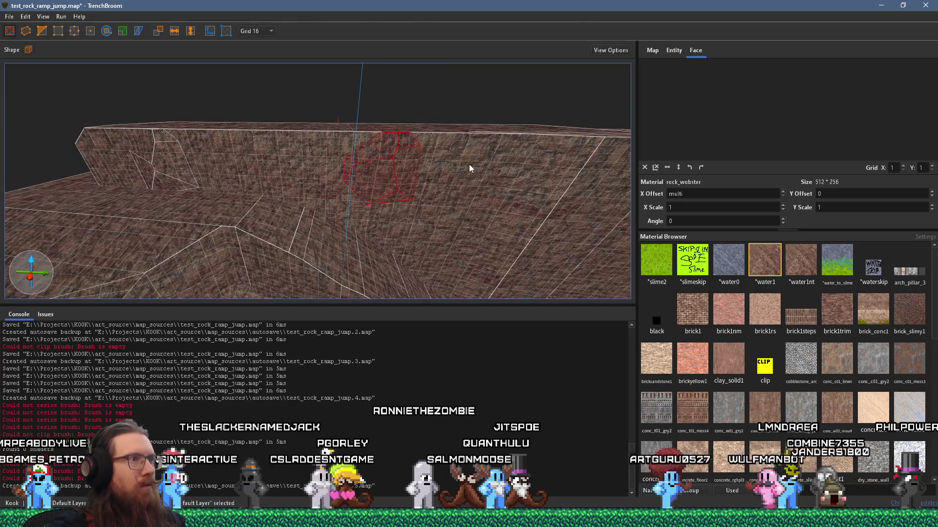
click(468, 167)
shift+click(364, 181)
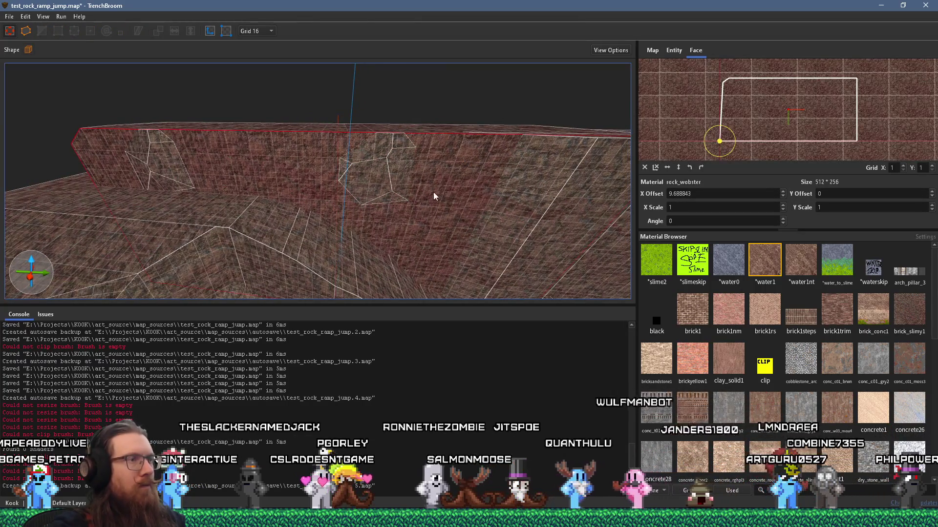
key(Escape)
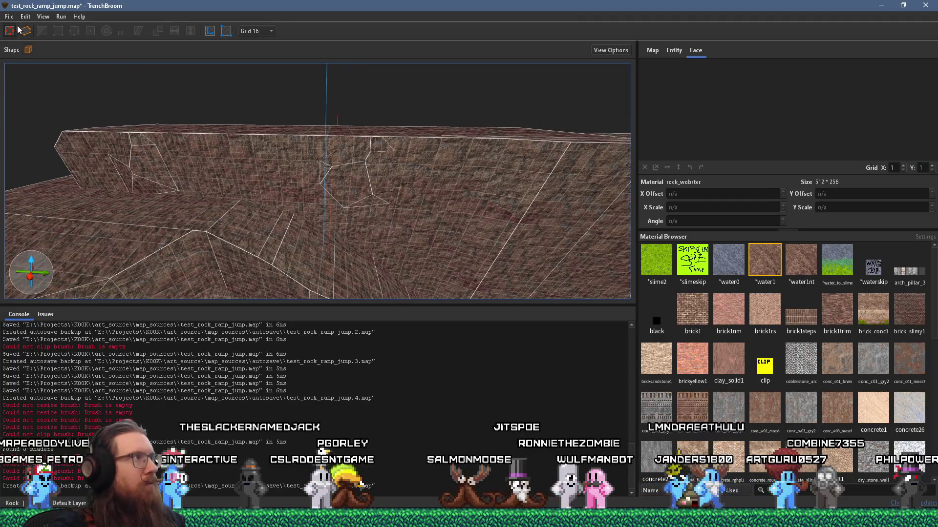
drag(189, 161, 240, 179)
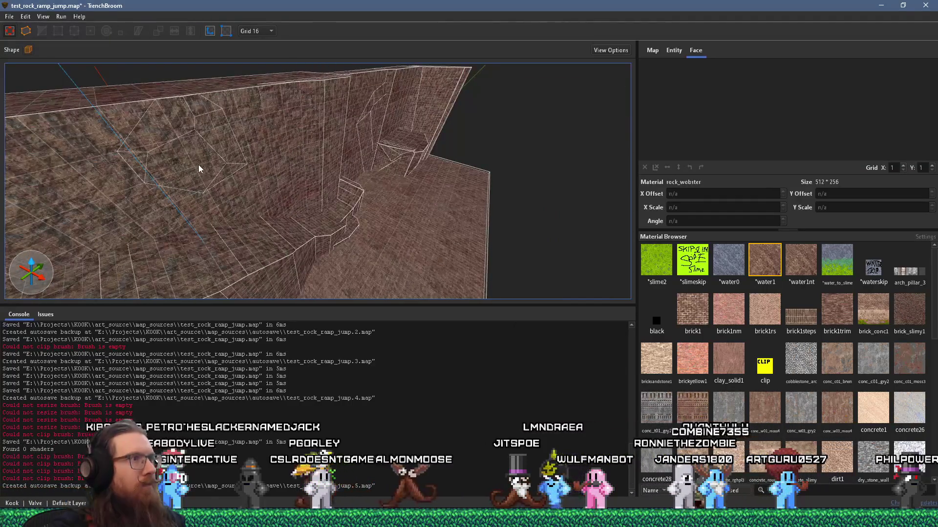
mouse_move(191, 157)
mouse_down()
mouse_move(187, 147)
mouse_move(149, 151)
mouse_up()
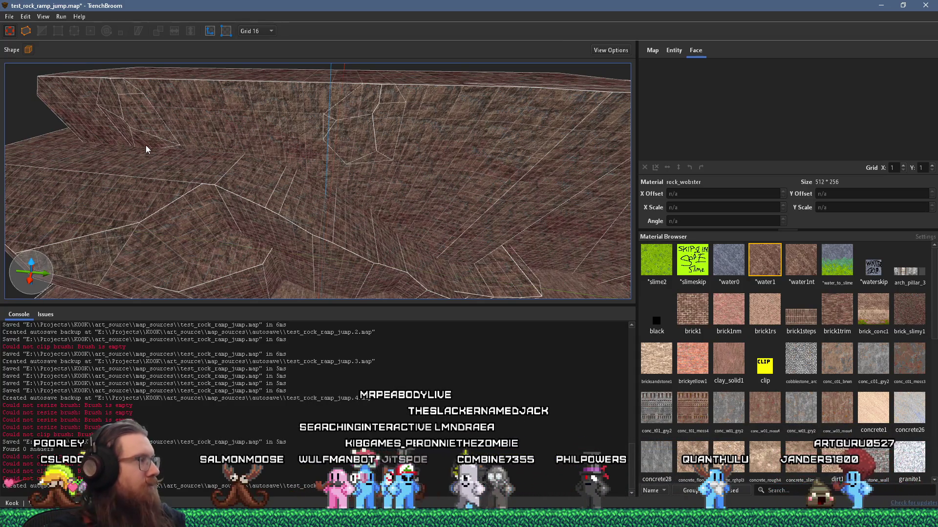
drag(264, 147, 149, 237)
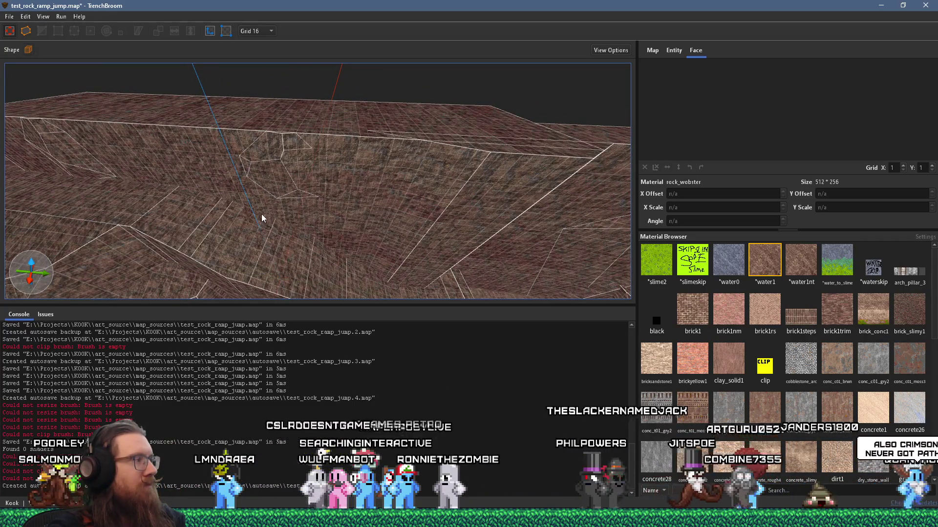
click(282, 174)
mouse_move(282, 175)
mouse_down()
mouse_move(295, 191)
mouse_move(269, 277)
mouse_move(232, 204)
mouse_move(423, 210)
mouse_move(428, 220)
mouse_move(399, 222)
mouse_move(430, 218)
mouse_move(444, 245)
mouse_move(391, 198)
mouse_move(449, 192)
mouse_move(456, 147)
mouse_up()
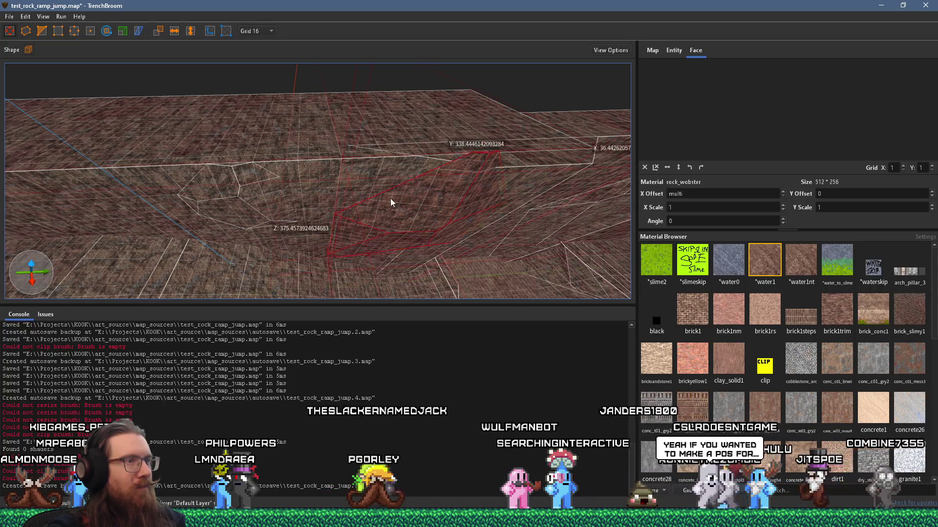
mouse_move(344, 178)
mouse_down()
mouse_move(419, 226)
mouse_move(397, 230)
mouse_move(379, 199)
mouse_move(318, 172)
mouse_move(285, 176)
mouse_move(331, 191)
mouse_move(225, 81)
mouse_move(299, 184)
mouse_move(404, 83)
mouse_move(368, 292)
mouse_move(413, 139)
mouse_move(412, 161)
mouse_move(289, 211)
mouse_up()
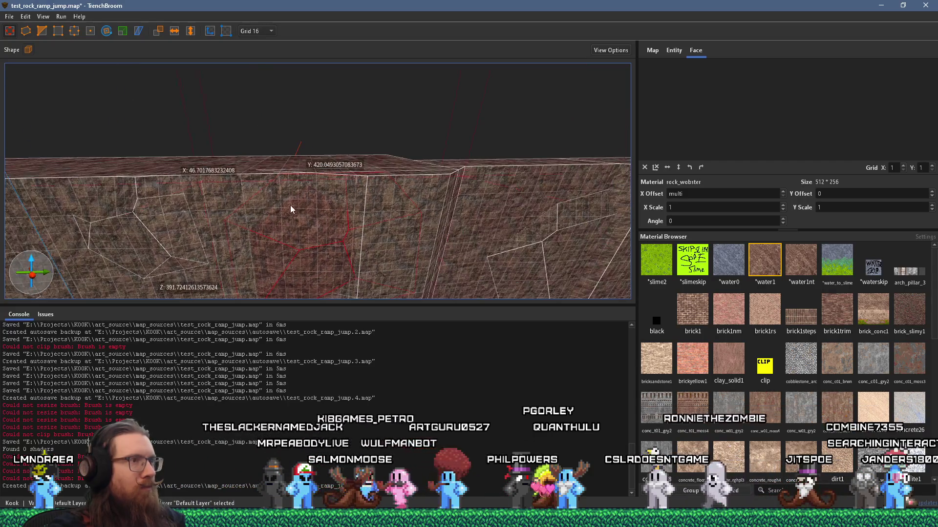
key(Escape)
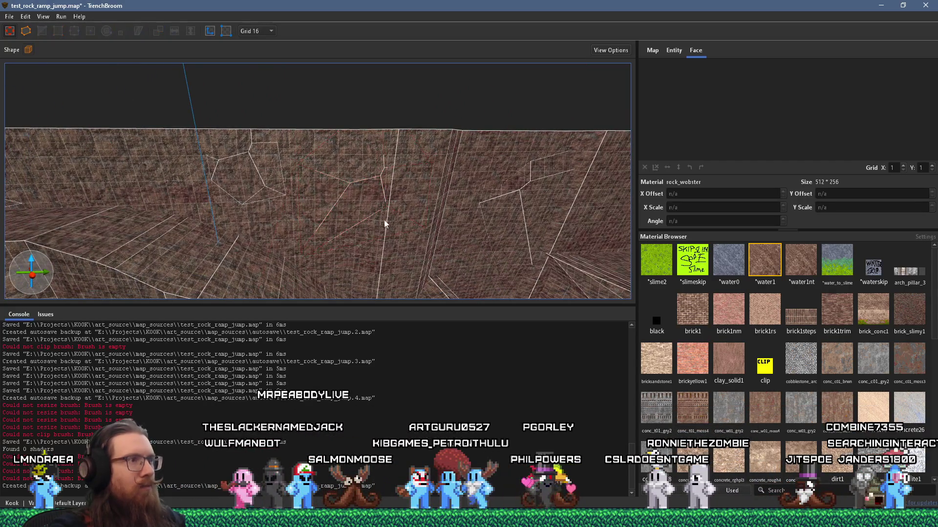
scroll(313, 225, down, 2)
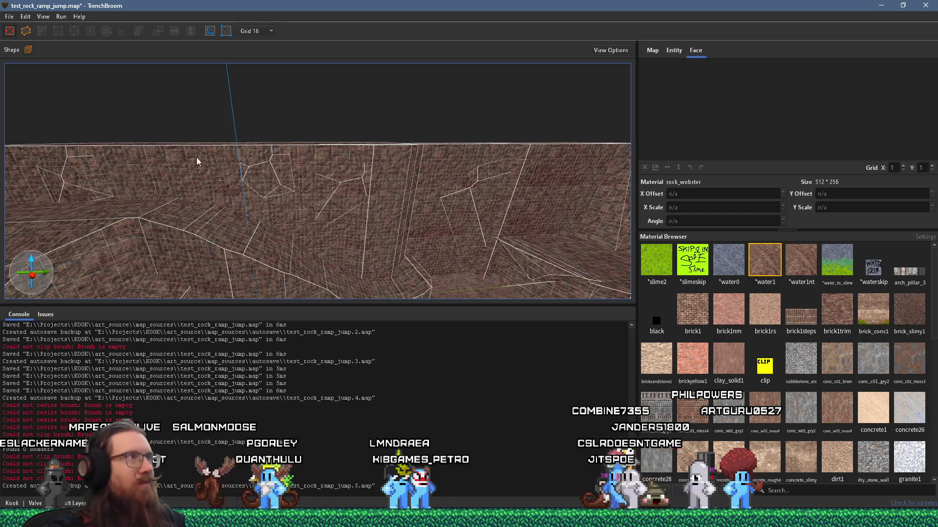
click(9, 16)
- Save test_rock_ramp_jump.map and compile it with the qbsp profile
click(18, 65)
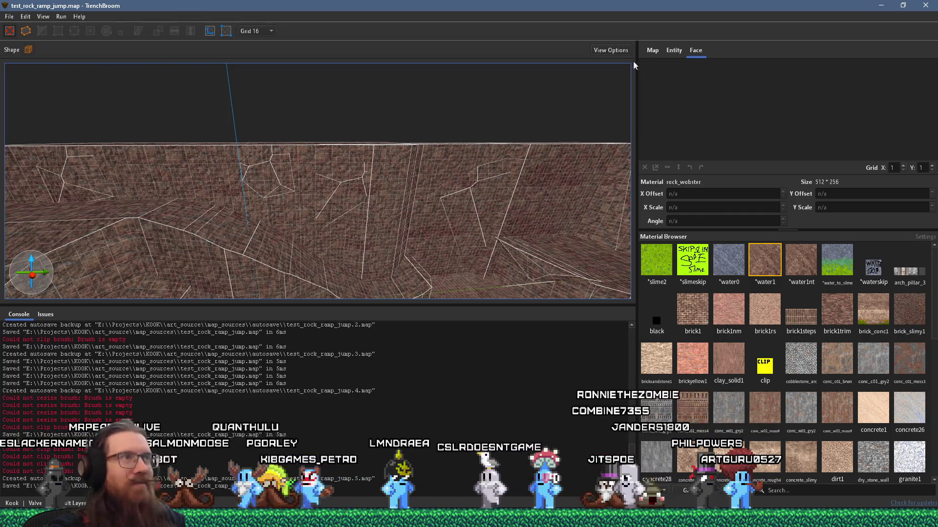
click(60, 17)
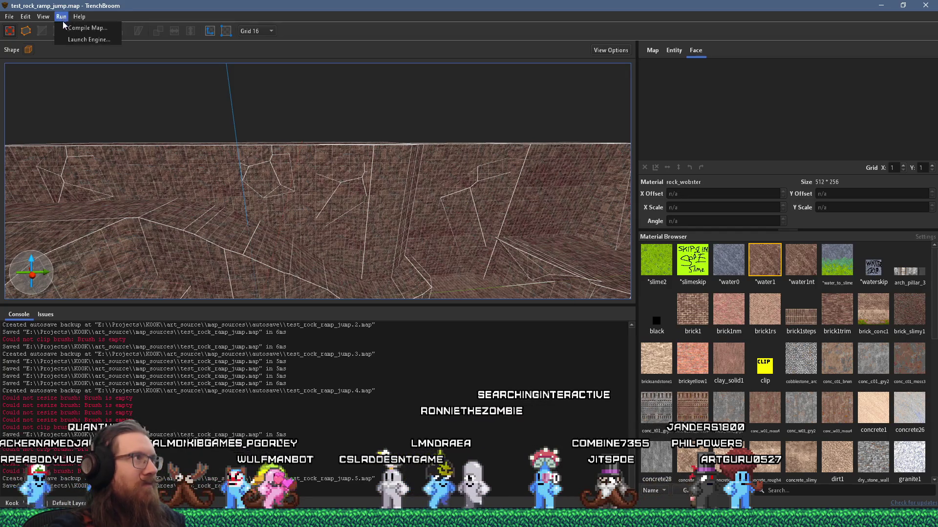
click(88, 28)
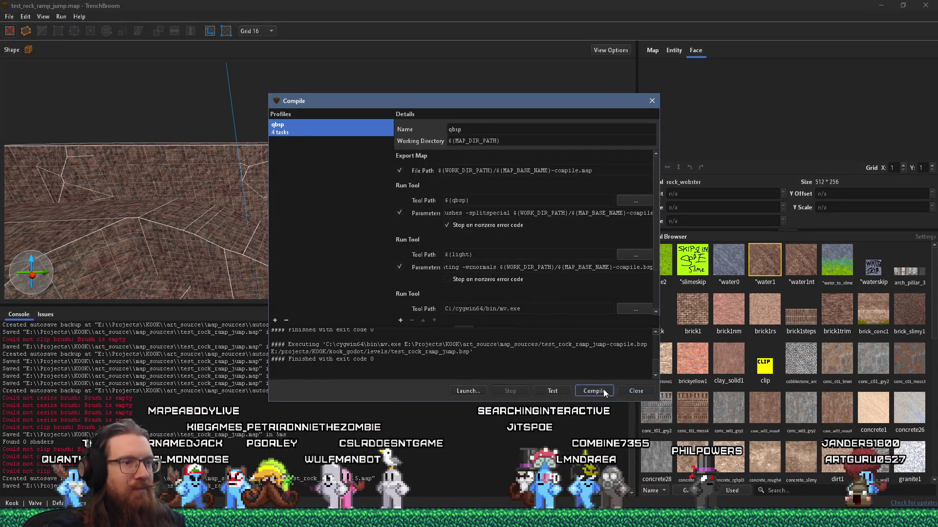
click(628, 395)
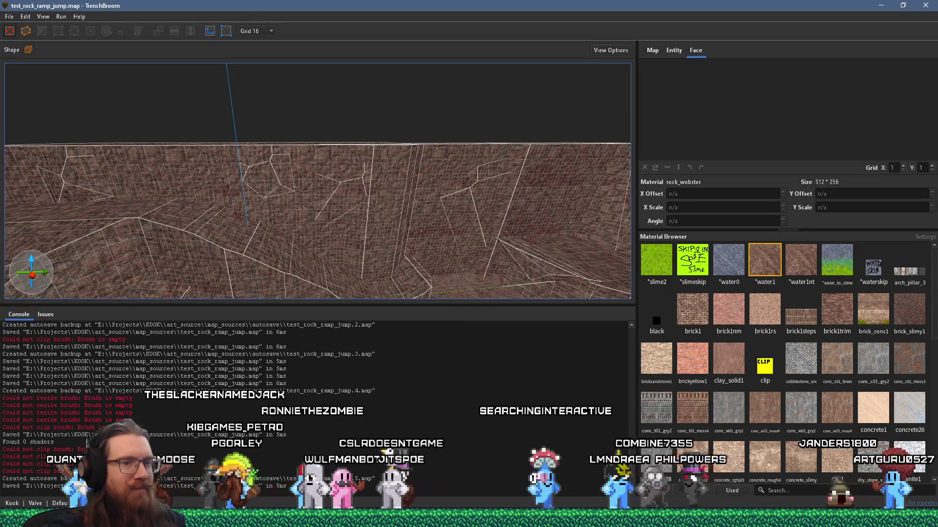
key(alt+Tab)
- Orbit and pan Godot's 3D viewport over the reimported test_rock_ramp_jump ramp and grass
scroll(512, 277, down, 6)
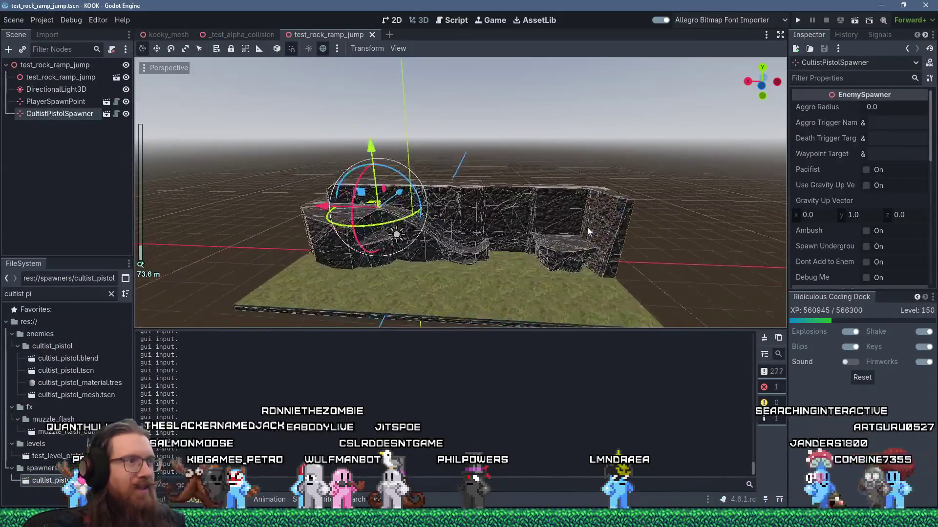
scroll(587, 226, up, 10)
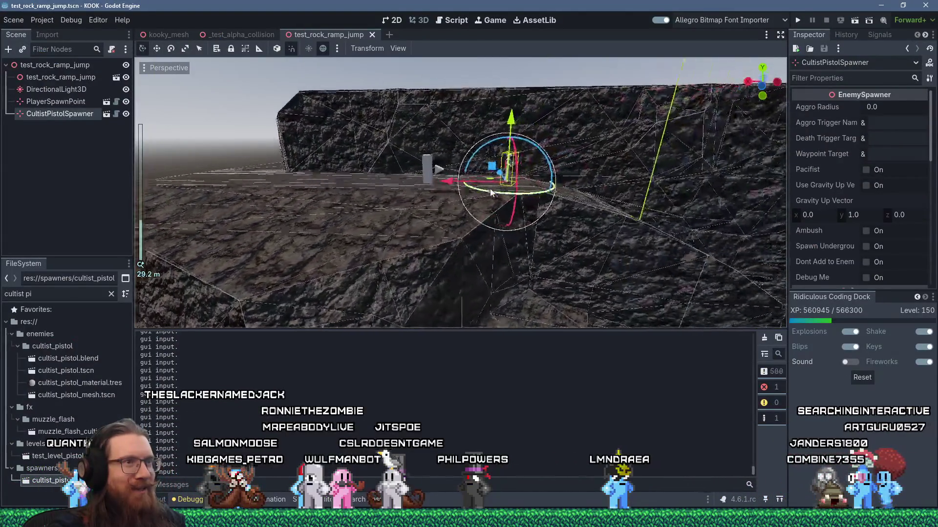
scroll(491, 192, down, 2)
mouse_move(489, 205)
mouse_down()
mouse_move(472, 228)
mouse_move(437, 203)
mouse_up()
mouse_move(480, 234)
mouse_down()
mouse_move(406, 151)
mouse_move(414, 156)
mouse_up()
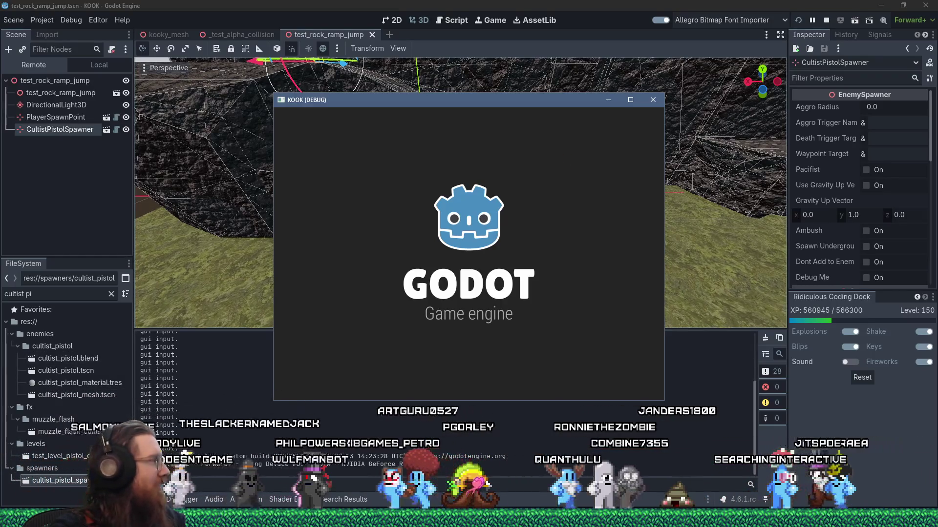
- In the KOOK (DEBUG) game window, walk the character forward off the ledge onto the ramp
key(alt+Tab)
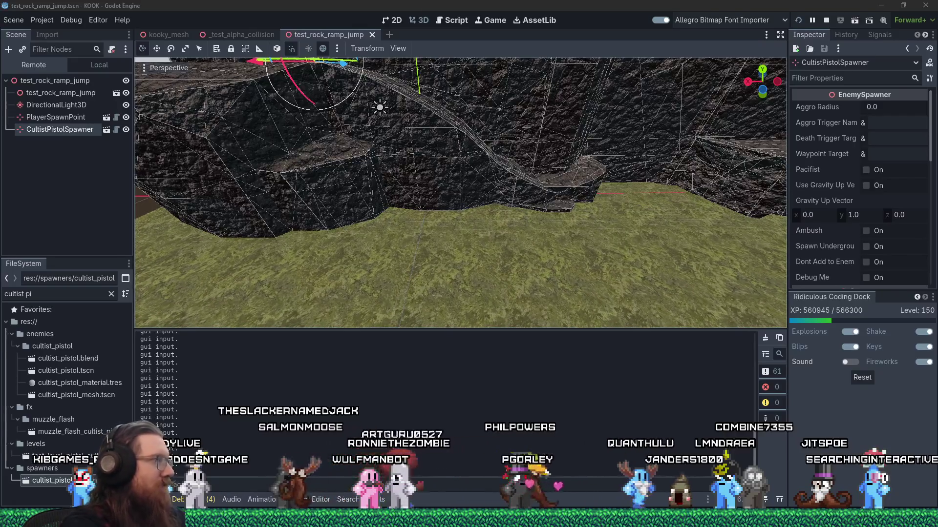
key(alt+Tab)
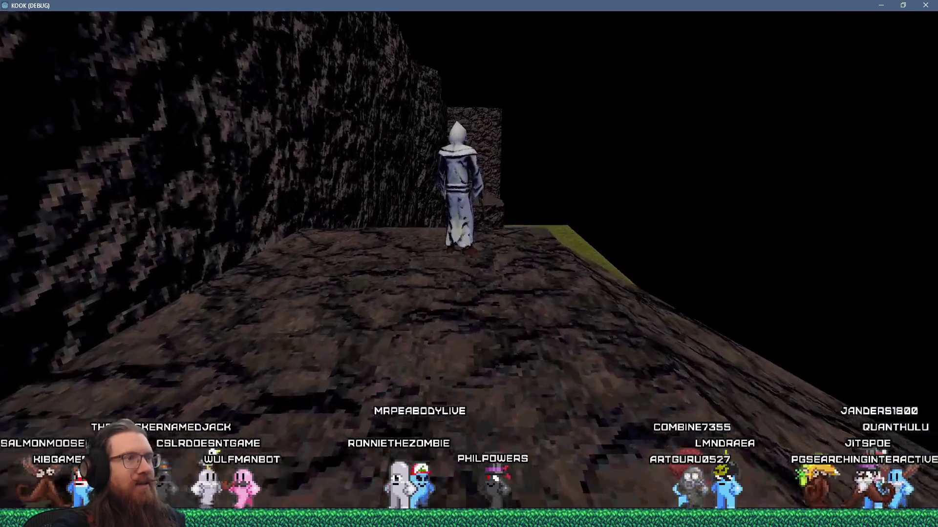
key(w)
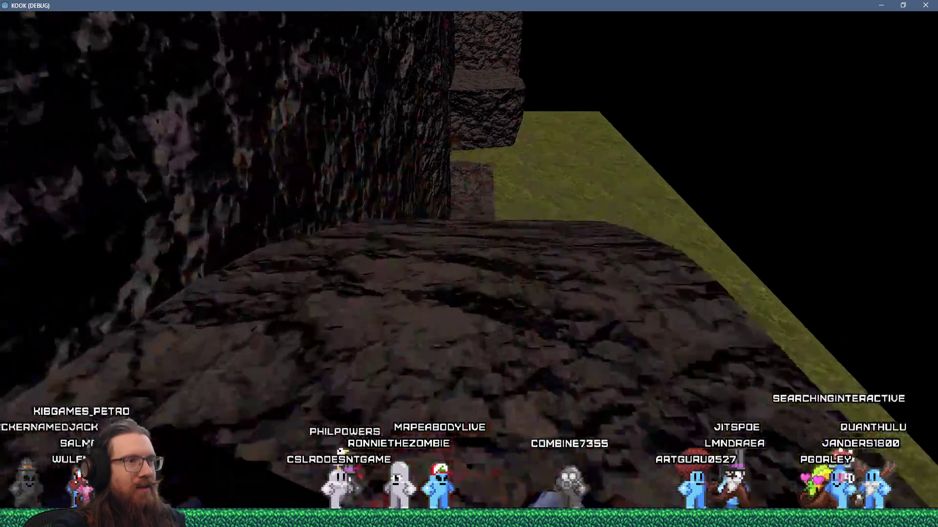
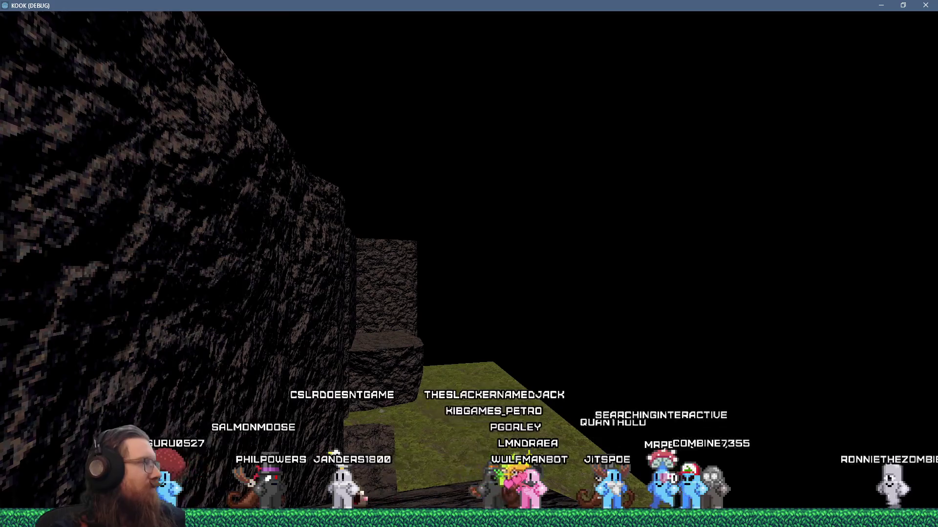
- In KOOK, walk across the grass and circle the large rock formation toward the ledge
key(w)
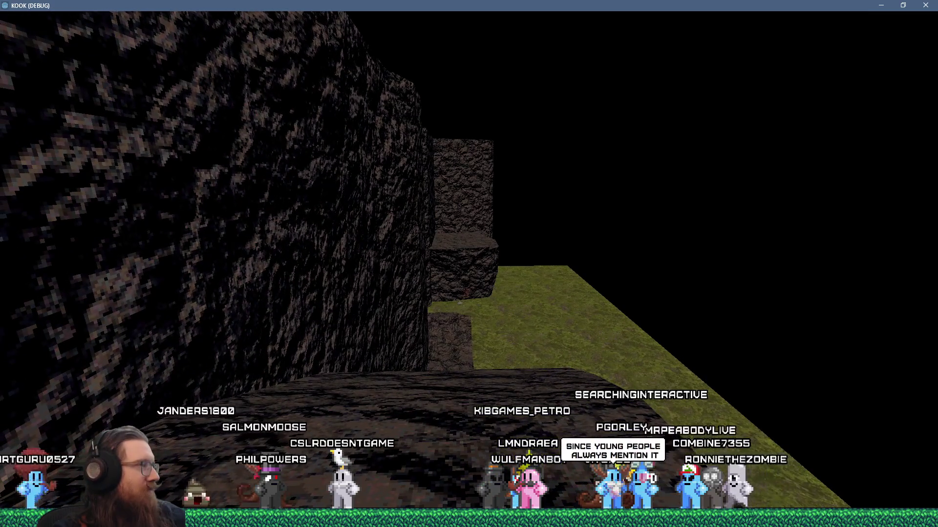
key(w)
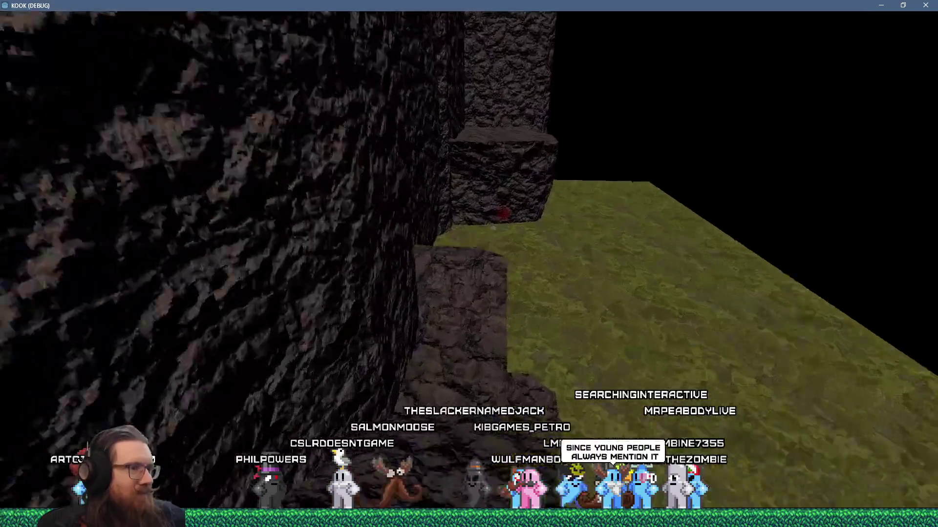
key(Right)
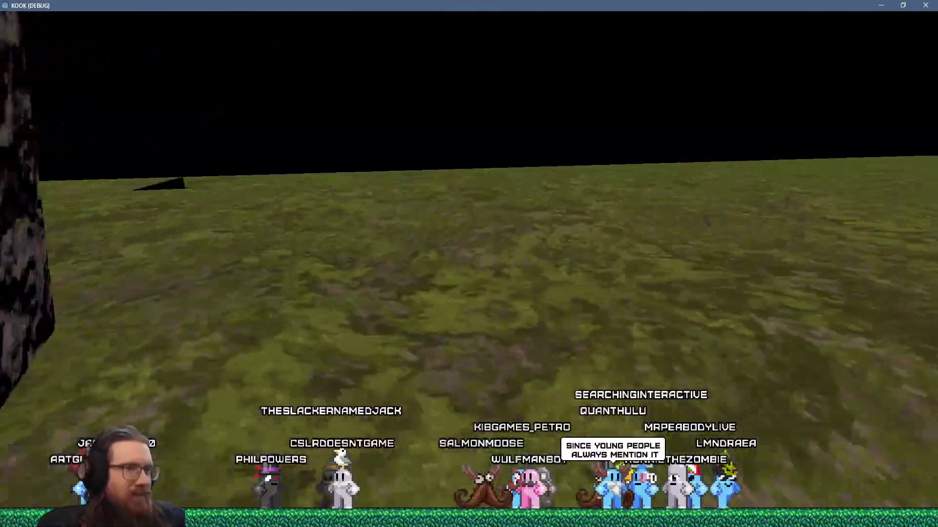
key(w)
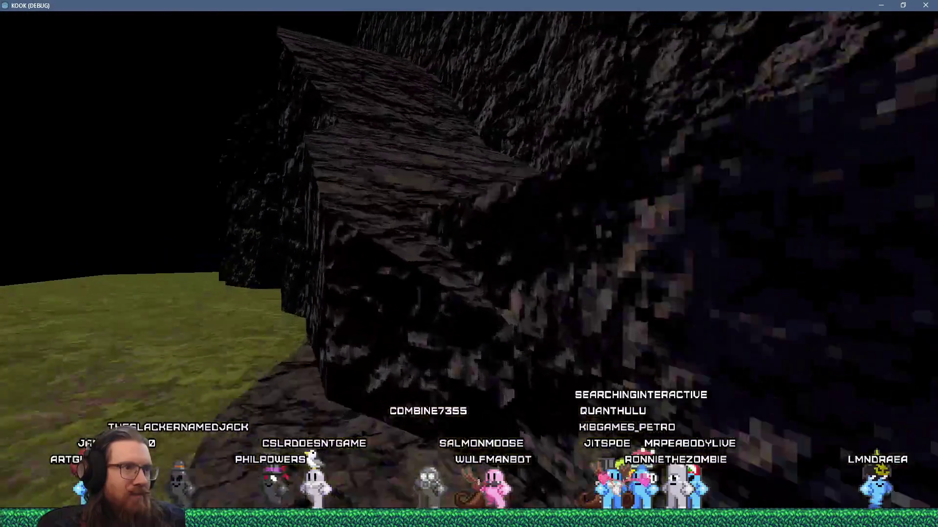
key(Right)
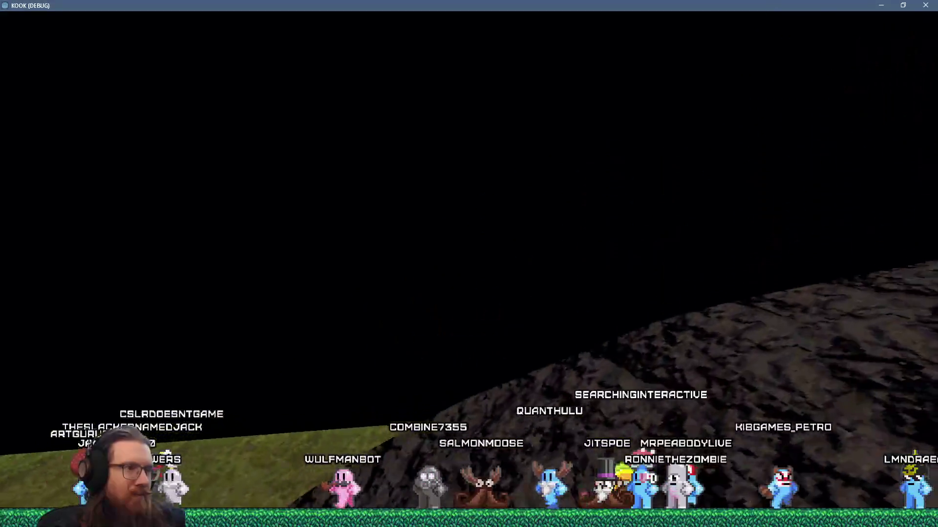
key(Left)
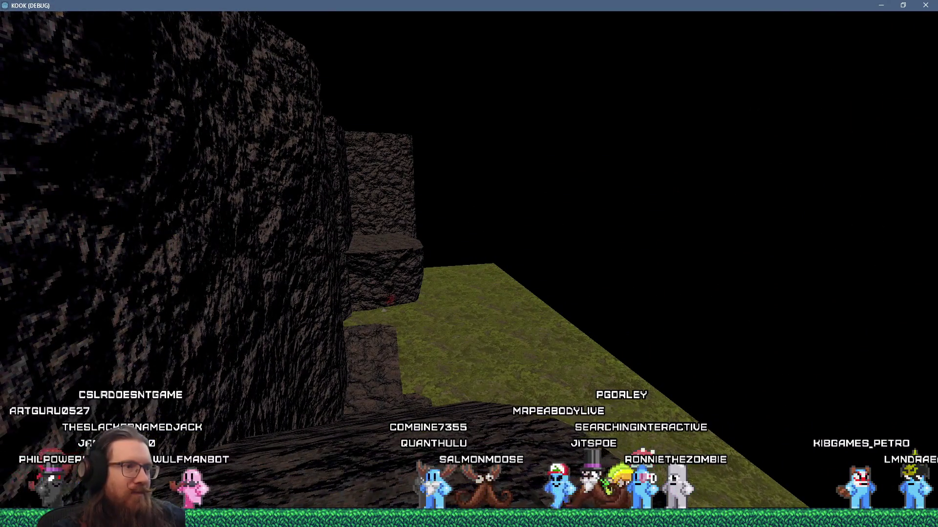
key(Down)
key(w)
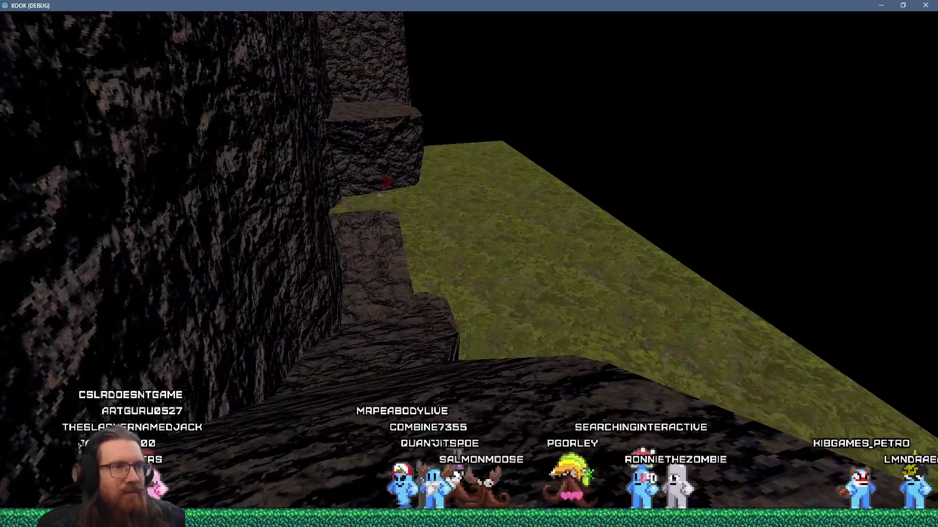
key(w)
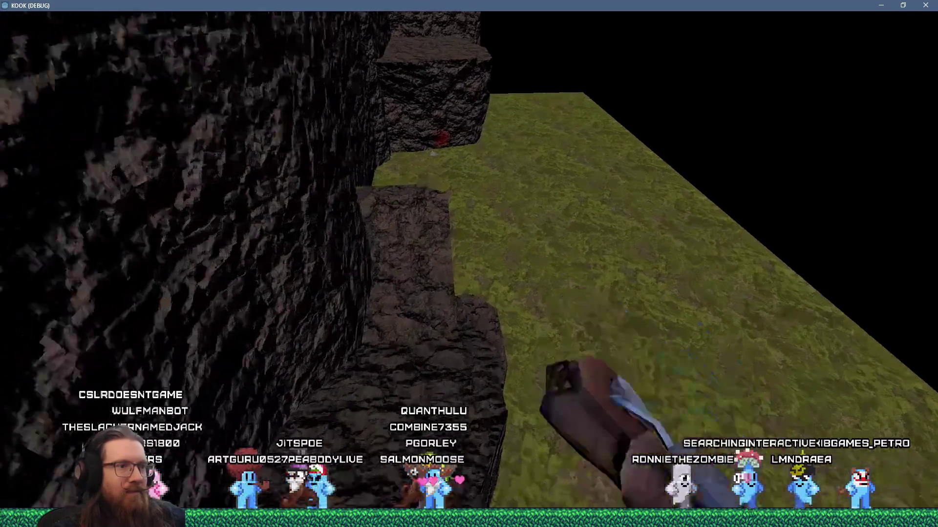
key(w)
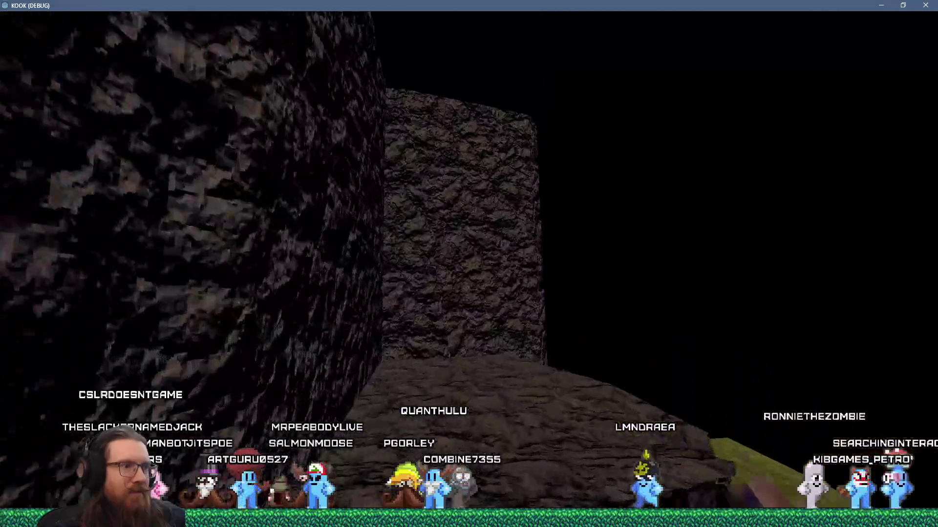
key(w)
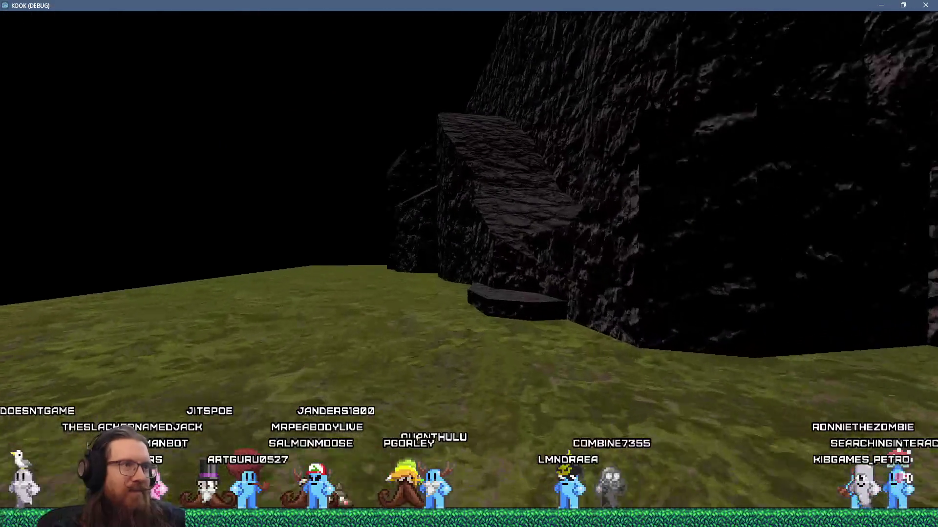
key(w)
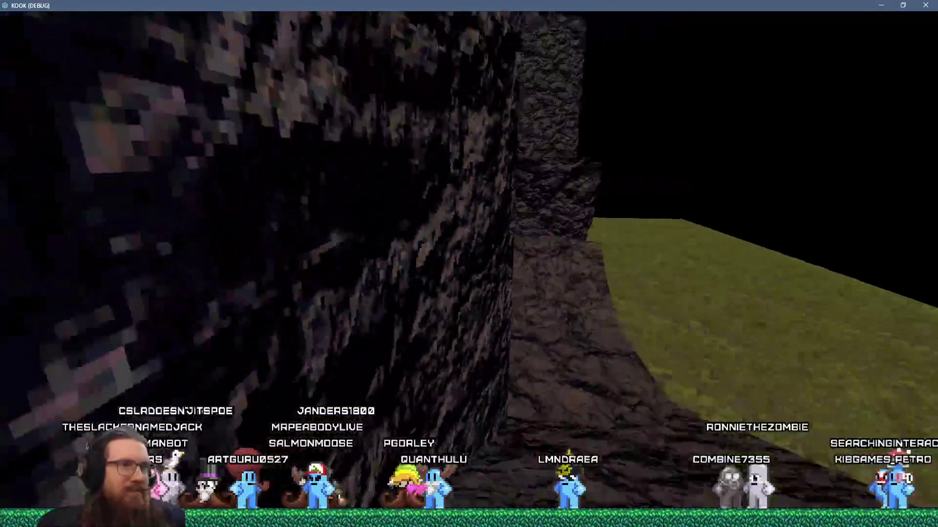
key(w)
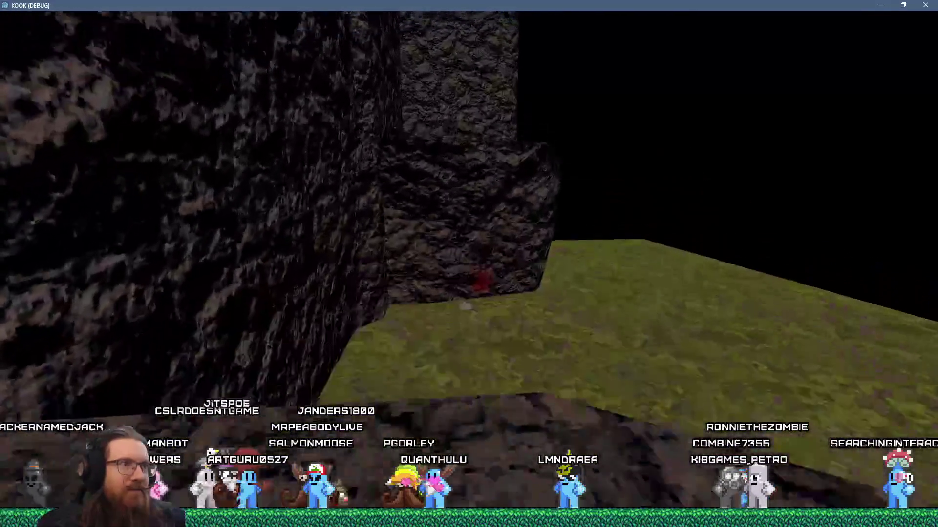
key(w)
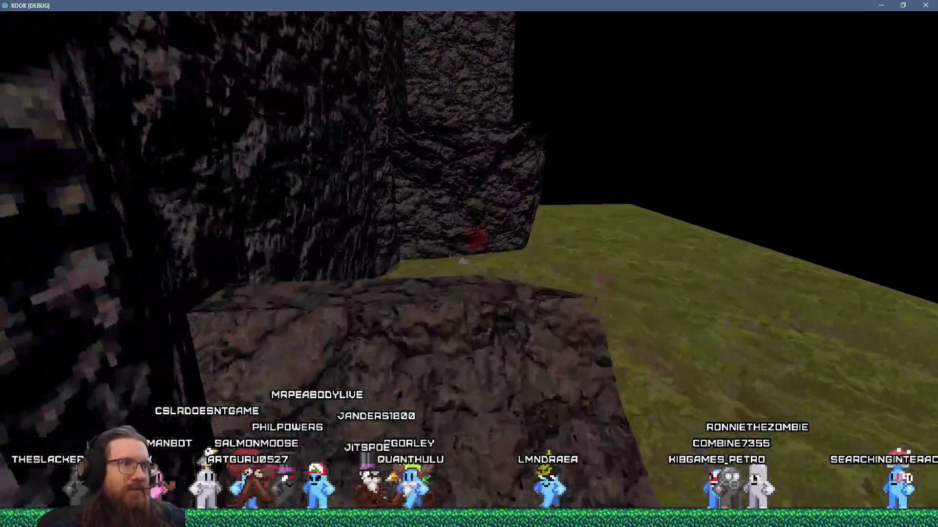
key(w)
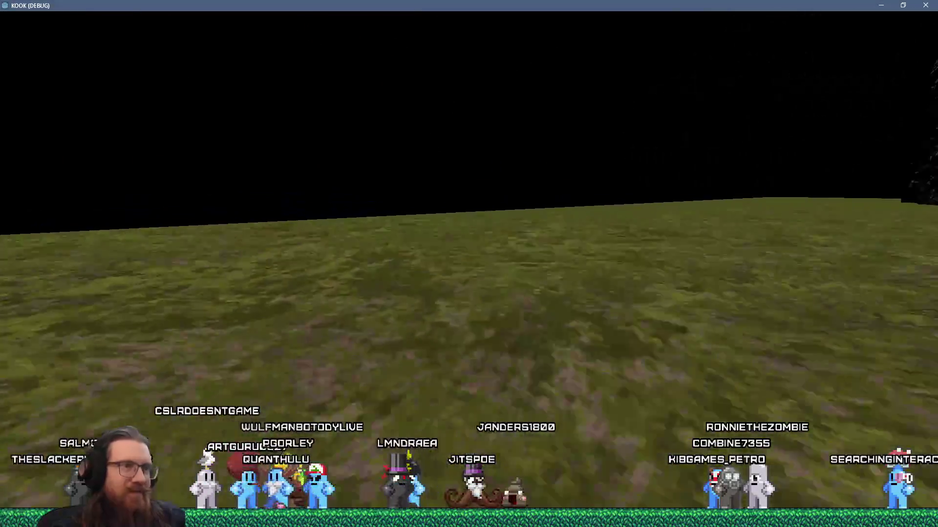
key(w)
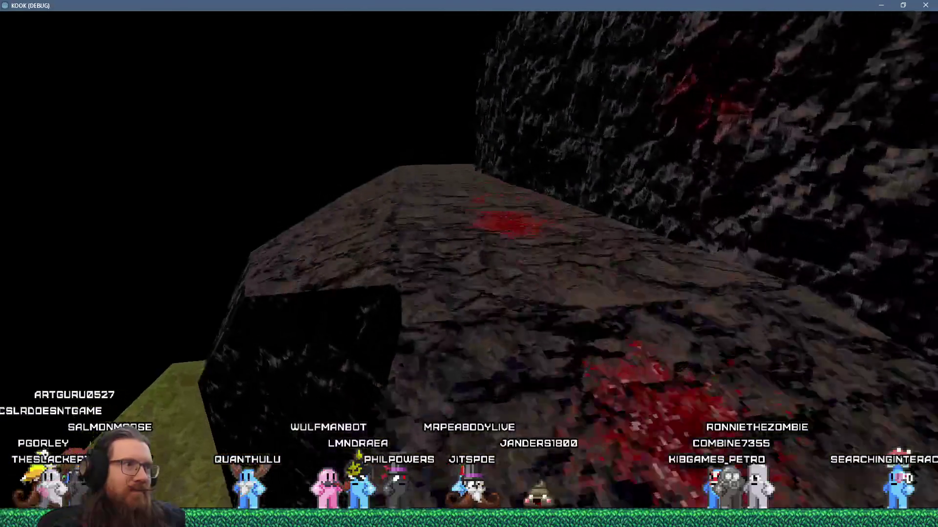
- Climb the rock slope onto the rock block, cross its top, and leap into the void
key(w)
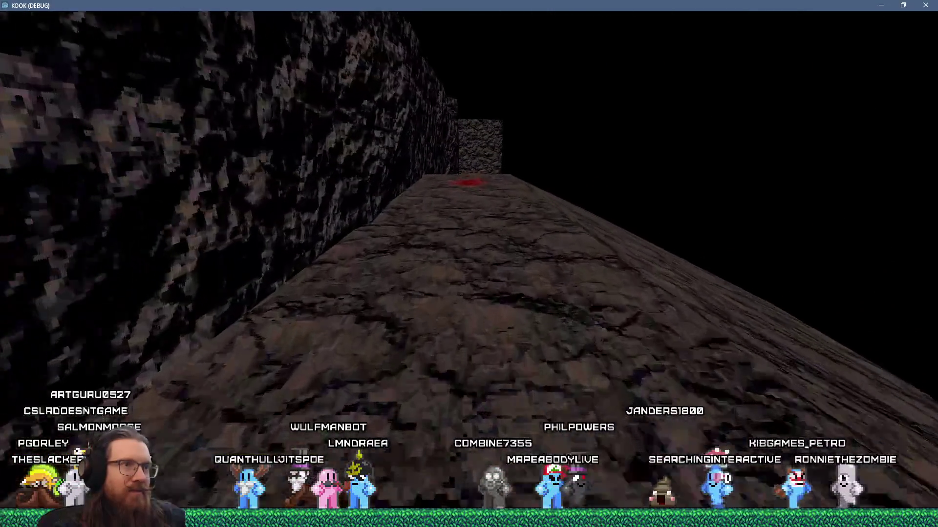
key(w)
key(w)
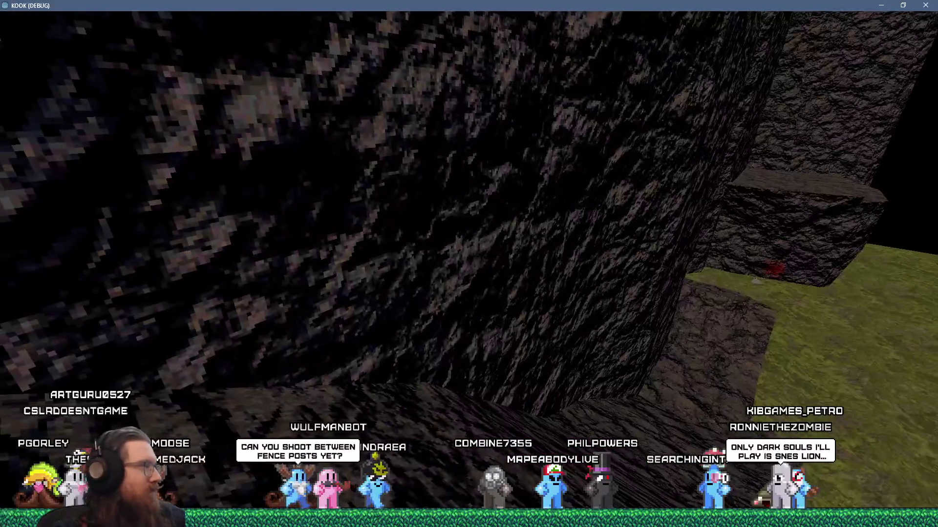
key(w)
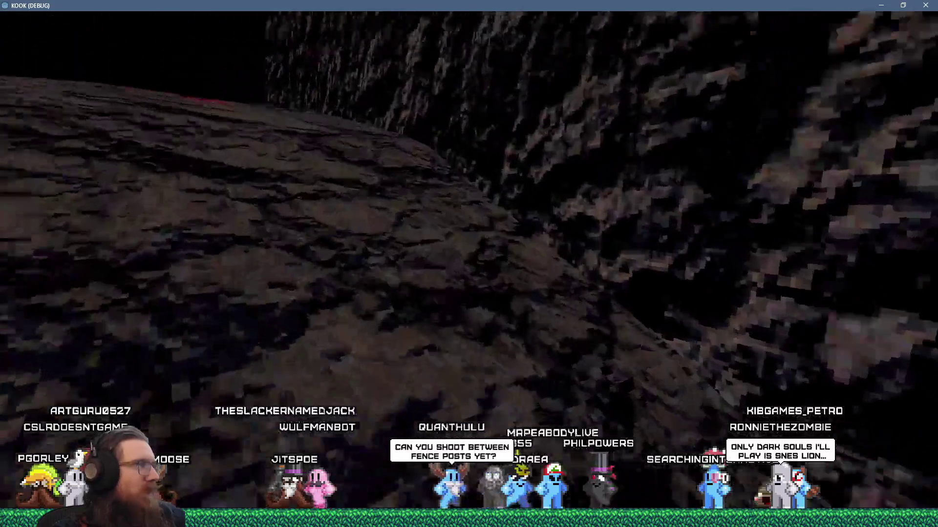
key(w)
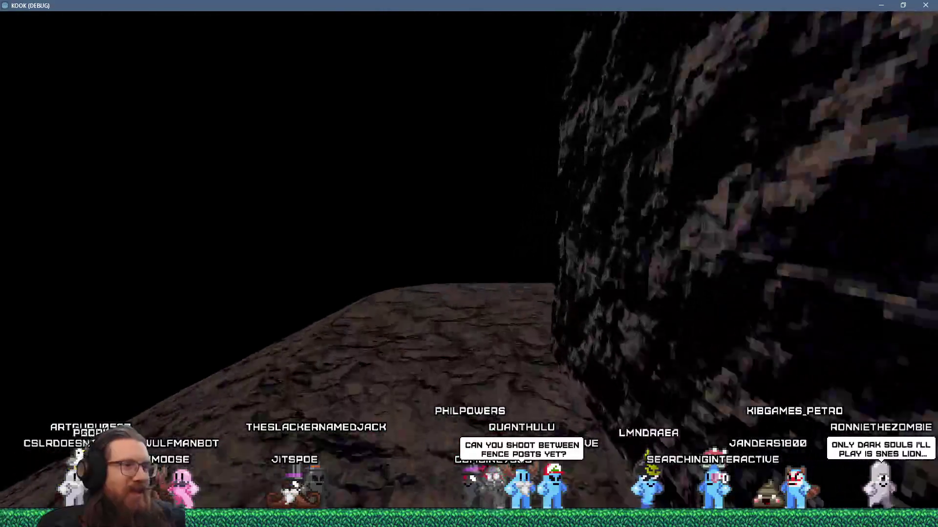
key(w)
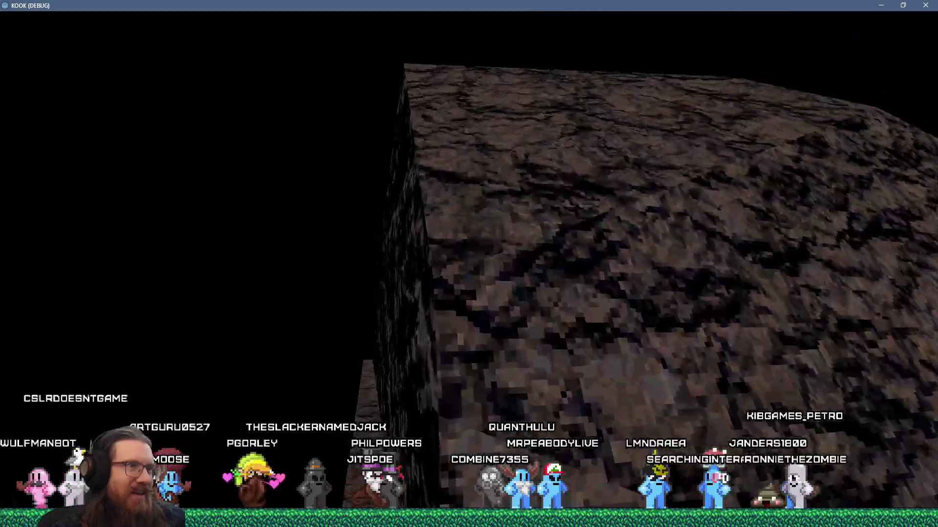
key(w)
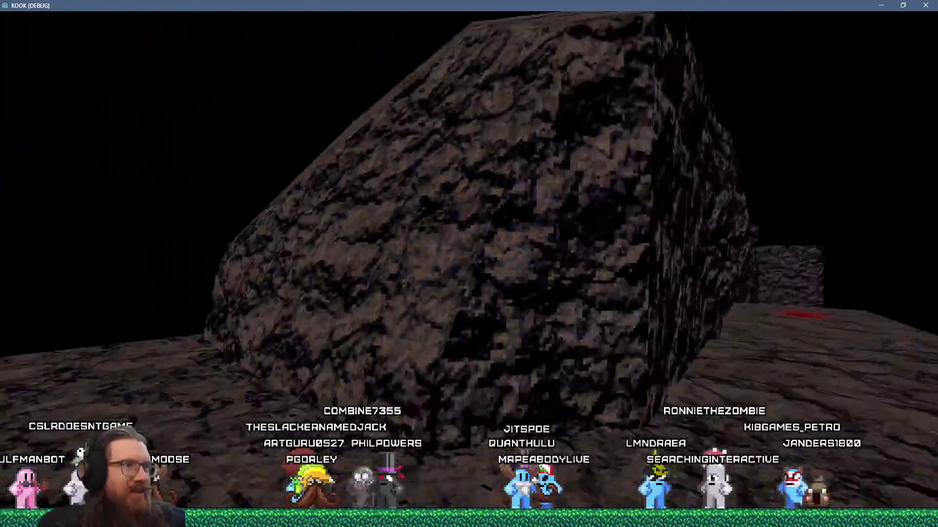
key(w)
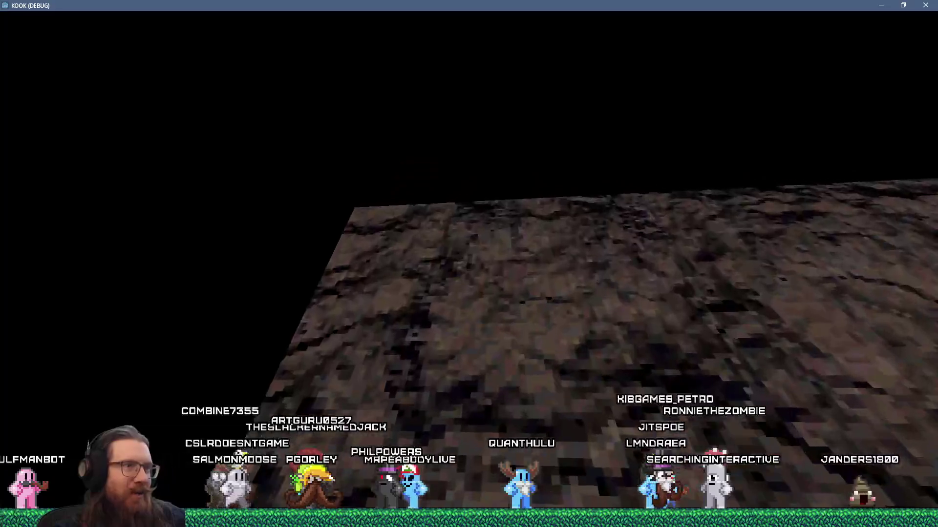
key(w)
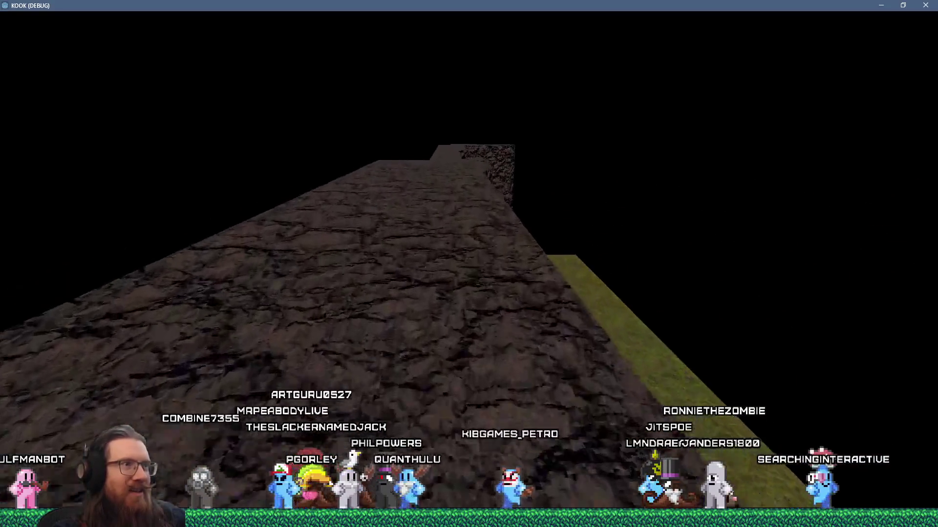
key(w)
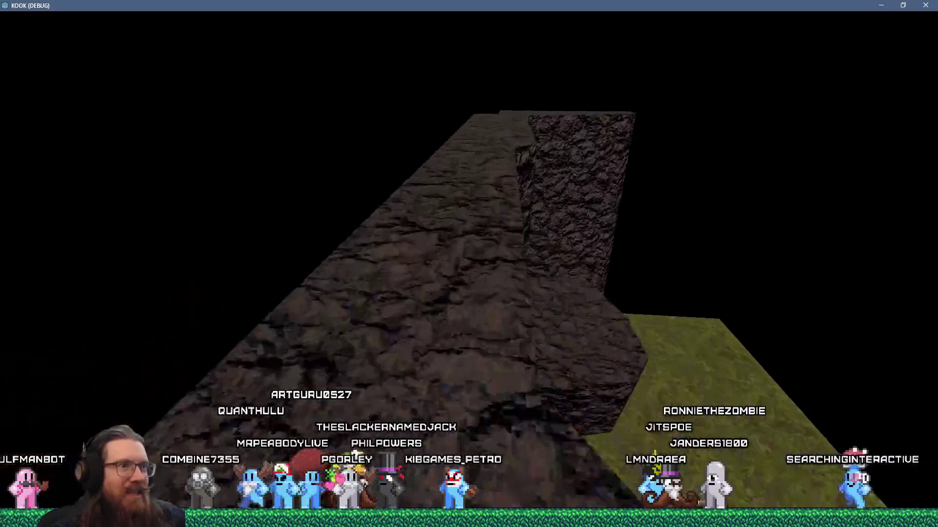
key(w)
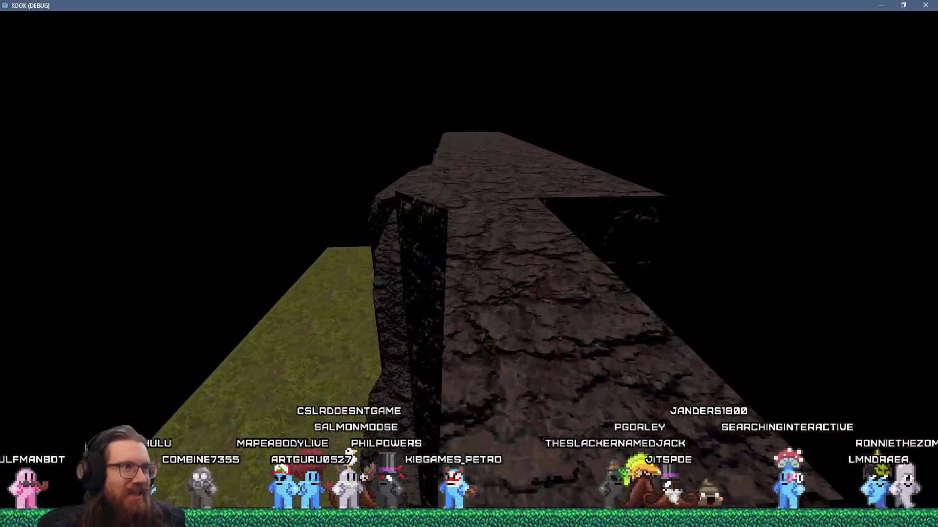
key(w)
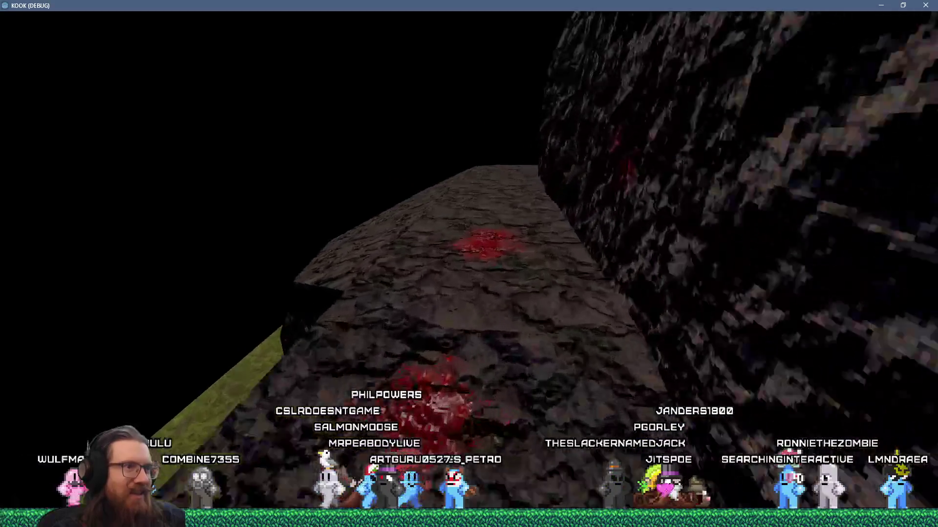
key(w)
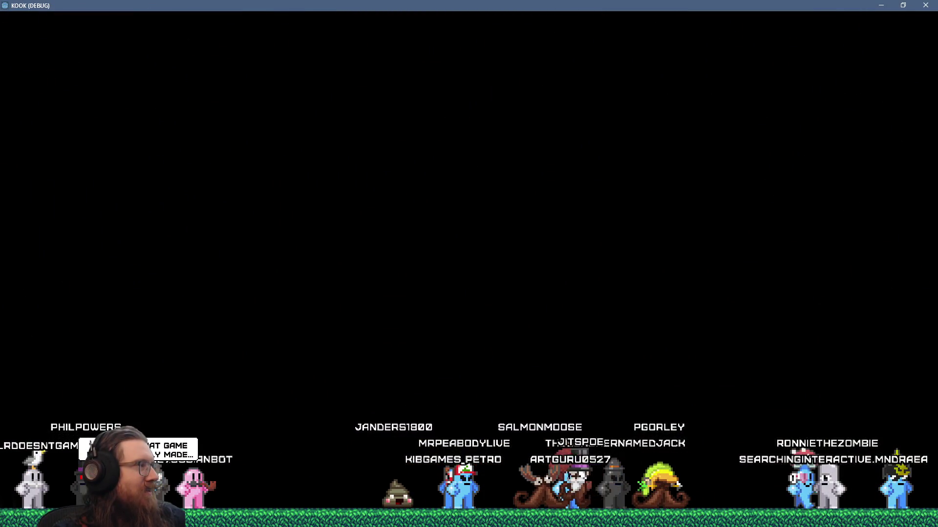
- Walk down the striped corridor onto the grass by the rock ramp and open the console
key(w)
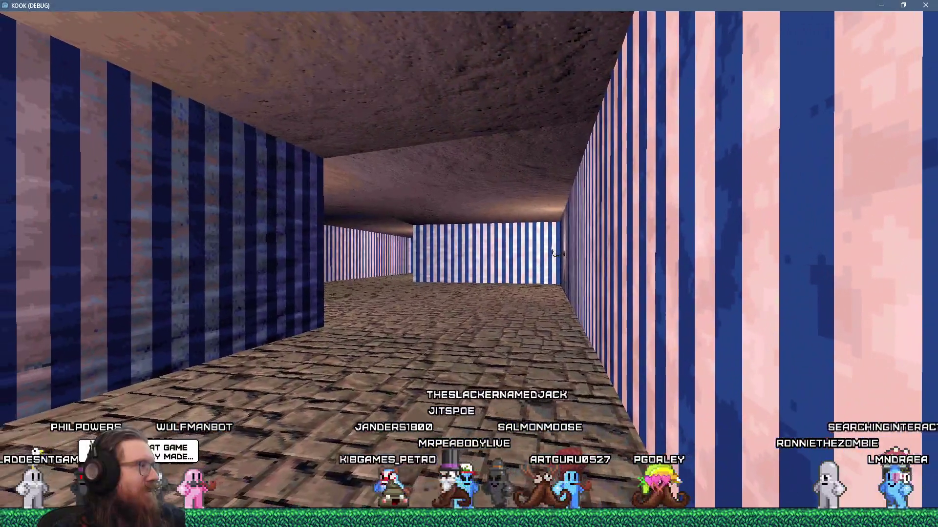
key(Left)
key(Left)
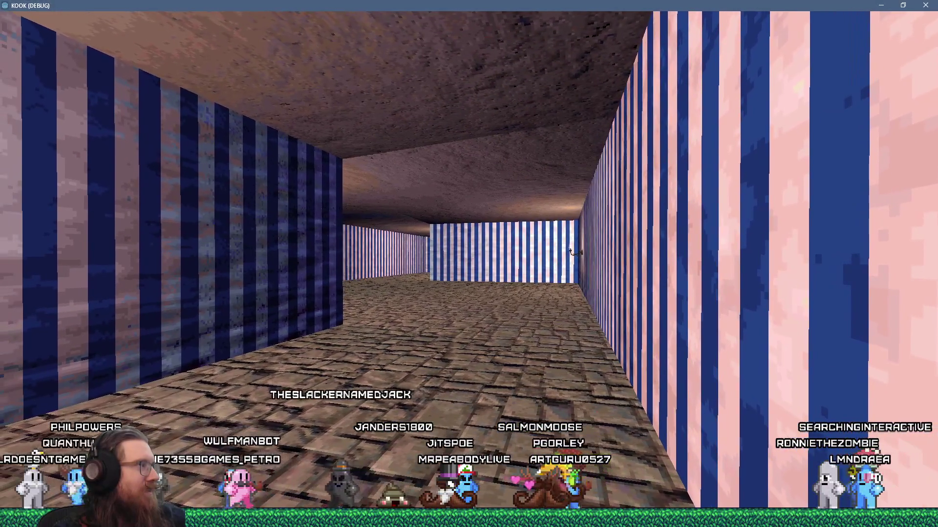
key(w)
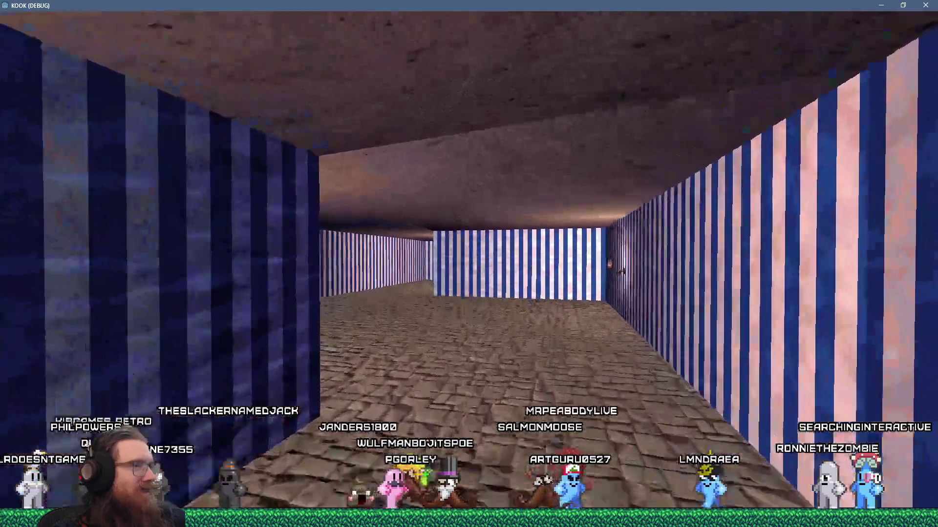
key(Right)
key(w)
key(Left)
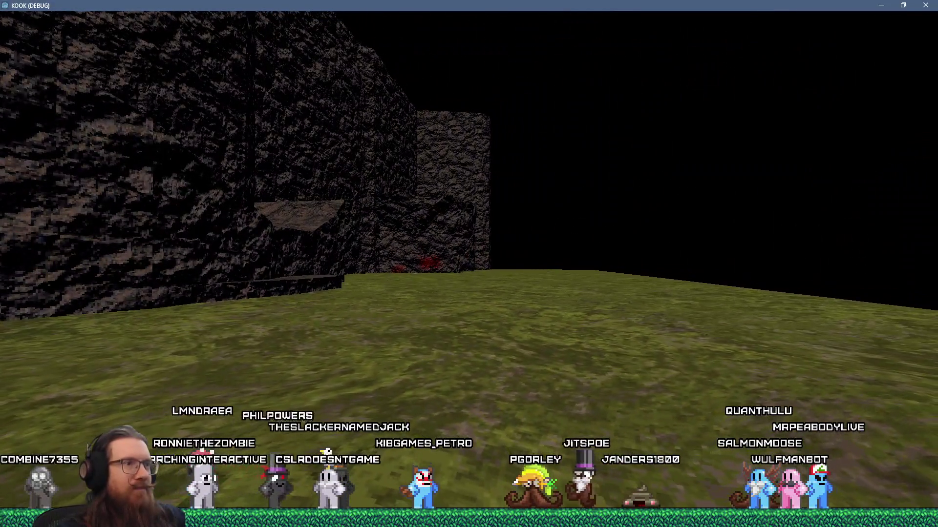
key(grave)
- Quit the test game with 'quit' and glance at the test_rock_ramp_jump scene in Godot
text(quit)
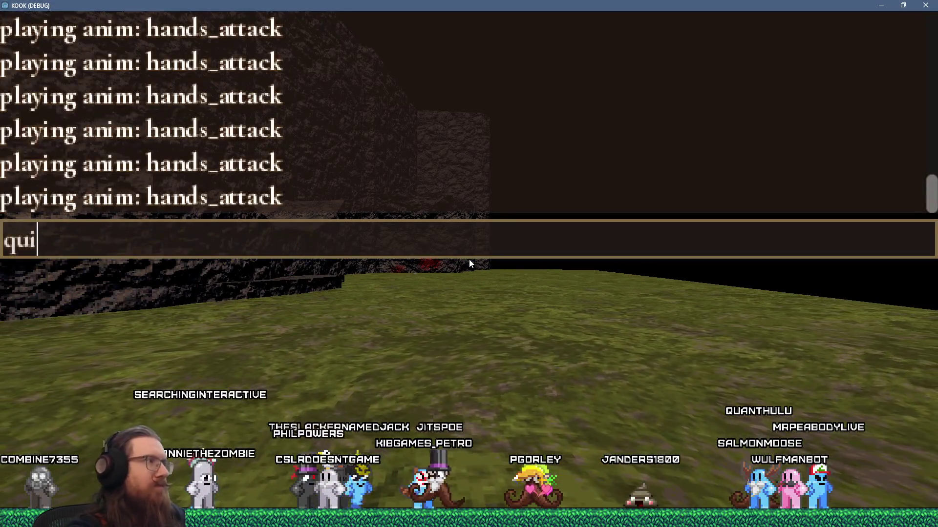
key(Return)
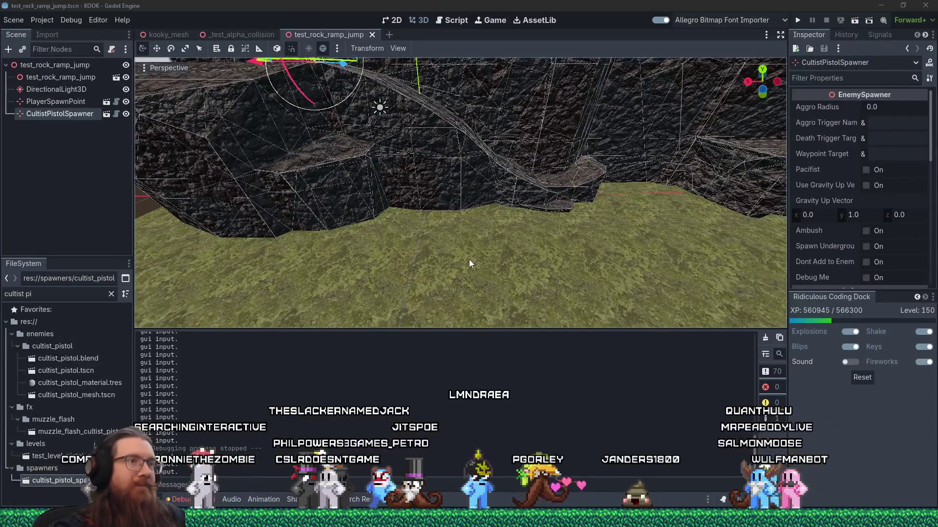
drag(485, 277, 422, 268)
- Switch back to test_rock_ramp_jump.map in TrenchBroom
key(alt+Tab)
key(alt+Tab)
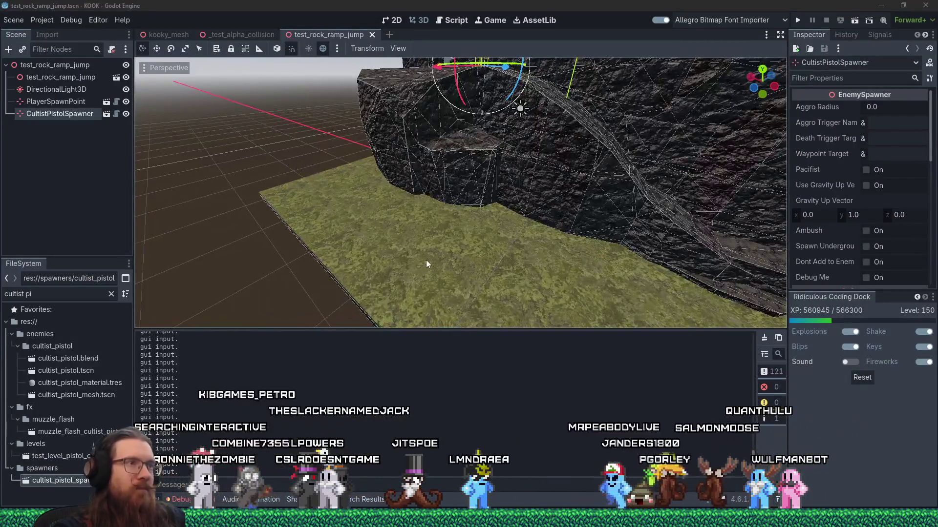
key(alt+shift+Tab)
key(alt+shift+Tab)
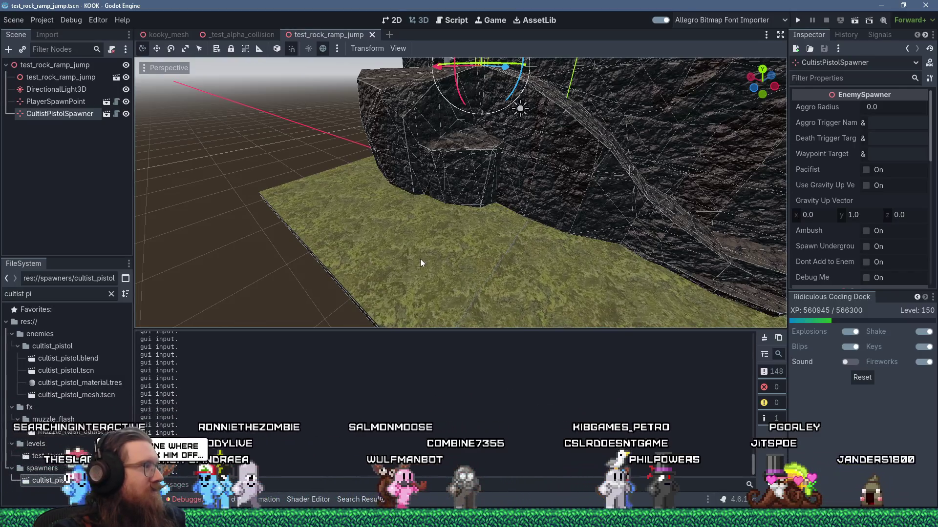
key(alt+Tab)
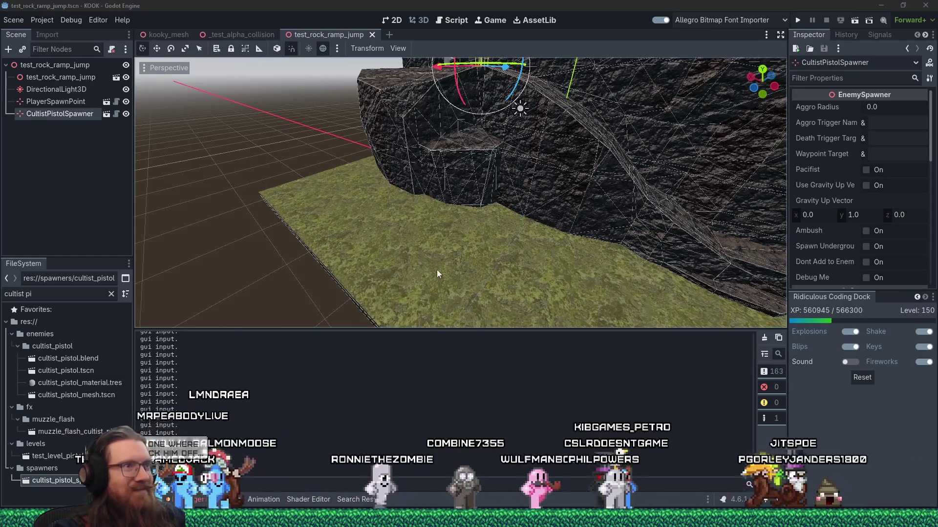
key(alt+Tab)
scroll(419, 247, up, 6)
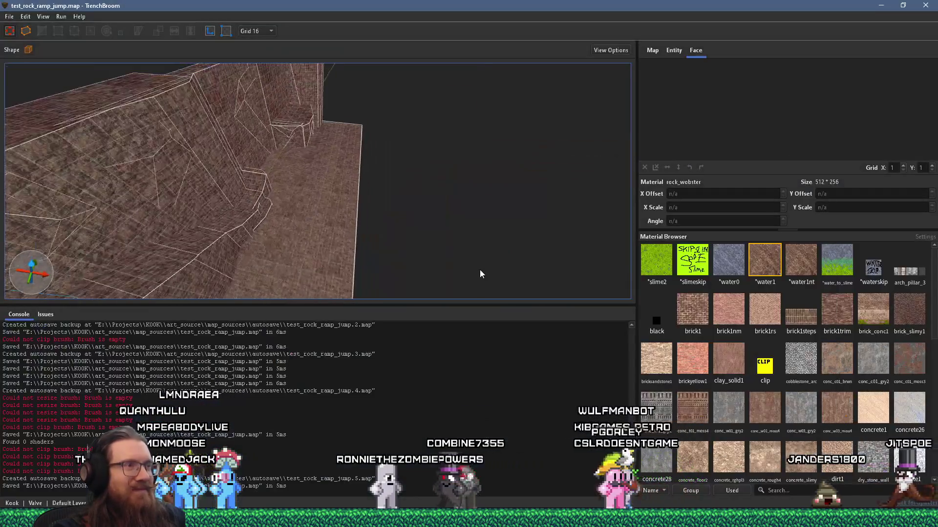
- Orbit around the rock ramp and select the long rock brush along the floor edge
scroll(337, 257, up, 8)
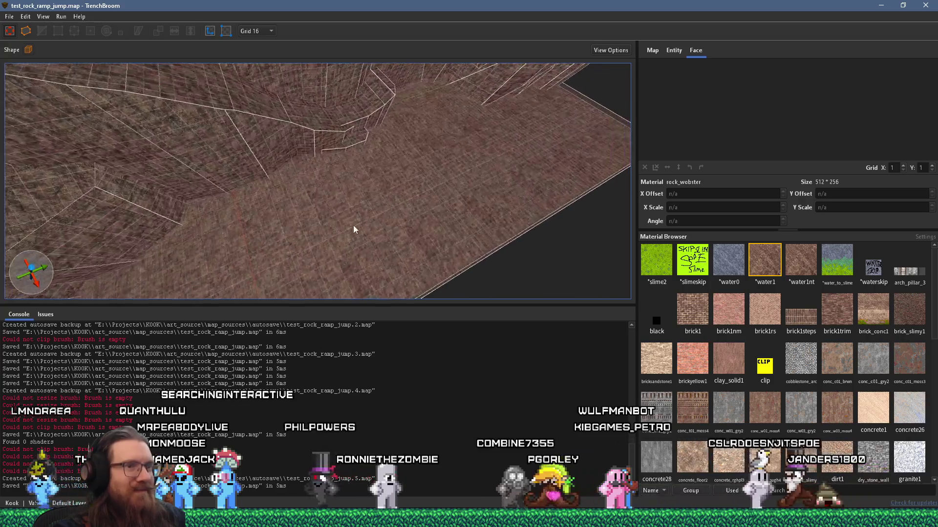
mouse_move(321, 216)
mouse_down()
mouse_move(325, 168)
mouse_move(357, 182)
mouse_move(408, 180)
mouse_move(65, 243)
mouse_move(335, 221)
mouse_move(324, 214)
mouse_up()
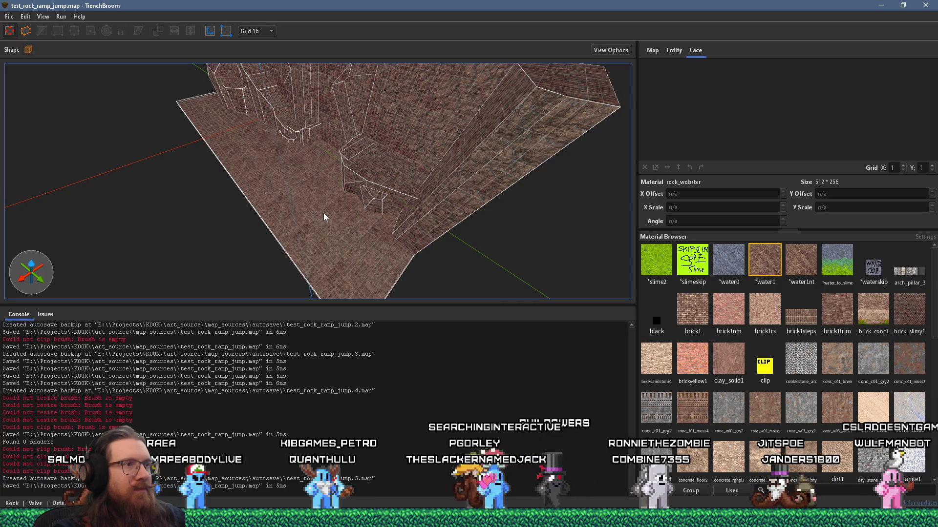
mouse_move(330, 238)
mouse_down()
mouse_move(355, 252)
mouse_move(313, 195)
mouse_up()
mouse_move(277, 247)
mouse_down()
mouse_move(337, 248)
mouse_move(339, 188)
mouse_move(295, 169)
mouse_move(303, 198)
mouse_up()
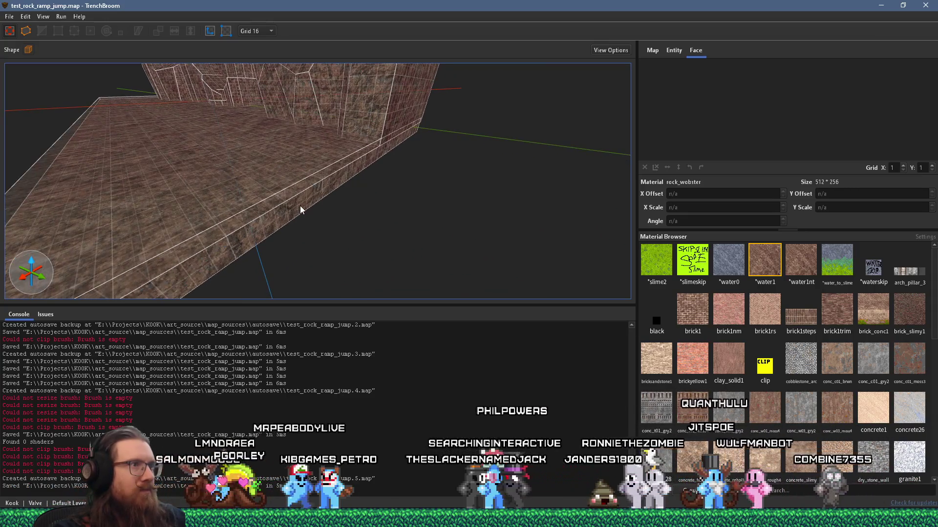
click(300, 206)
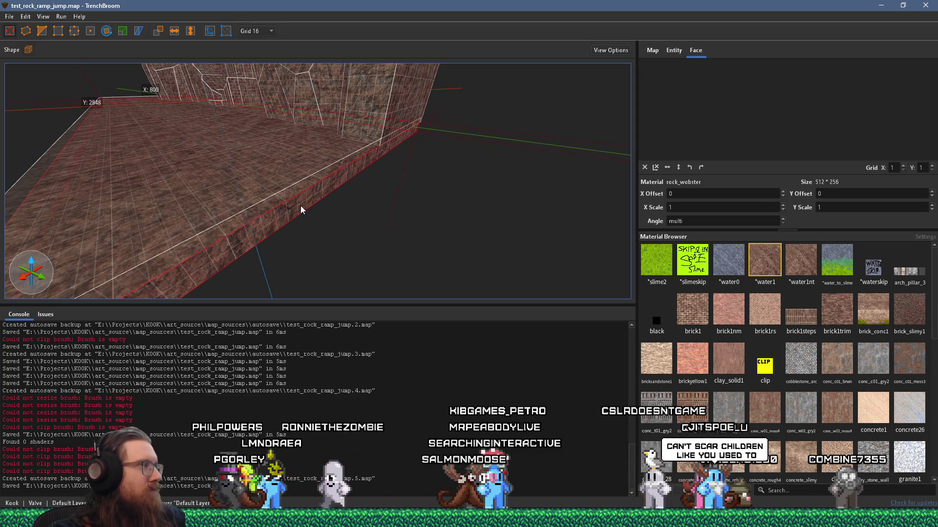
- Click through the floor, octagonal rock and outer wall brushes, then clear the selection
mouse_move(248, 184)
mouse_down()
mouse_move(439, 251)
mouse_move(288, 161)
mouse_move(585, 305)
mouse_move(268, 133)
mouse_move(353, 148)
mouse_move(341, 131)
mouse_move(329, 295)
mouse_move(344, 231)
mouse_up()
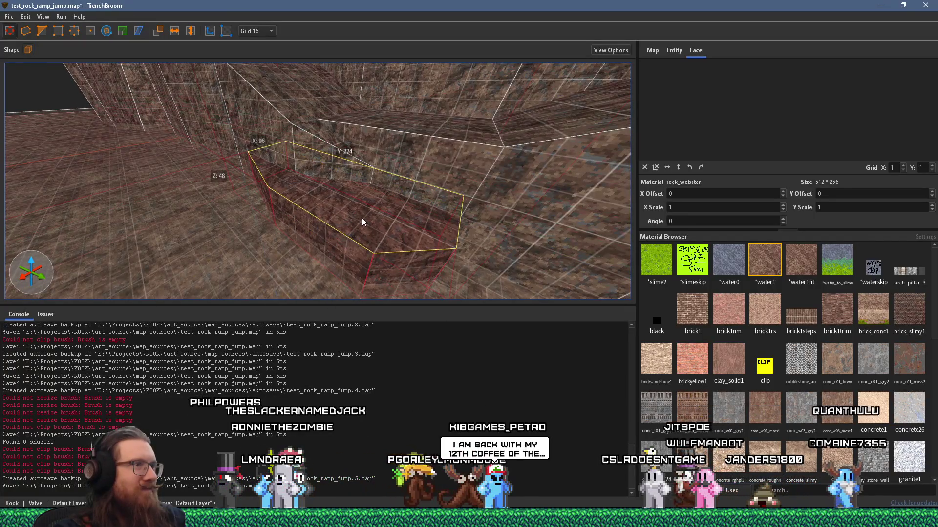
click(250, 249)
mouse_move(250, 253)
mouse_down()
mouse_move(389, 241)
mouse_move(301, 201)
mouse_move(282, 178)
mouse_up()
click(250, 166)
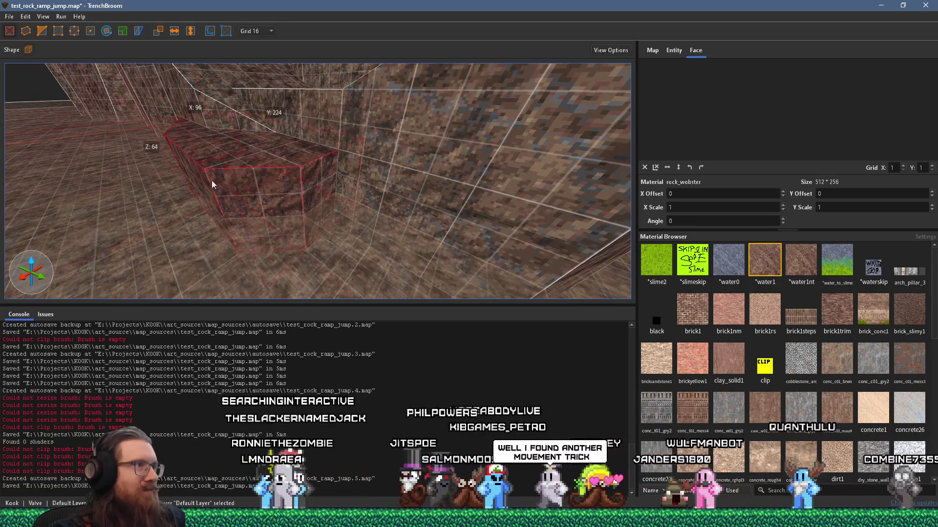
click(161, 255)
mouse_move(162, 230)
mouse_down()
mouse_move(312, 245)
mouse_move(373, 277)
mouse_move(405, 263)
mouse_move(386, 265)
mouse_move(353, 125)
mouse_move(330, 169)
mouse_move(318, 157)
mouse_move(350, 244)
mouse_move(341, 240)
mouse_up()
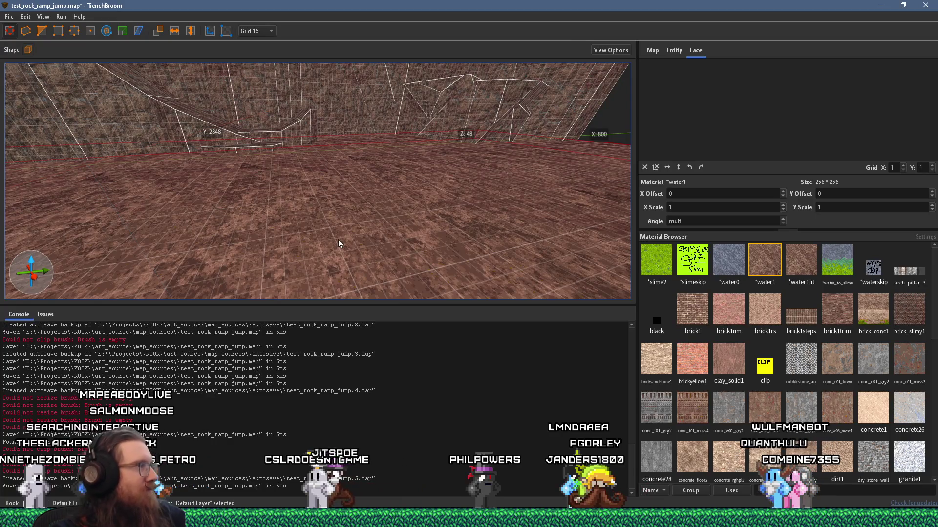
mouse_move(447, 192)
mouse_down()
mouse_move(515, 163)
mouse_move(292, 194)
mouse_move(373, 202)
mouse_move(270, 162)
mouse_move(356, 187)
mouse_up()
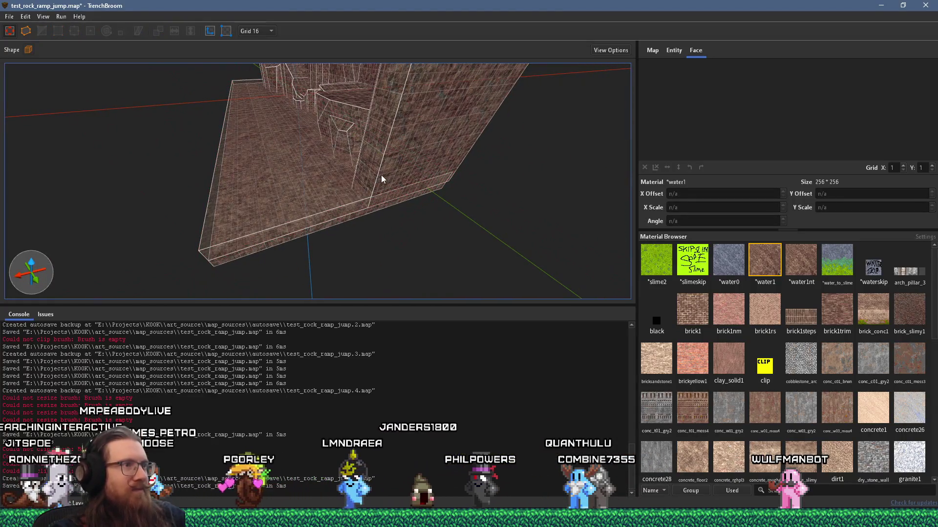
click(374, 177)
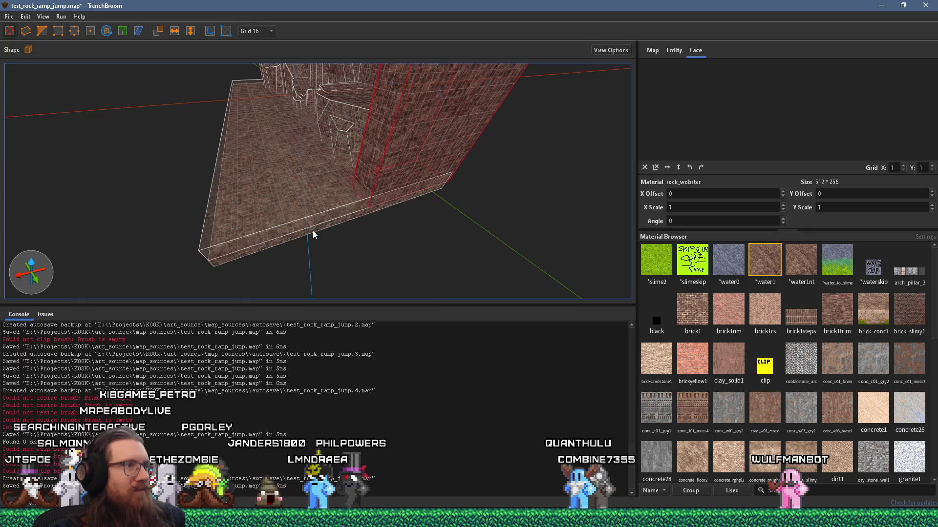
key(Escape)
- Raise the small ledge brush's top by the wall from 96 to 176 units
click(291, 227)
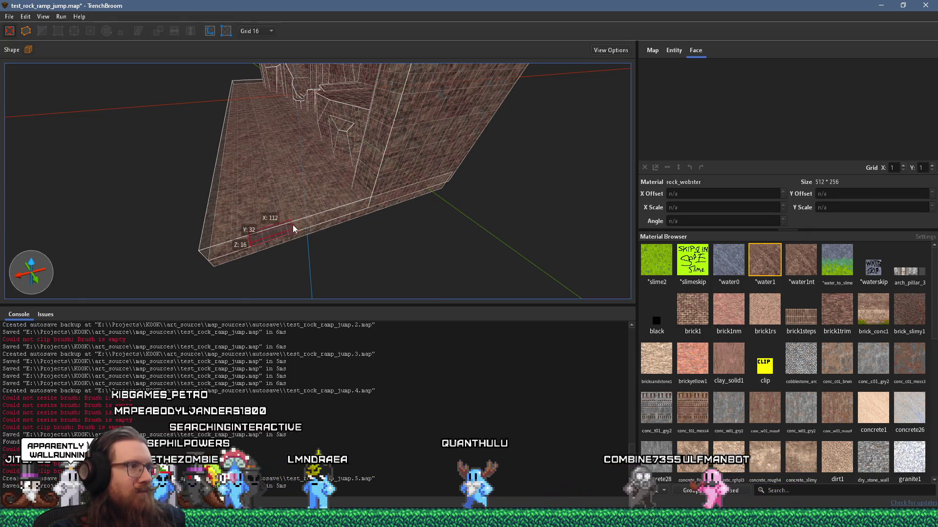
drag(287, 207, 286, 178)
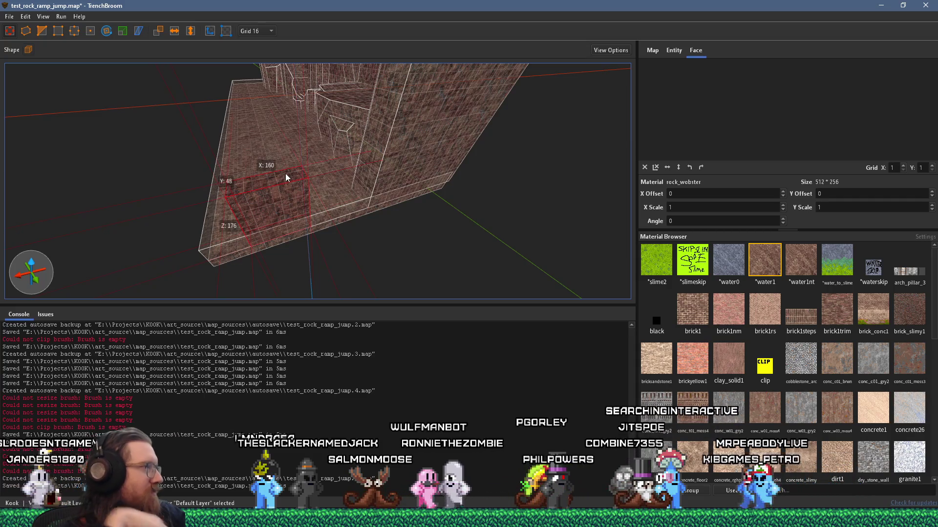
scroll(123, 260, up, 5)
mouse_move(123, 260)
mouse_down()
mouse_move(546, 245)
mouse_move(457, 257)
mouse_move(39, 185)
mouse_up()
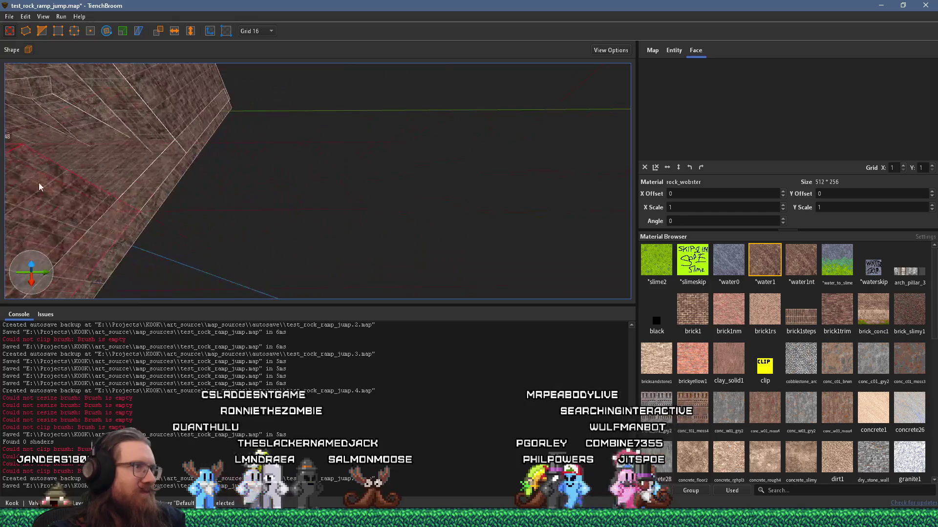
- Extend the sloped rock face strip outward along the rock edge, then deselect it
shift+click(157, 198)
mouse_move(156, 198)
mouse_down()
mouse_move(338, 233)
mouse_move(272, 230)
mouse_move(315, 260)
mouse_up()
mouse_move(154, 225)
mouse_down()
mouse_move(97, 218)
mouse_move(145, 210)
mouse_up()
mouse_move(266, 226)
mouse_down()
mouse_move(316, 297)
mouse_move(281, 237)
mouse_move(374, 283)
mouse_up()
mouse_move(328, 213)
mouse_down()
mouse_move(278, 239)
mouse_move(463, 136)
mouse_move(364, 155)
mouse_move(428, 119)
mouse_move(424, 158)
mouse_move(298, 247)
mouse_move(324, 239)
mouse_move(363, 205)
mouse_move(239, 247)
mouse_move(423, 204)
mouse_move(444, 190)
mouse_move(434, 198)
mouse_move(497, 215)
mouse_move(438, 256)
mouse_move(456, 259)
mouse_move(453, 271)
mouse_move(430, 242)
mouse_move(511, 197)
mouse_up()
key(Escape)
- Lengthen the ledge block from 48 to 80 units
click(477, 201)
drag(464, 176, 482, 212)
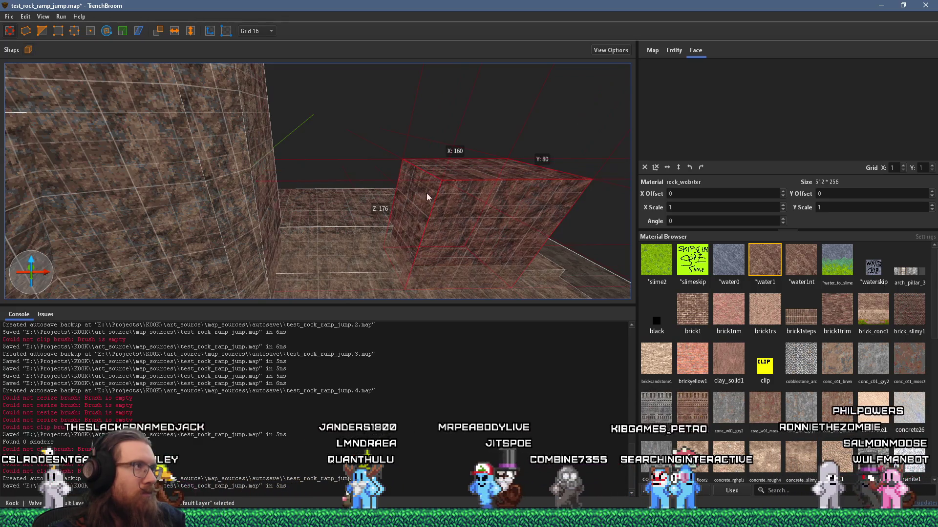
drag(377, 154, 251, 218)
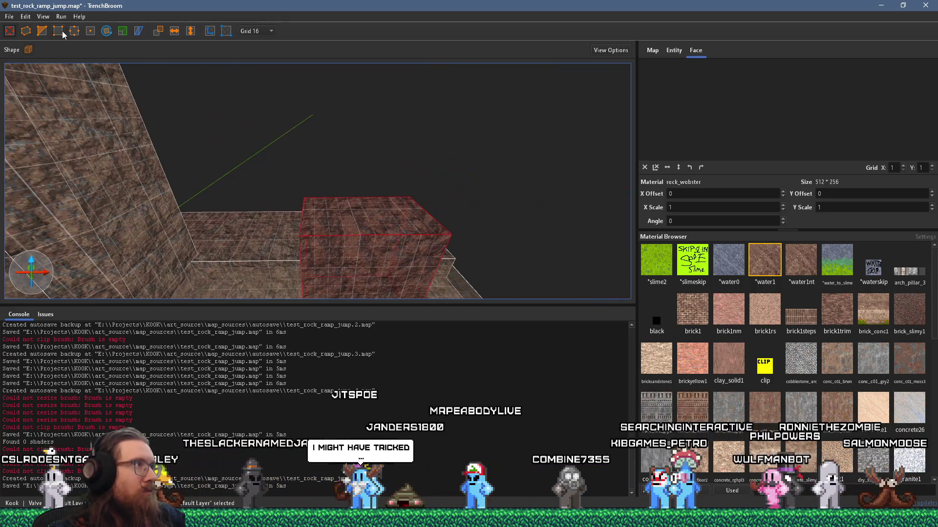
drag(207, 187, 458, 214)
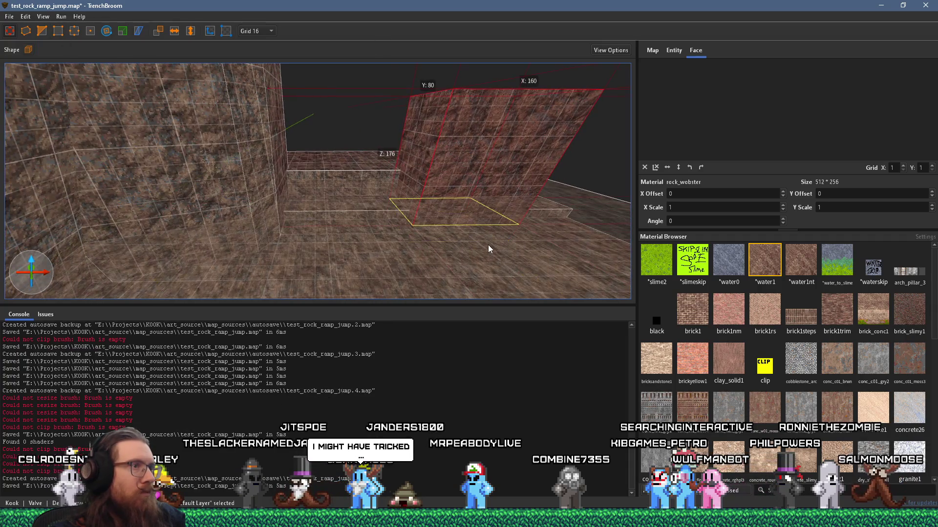
drag(481, 220, 369, 334)
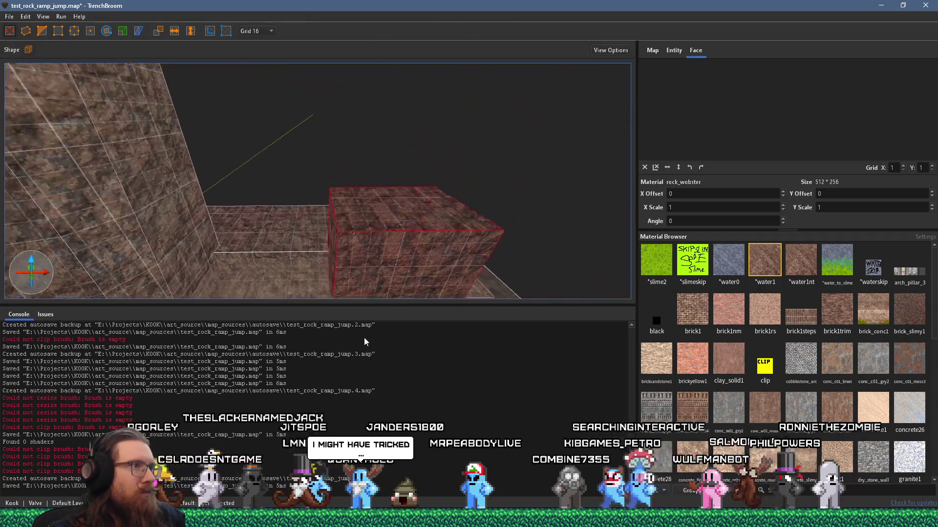
- Try the edge editing tool, return to brush editing, and pick the block's vertices
click(41, 30)
mouse_move(385, 266)
mouse_down()
mouse_move(408, 175)
mouse_move(454, 218)
mouse_move(435, 198)
mouse_move(406, 238)
mouse_move(389, 236)
mouse_move(386, 217)
mouse_move(377, 230)
mouse_up()
click(11, 31)
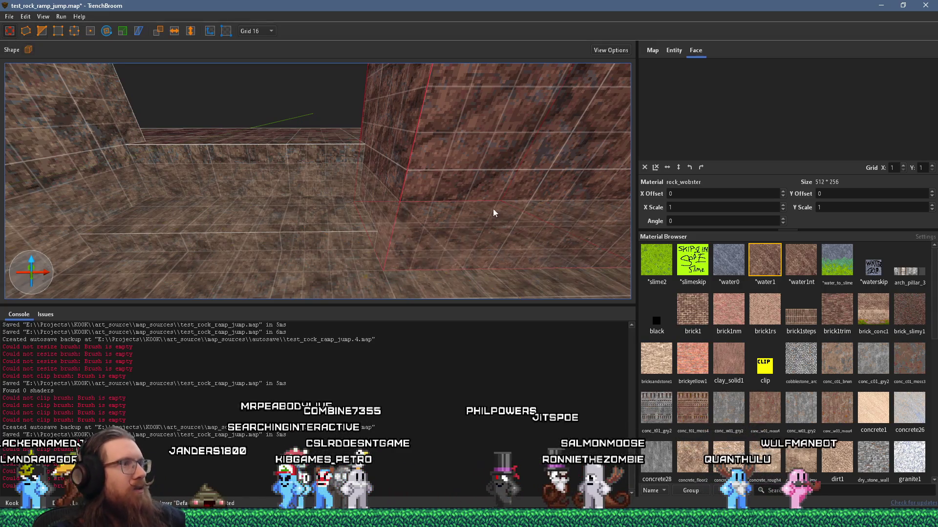
mouse_move(497, 199)
mouse_down()
mouse_move(397, 127)
mouse_move(463, 171)
mouse_move(388, 136)
mouse_move(412, 136)
mouse_move(379, 236)
mouse_move(395, 242)
mouse_move(348, 178)
mouse_move(447, 149)
mouse_move(365, 245)
mouse_move(336, 222)
mouse_move(369, 192)
mouse_up()
click(348, 178)
- Move a vertex and widen the brush along X from 160 to 224 units
mouse_move(428, 233)
mouse_down()
mouse_move(314, 245)
mouse_move(322, 187)
mouse_move(297, 177)
mouse_up()
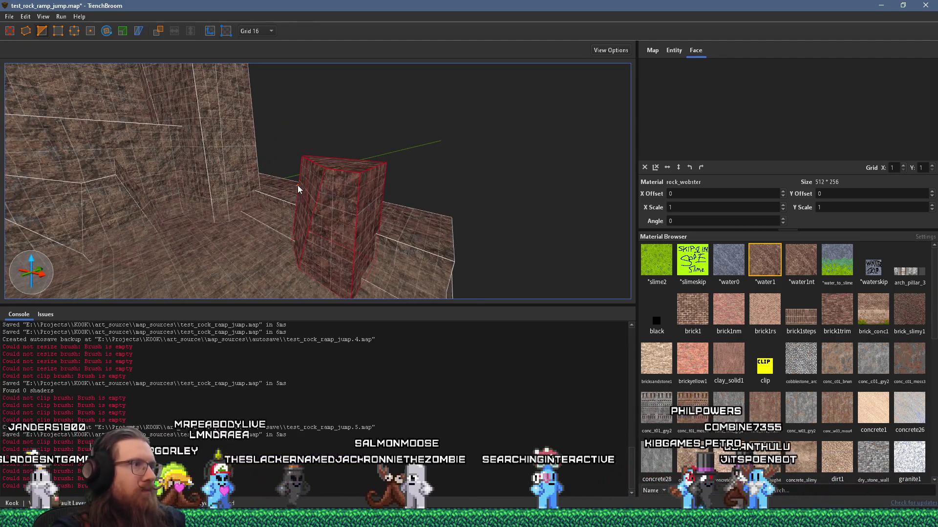
mouse_move(367, 212)
mouse_down()
mouse_move(436, 233)
mouse_move(360, 207)
mouse_move(439, 214)
mouse_move(537, 249)
mouse_move(432, 166)
mouse_move(447, 106)
mouse_move(470, 166)
mouse_move(401, 148)
mouse_move(388, 133)
mouse_up()
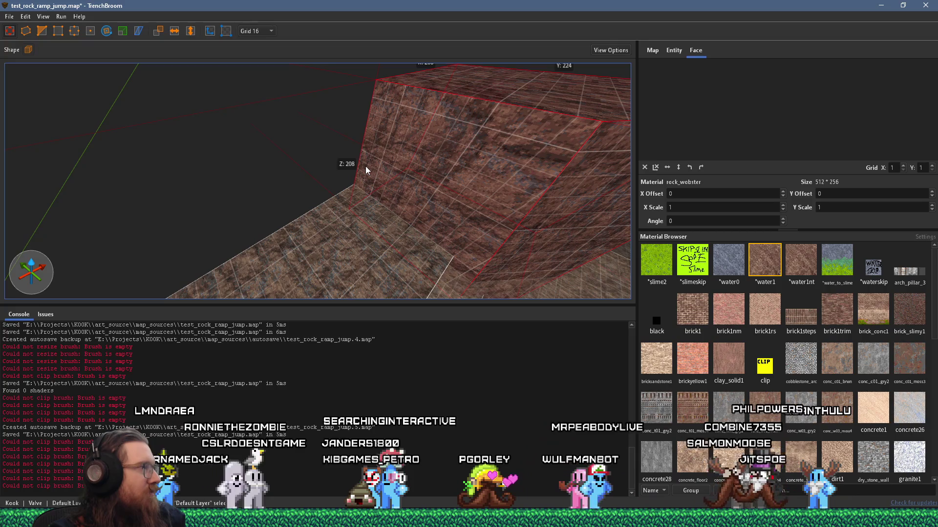
mouse_move(365, 166)
mouse_down()
mouse_move(381, 176)
mouse_move(344, 191)
mouse_move(236, 139)
mouse_move(326, 176)
mouse_move(271, 82)
mouse_up()
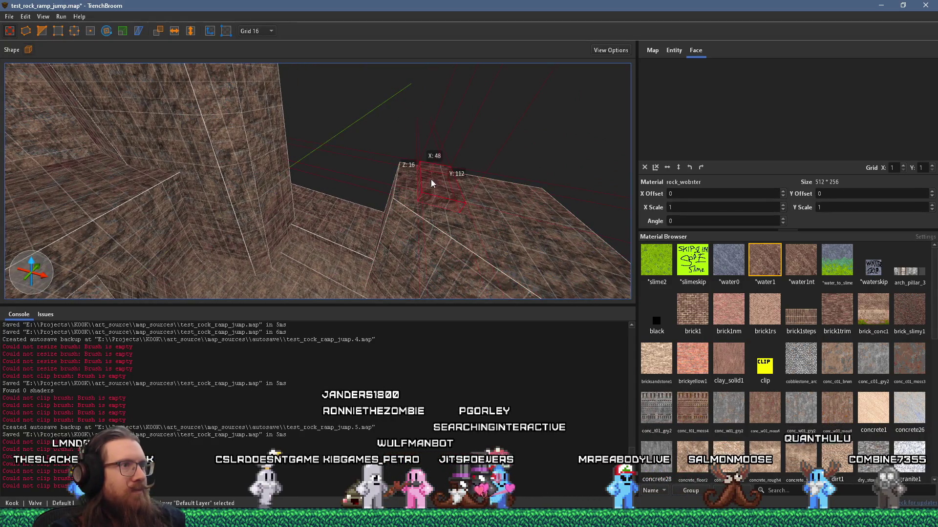
- Stretch the brush into a 480-unit slab spanning the tunnel opening
mouse_move(417, 180)
mouse_down()
mouse_move(241, 149)
mouse_move(313, 153)
mouse_move(302, 176)
mouse_move(355, 181)
mouse_move(280, 30)
mouse_up()
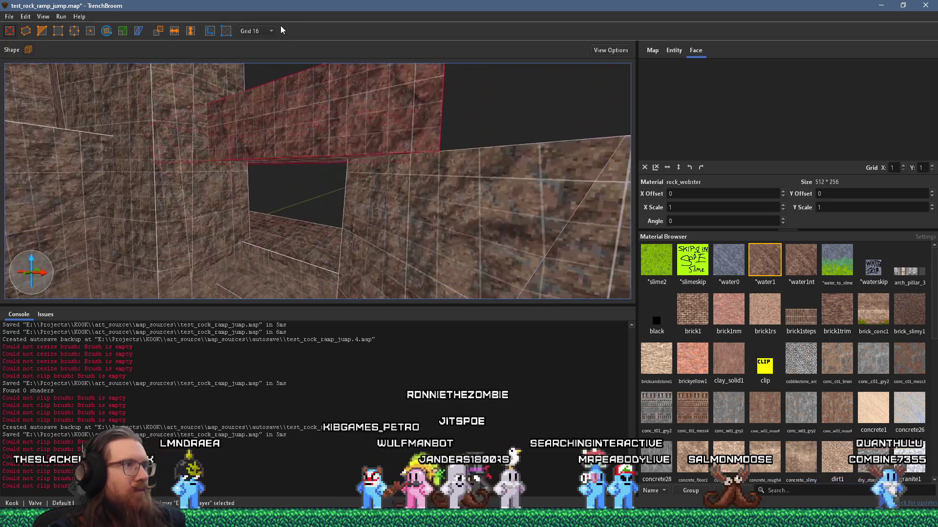
scroll(280, 104, down, 3)
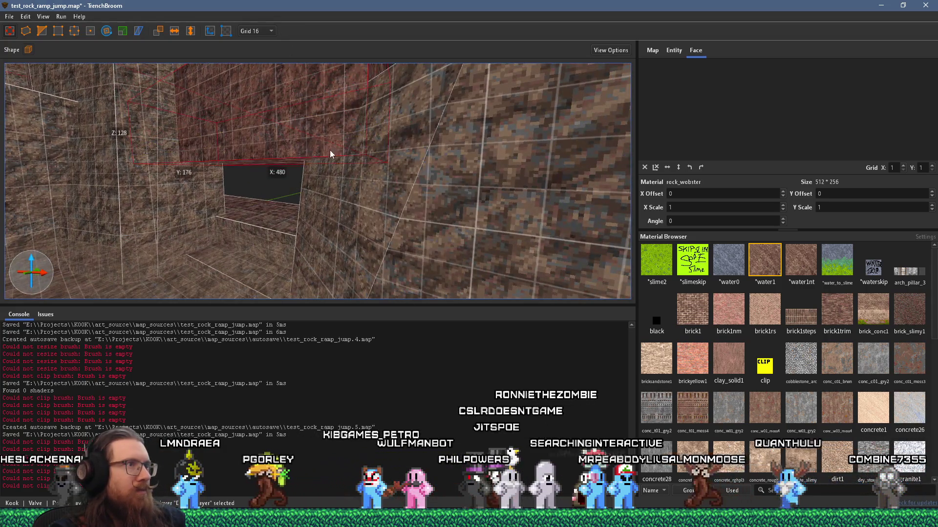
drag(327, 155, 257, 263)
mouse_move(307, 230)
mouse_down()
mouse_move(410, 116)
mouse_move(351, 134)
mouse_move(410, 105)
mouse_move(75, 73)
mouse_up()
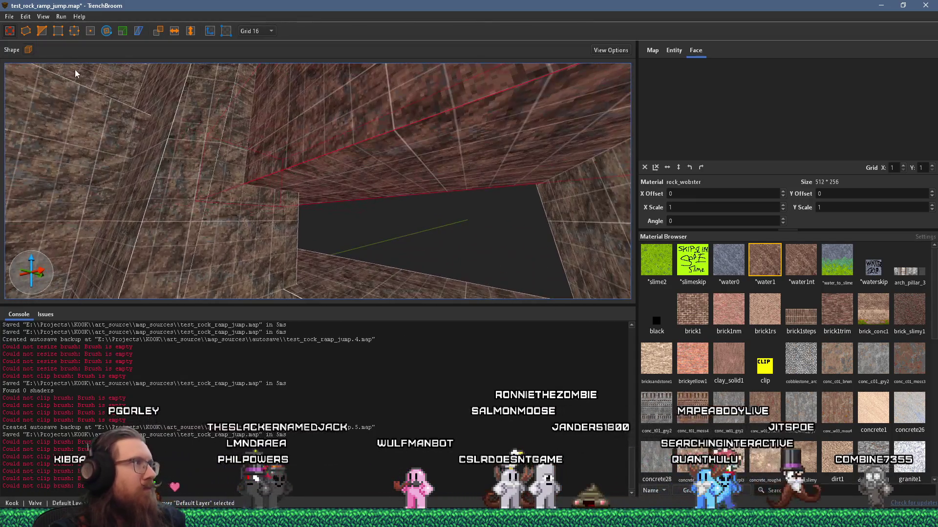
click(42, 31)
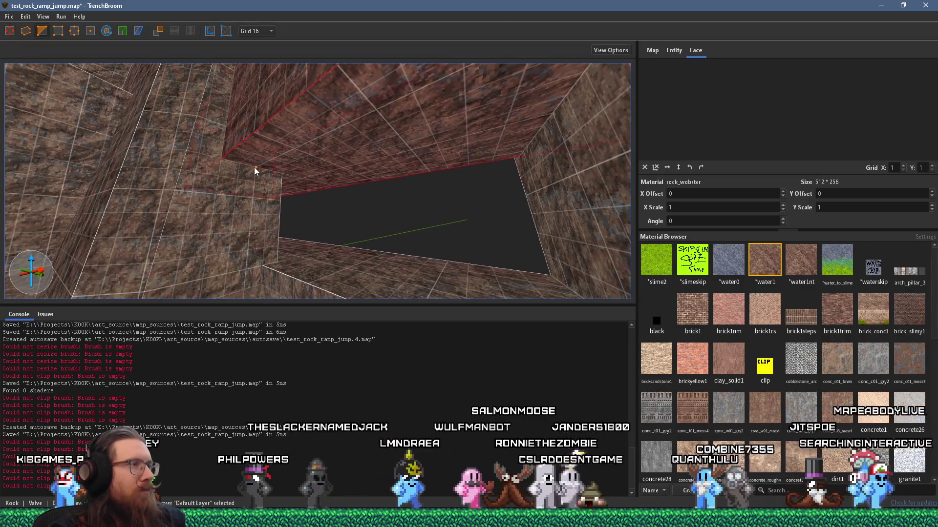
mouse_move(254, 167)
mouse_down()
mouse_move(309, 165)
mouse_move(341, 152)
mouse_move(313, 207)
mouse_up()
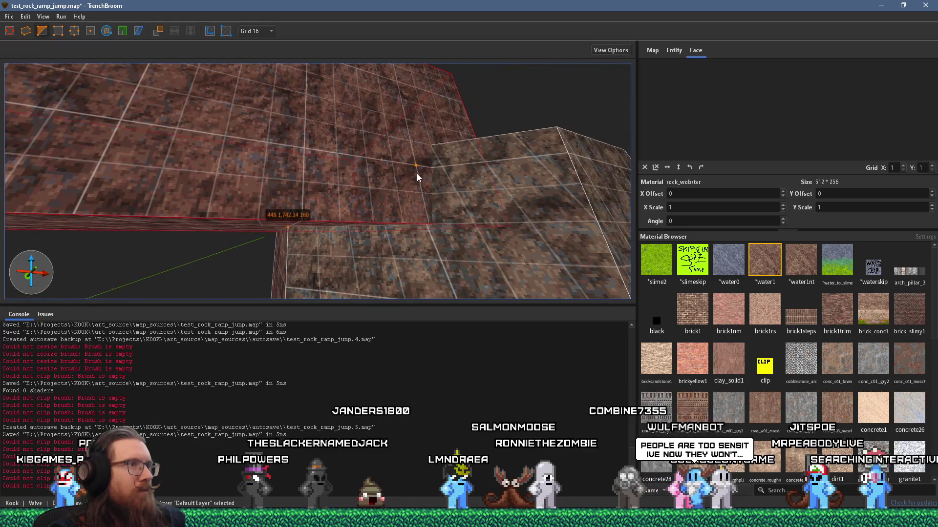
- Clip the thick rock block along a slanted three-point plane
click(417, 174)
click(133, 125)
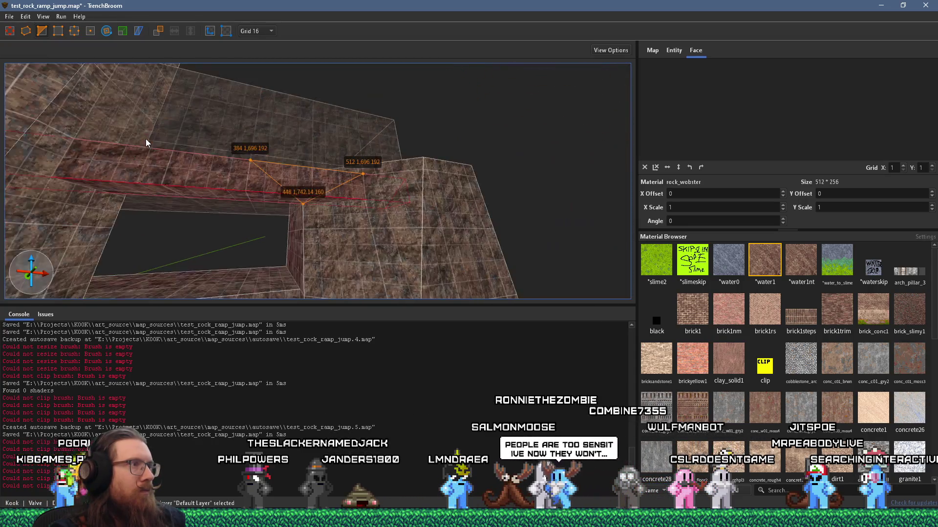
key(ctrl+Return)
key(ctrl+Return)
key(Return)
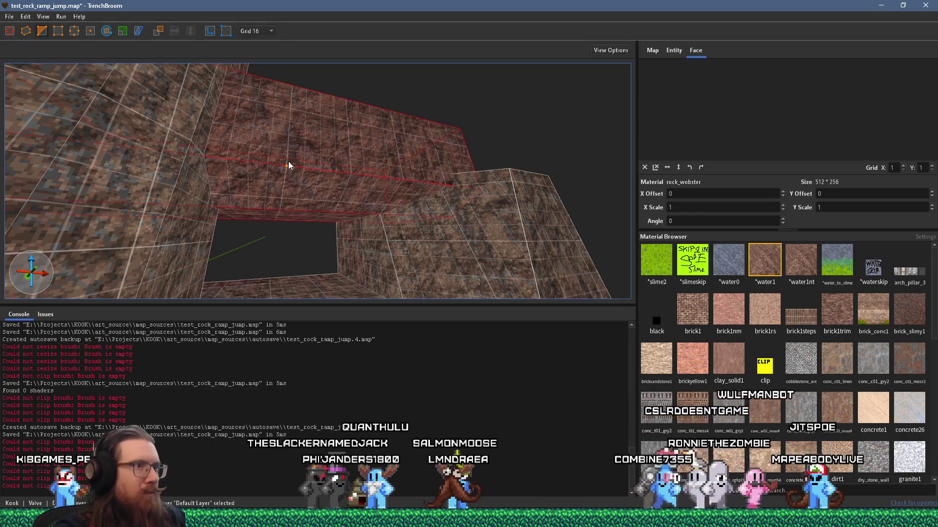
- Clip the wall again along a second slanted plane and select the upper piece
scroll(262, 175, up, 3)
scroll(210, 158, up, 10)
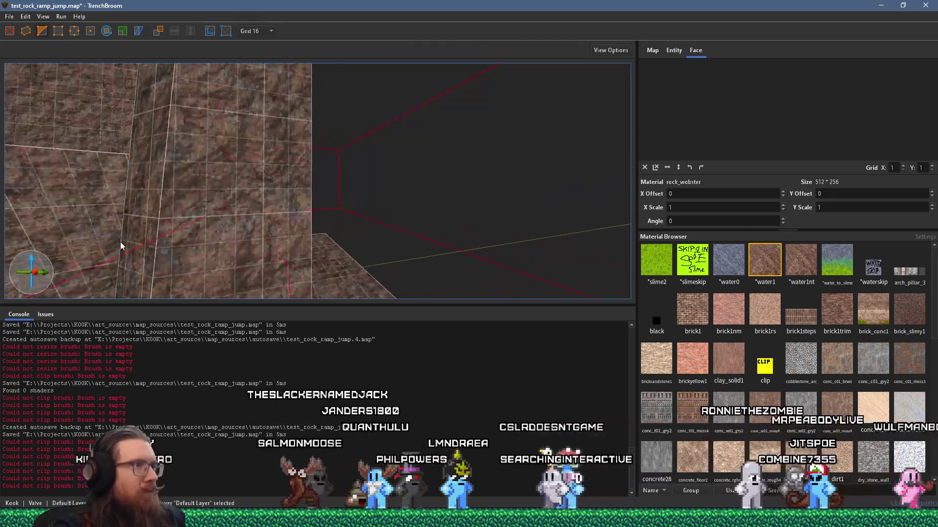
scroll(297, 221, up, 6)
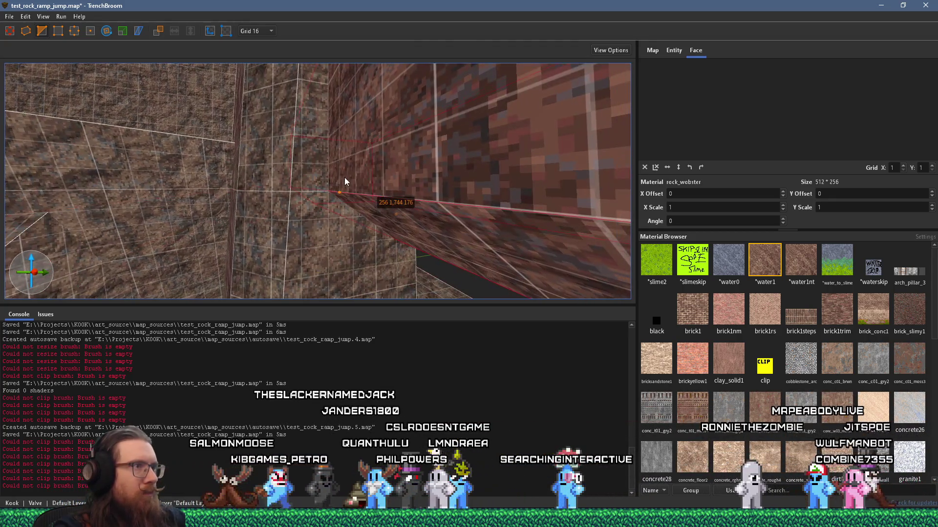
click(307, 166)
scroll(322, 167, down, 5)
click(390, 175)
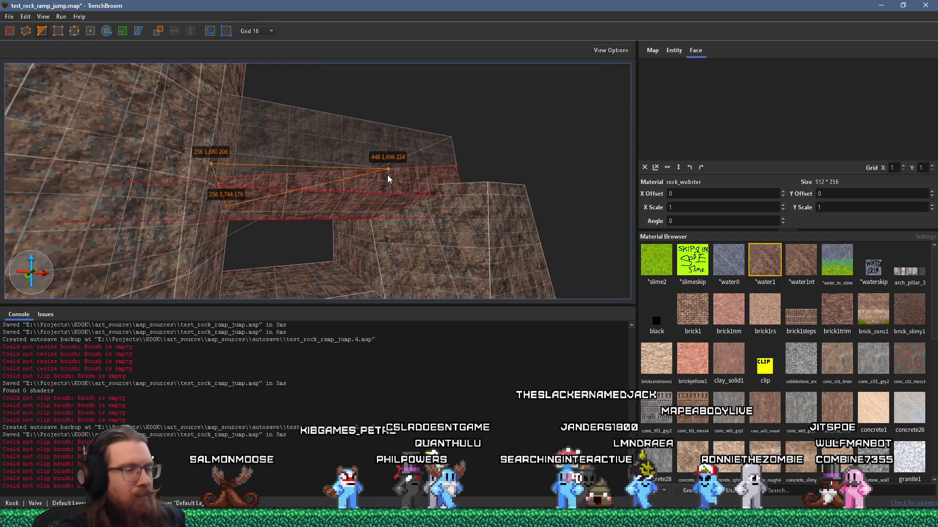
key(Tab)
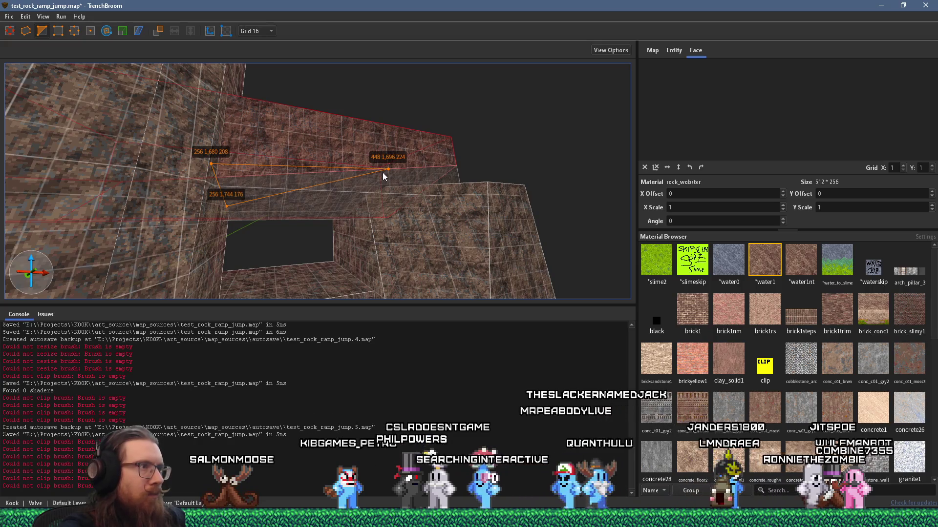
key(Return)
key(Escape)
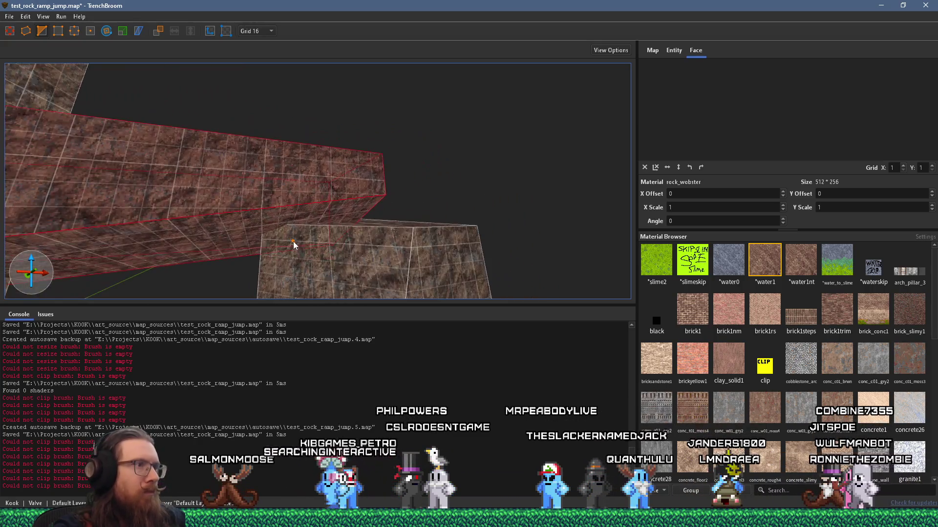
click(324, 179)
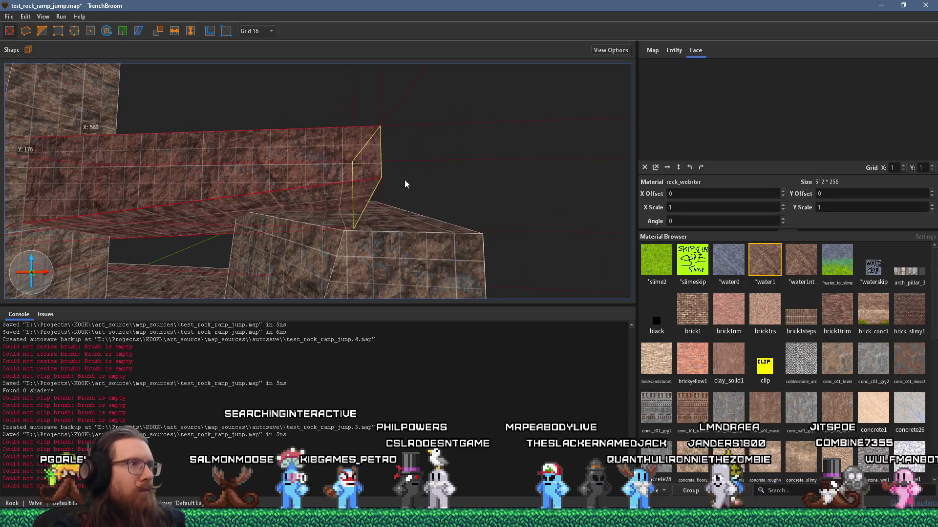
- Adjust the height of the rock wall's top edge
scroll(405, 184, up, 5)
scroll(411, 177, down, 5)
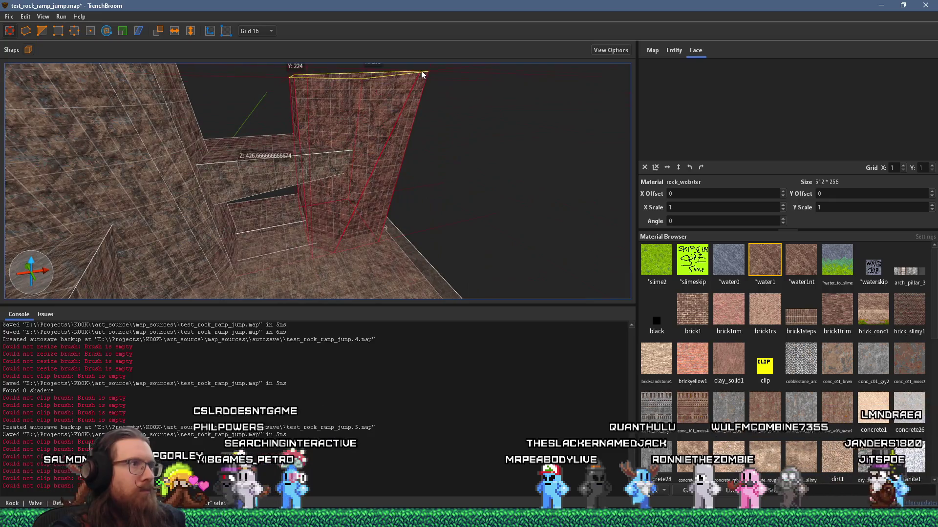
scroll(303, 190, up, 5)
mouse_move(296, 104)
mouse_down()
mouse_move(297, 127)
mouse_move(303, 77)
mouse_move(306, 245)
mouse_move(160, 199)
mouse_move(291, 210)
mouse_move(330, 179)
mouse_move(314, 172)
mouse_up()
- Stretch the 16-unit floor slab along X to 336 into a longer ledge
click(372, 187)
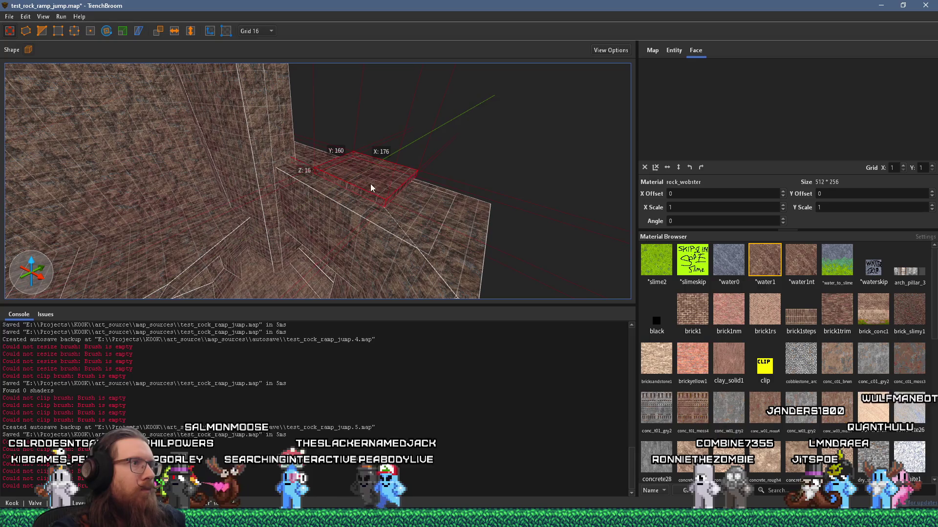
drag(362, 191, 389, 209)
drag(382, 204, 418, 222)
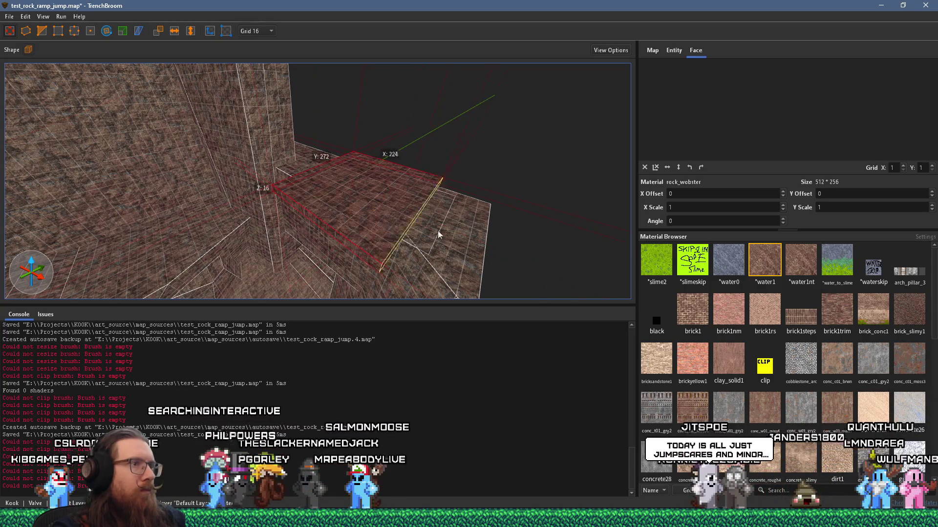
scroll(397, 240, up, 5)
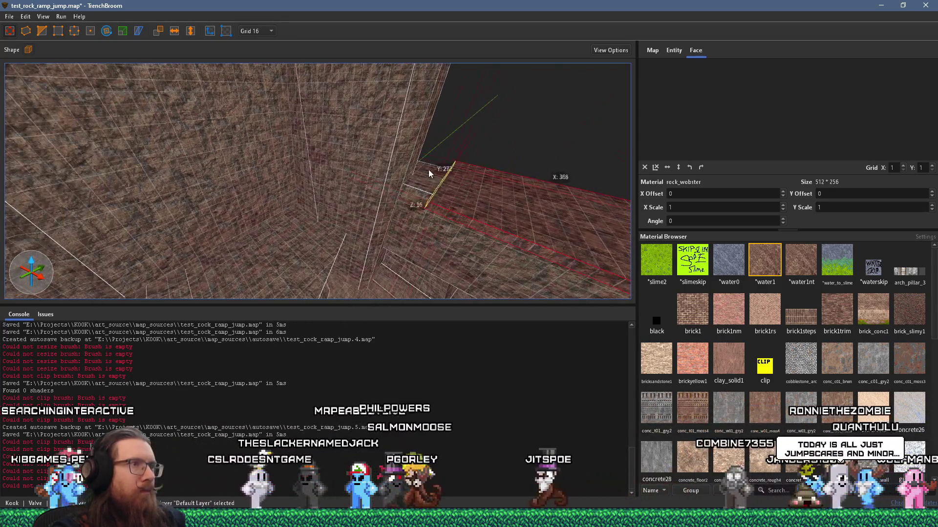
scroll(385, 154, down, 5)
mouse_move(177, 93)
mouse_down()
mouse_move(266, 91)
mouse_move(380, 160)
mouse_move(285, 63)
mouse_up()
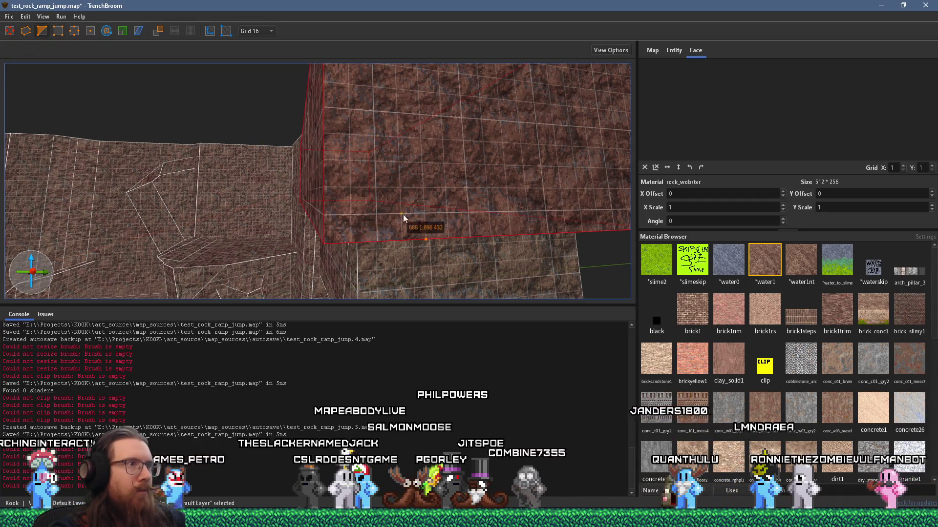
mouse_move(327, 146)
mouse_down()
mouse_move(470, 206)
mouse_move(337, 210)
mouse_move(388, 197)
mouse_move(425, 222)
mouse_move(443, 213)
mouse_move(482, 224)
mouse_move(319, 143)
mouse_move(341, 172)
mouse_move(280, 223)
mouse_move(321, 130)
mouse_move(325, 206)
mouse_move(196, 121)
mouse_up()
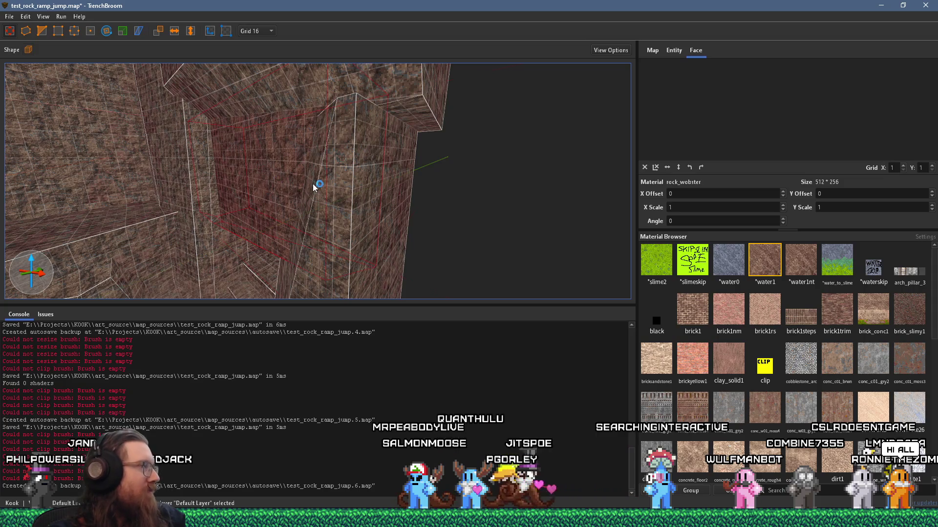
- Enlarge the selected brush and reshape its height and depth
scroll(319, 180, up, 5)
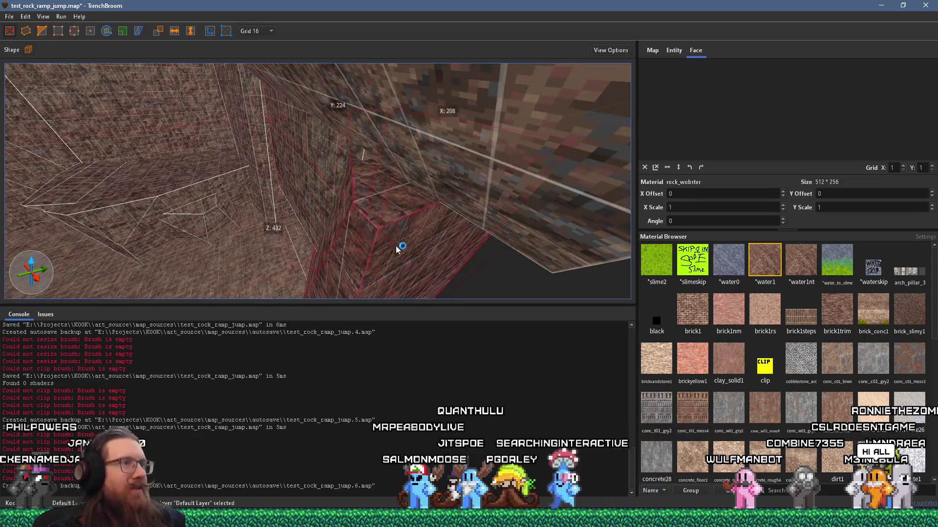
scroll(425, 161, down, 3)
mouse_move(403, 232)
mouse_down()
mouse_move(415, 247)
mouse_move(455, 255)
mouse_move(383, 253)
mouse_move(519, 201)
mouse_up()
scroll(479, 210, up, 4)
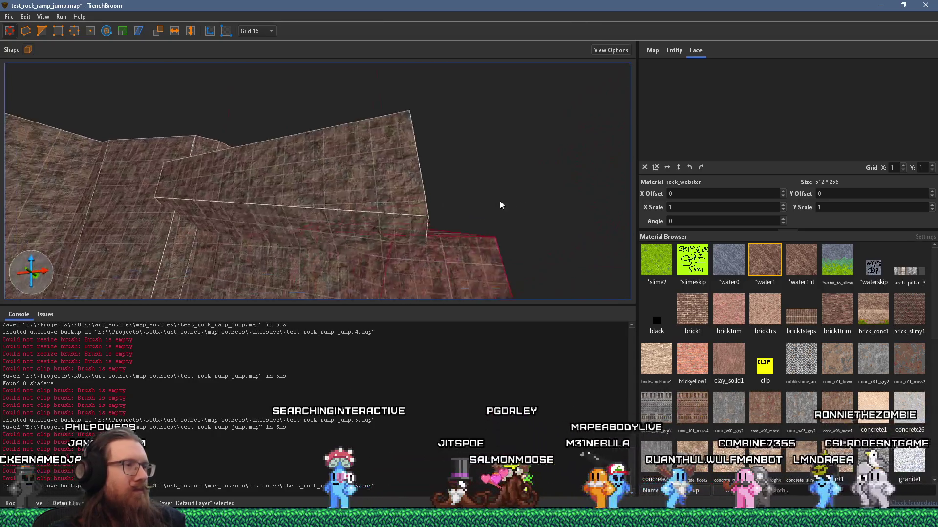
mouse_move(508, 157)
mouse_down()
mouse_move(432, 183)
mouse_move(433, 204)
mouse_move(353, 85)
mouse_move(389, 181)
mouse_move(373, 128)
mouse_move(370, 203)
mouse_move(331, 216)
mouse_move(368, 179)
mouse_move(330, 178)
mouse_move(245, 147)
mouse_move(311, 194)
mouse_move(243, 216)
mouse_move(277, 194)
mouse_move(262, 91)
mouse_up()
- Create a new brush inside the tunnel and lower its height to 48
drag(275, 153, 298, 160)
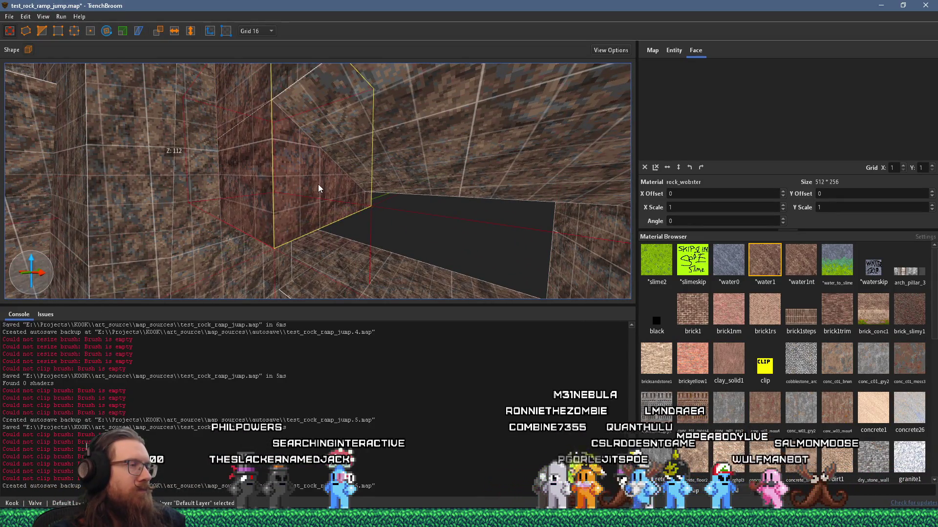
click(55, 33)
drag(334, 216, 347, 159)
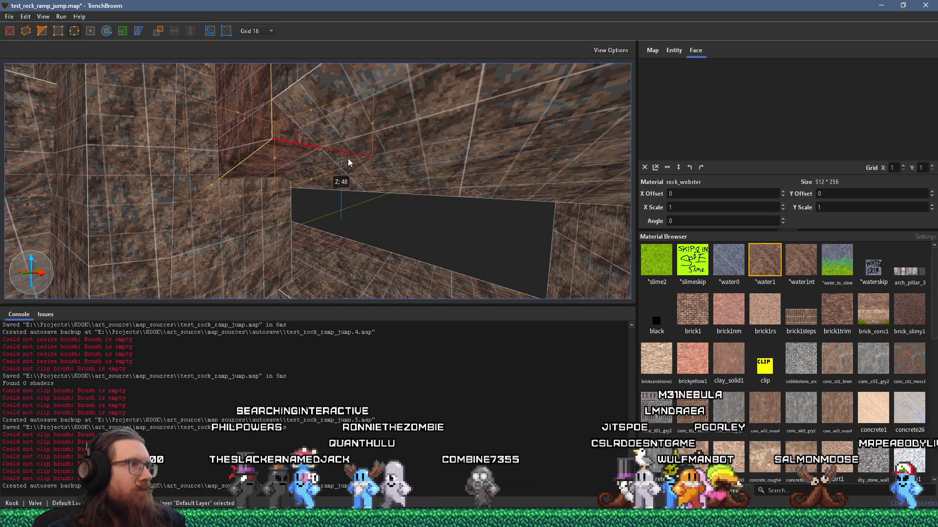
scroll(345, 176, up, 5)
mouse_move(268, 151)
mouse_down()
mouse_move(276, 201)
mouse_move(326, 242)
mouse_move(365, 215)
mouse_up()
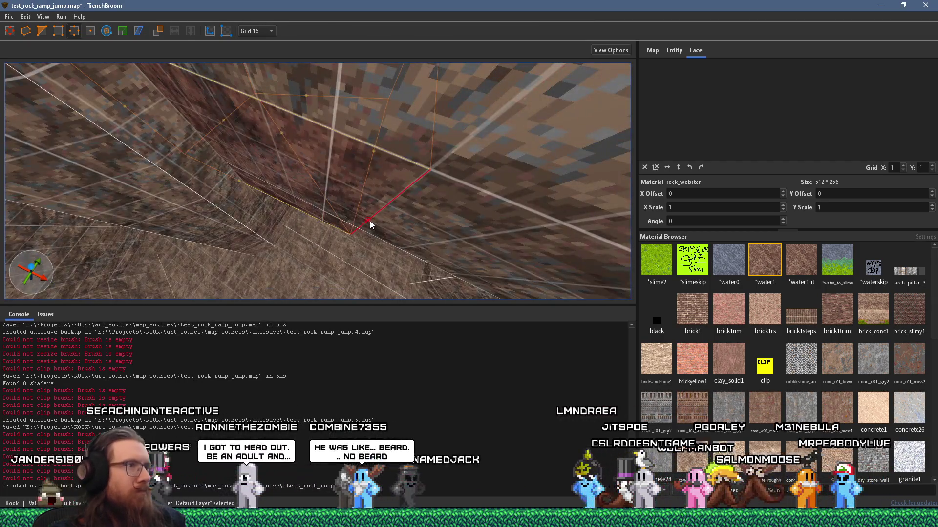
mouse_move(342, 157)
mouse_down()
mouse_move(312, 148)
mouse_move(287, 55)
mouse_move(287, 96)
mouse_up()
key(s)
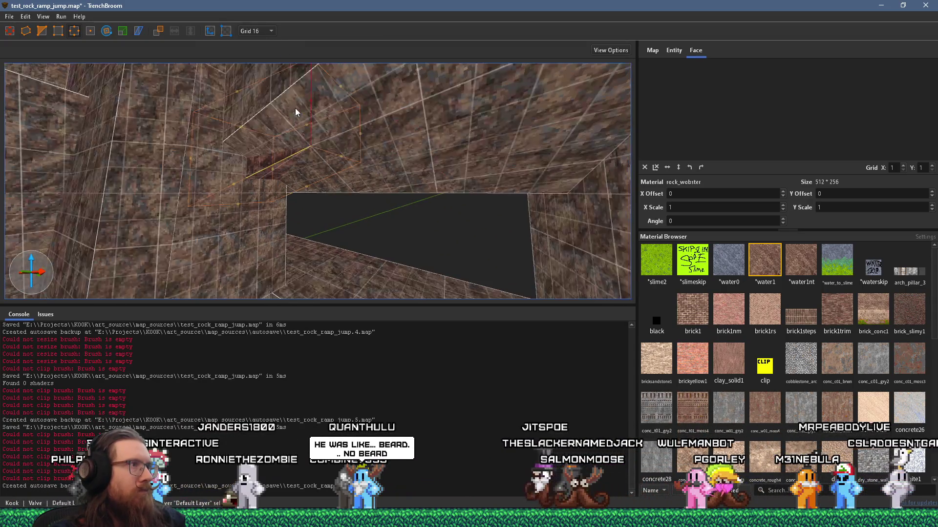
- Enlarge the slanted brush into a large wall, then deselect it
mouse_move(257, 224)
mouse_down()
mouse_move(193, 213)
mouse_move(283, 155)
mouse_move(309, 104)
mouse_move(355, 162)
mouse_move(345, 207)
mouse_move(398, 146)
mouse_move(385, 174)
mouse_up()
click(74, 30)
key(Escape)
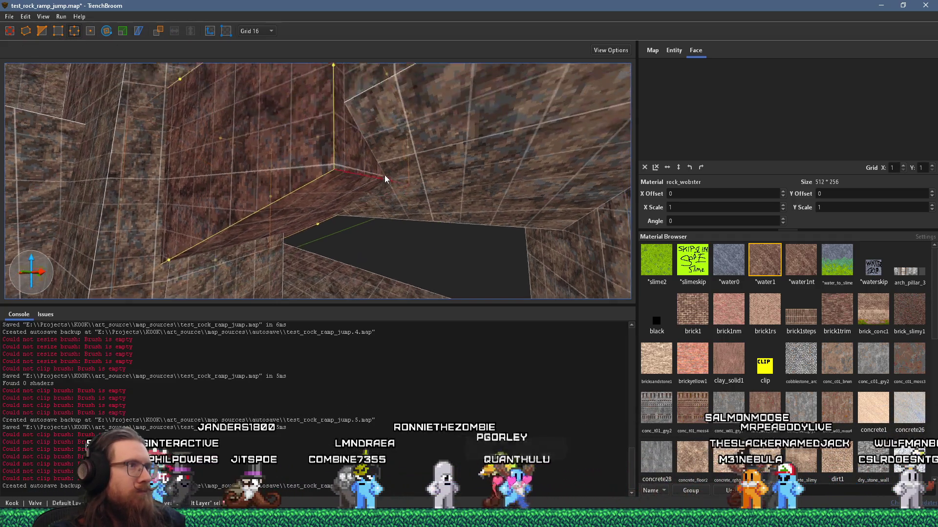
- Clip a slanted face into the rock brush above the tunnel
click(235, 140)
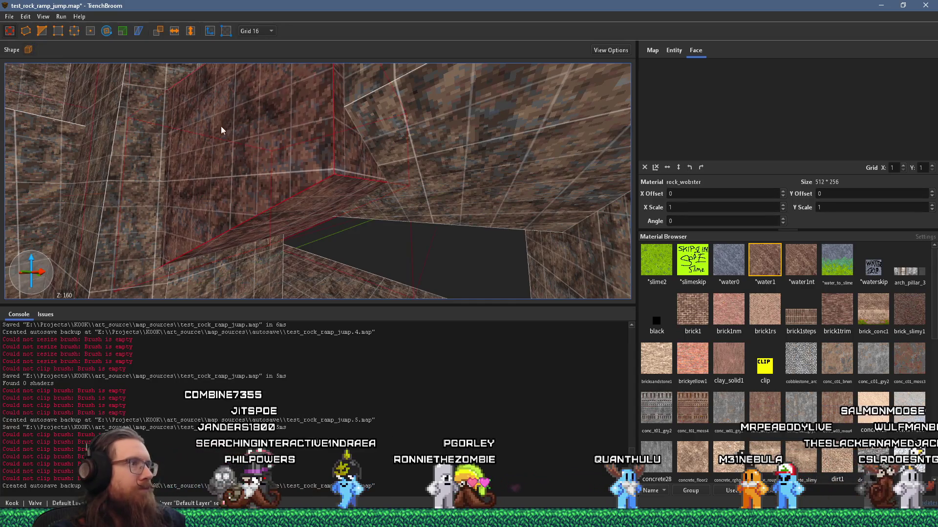
drag(233, 165, 305, 186)
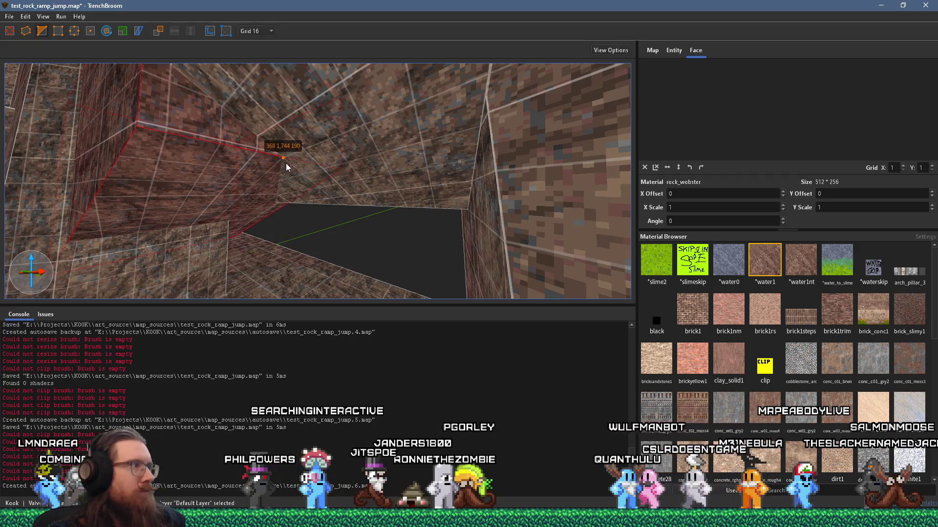
drag(286, 163, 338, 174)
mouse_move(147, 134)
mouse_down()
mouse_move(229, 185)
mouse_move(315, 119)
mouse_up()
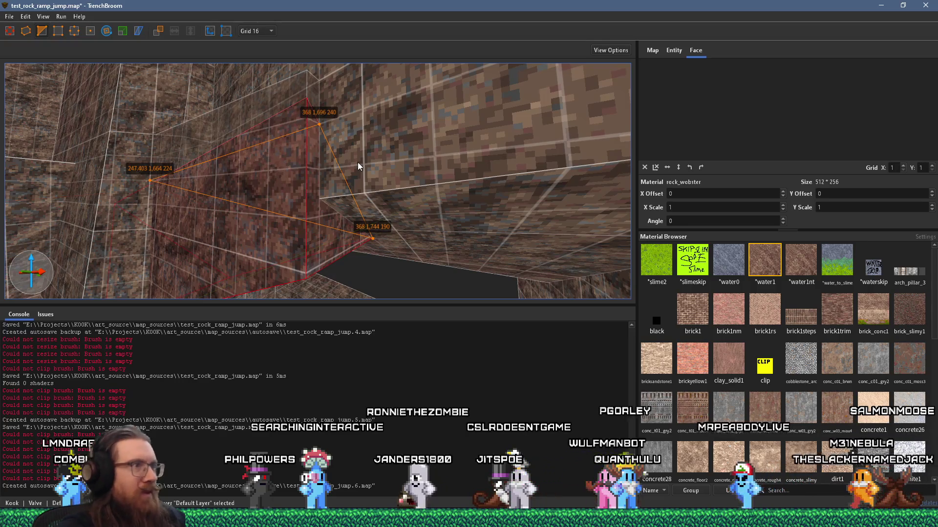
key(Tab)
key(Return)
mouse_move(357, 162)
mouse_down()
mouse_move(341, 194)
mouse_move(384, 262)
mouse_move(301, 175)
mouse_up()
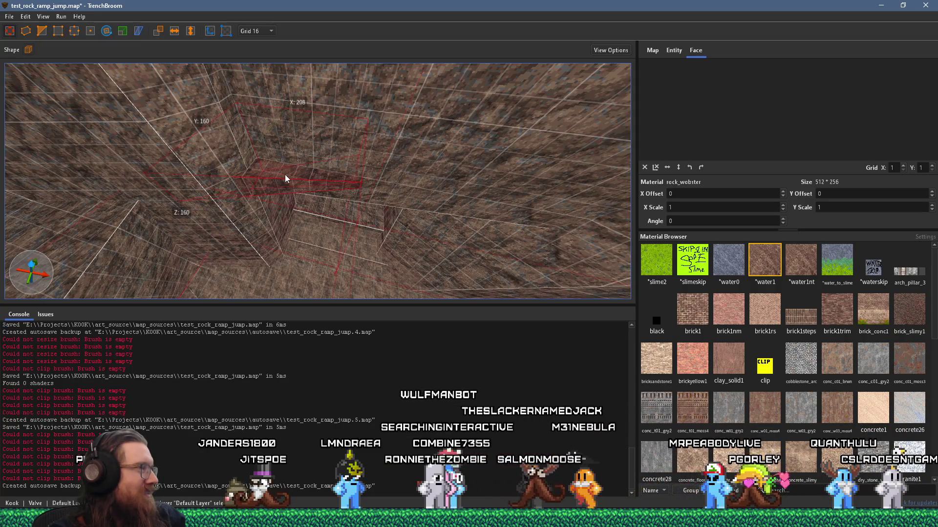
- Draw a new 256 by 160 rock brush above the opening and adjust its height
scroll(321, 198, up, 5)
mouse_move(314, 207)
mouse_down()
mouse_move(339, 223)
mouse_move(493, 227)
mouse_move(303, 190)
mouse_move(268, 66)
mouse_up()
scroll(306, 186, up, 5)
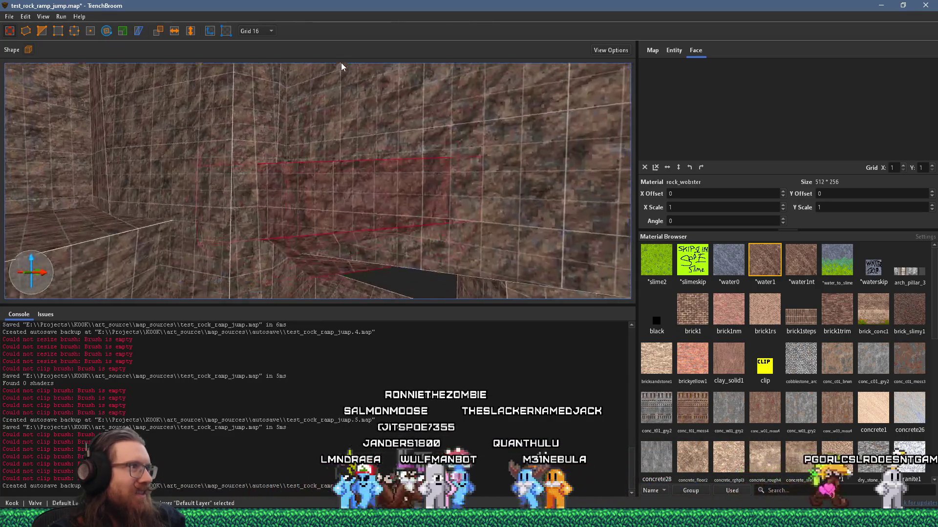
scroll(363, 148, up, 2)
scroll(354, 157, down, 5)
drag(267, 142, 267, 150)
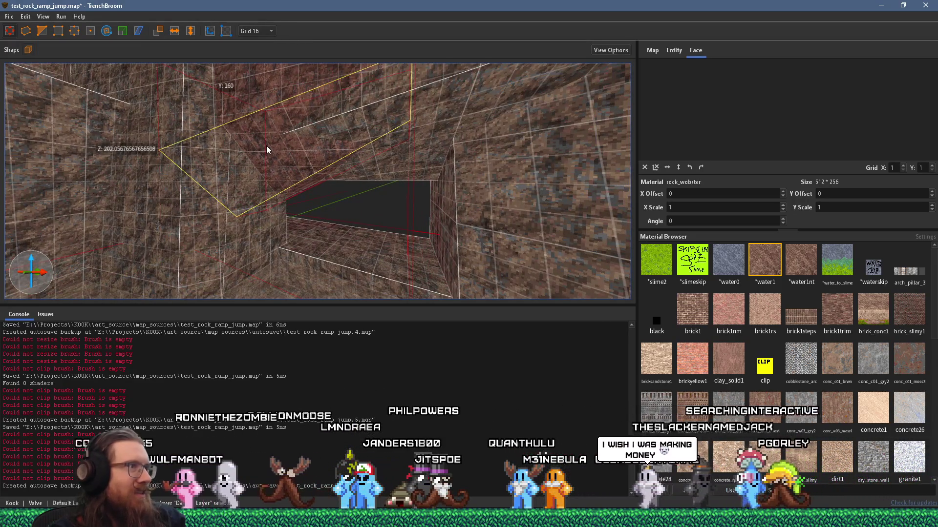
scroll(271, 149, up, 3)
scroll(276, 198, up, 2)
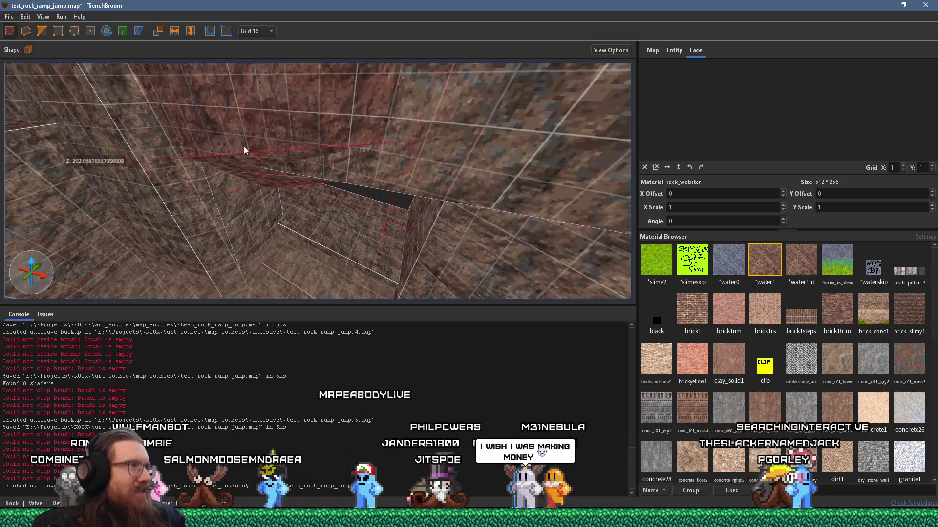
scroll(247, 157, down, 3)
scroll(306, 242, down, 2)
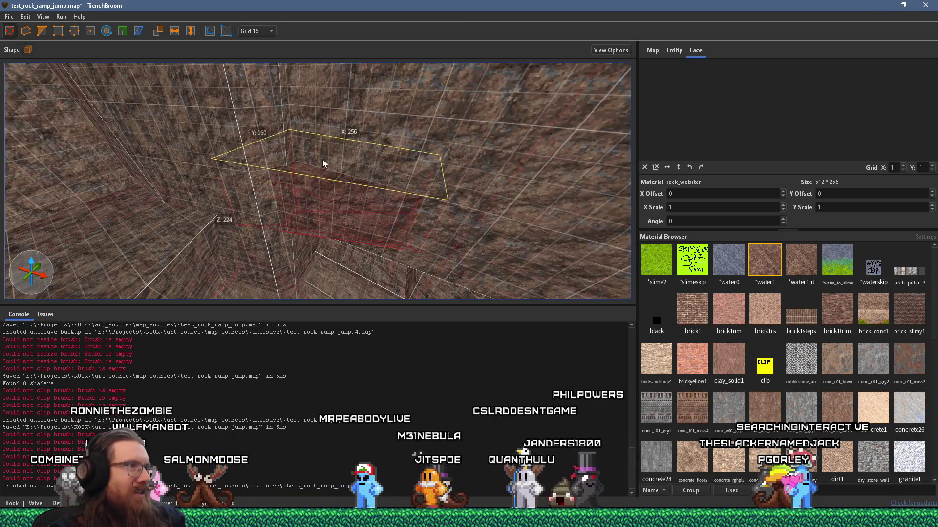
scroll(308, 151, up, 2)
click(41, 32)
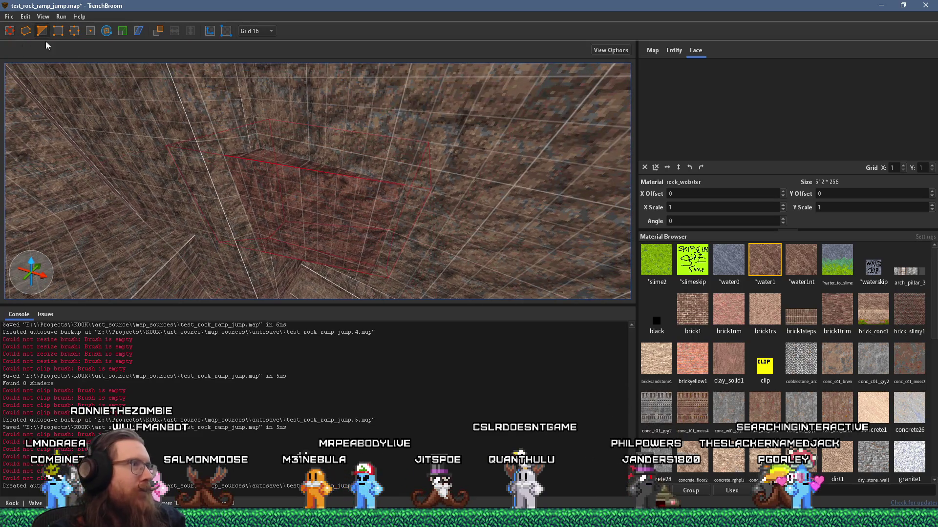
- Apply a three-point slanted clip to the rock brush above the tunnel, then deselect it
click(249, 222)
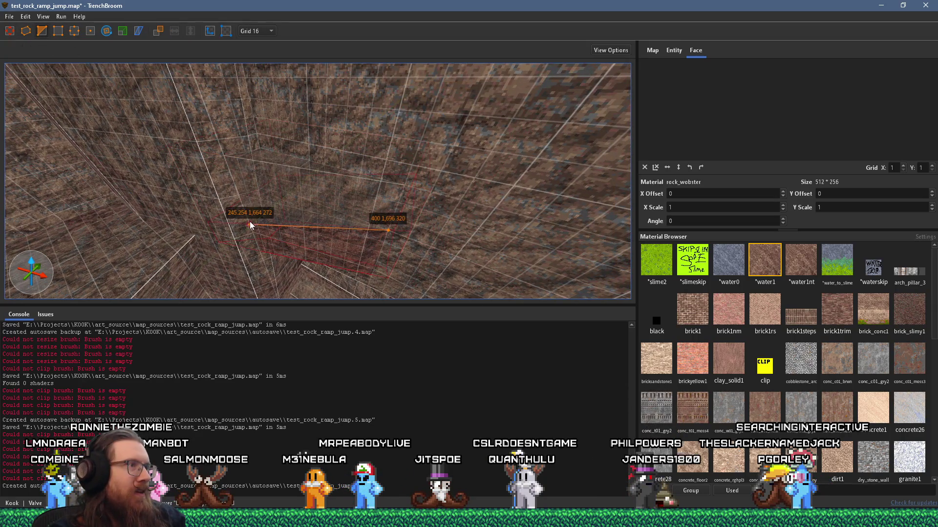
scroll(306, 107, down, 3)
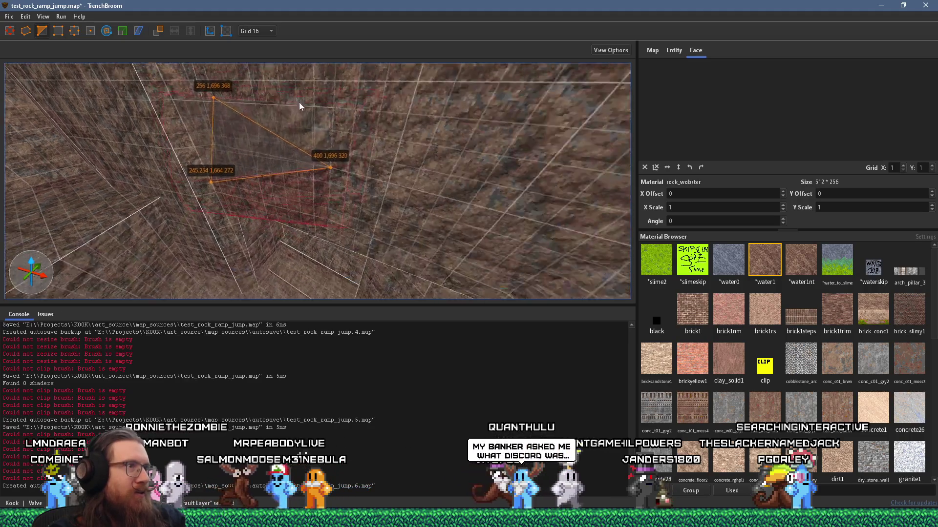
key(Return)
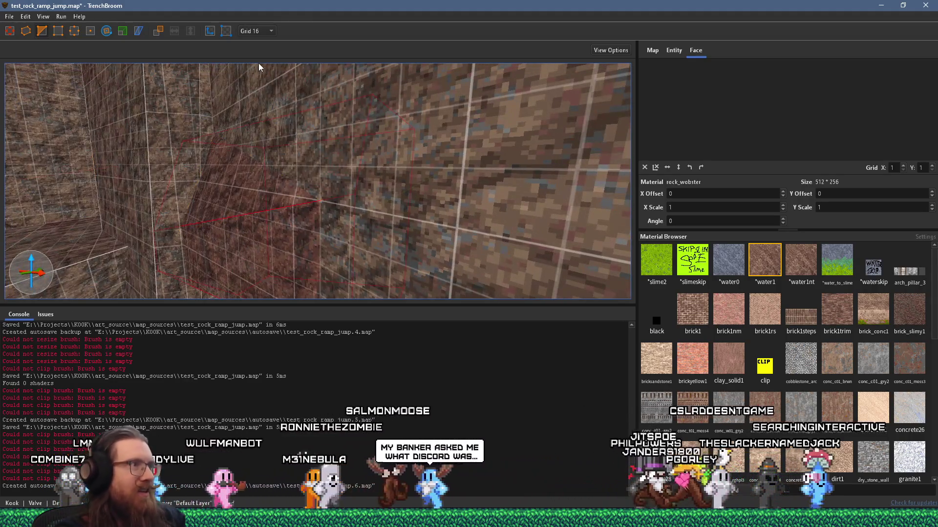
scroll(256, 65, up, 3)
scroll(389, 115, down, 3)
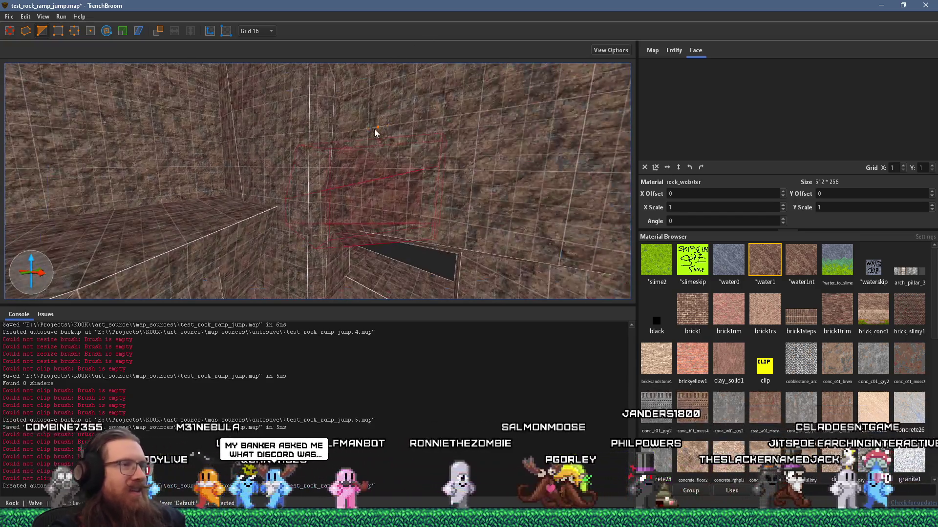
key(Escape)
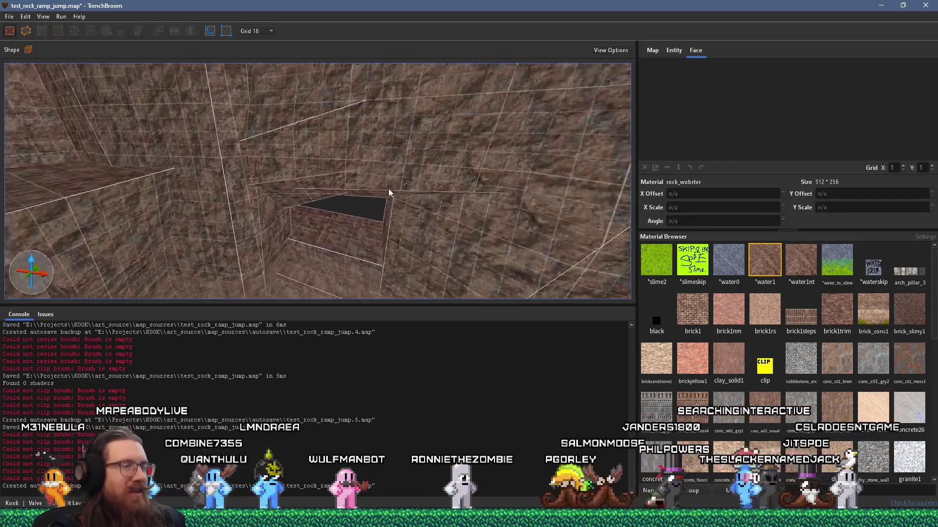
- Clip an inward-leaning slope into the wall brush with three clip points
click(340, 142)
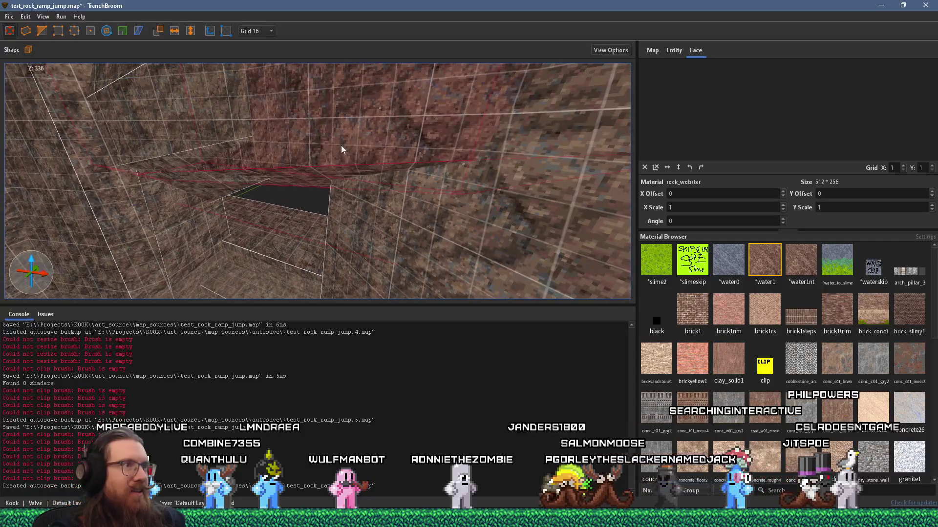
scroll(295, 84, up, 3)
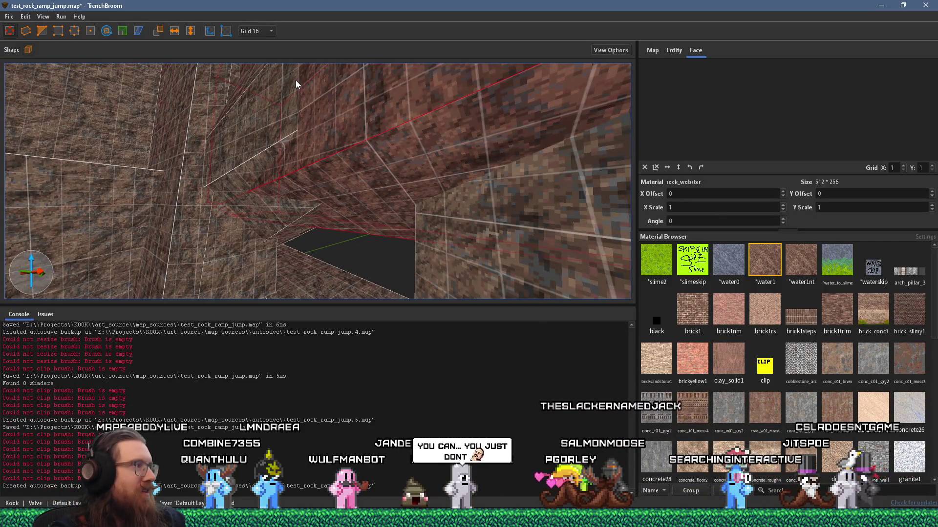
scroll(294, 83, up, 3)
click(42, 29)
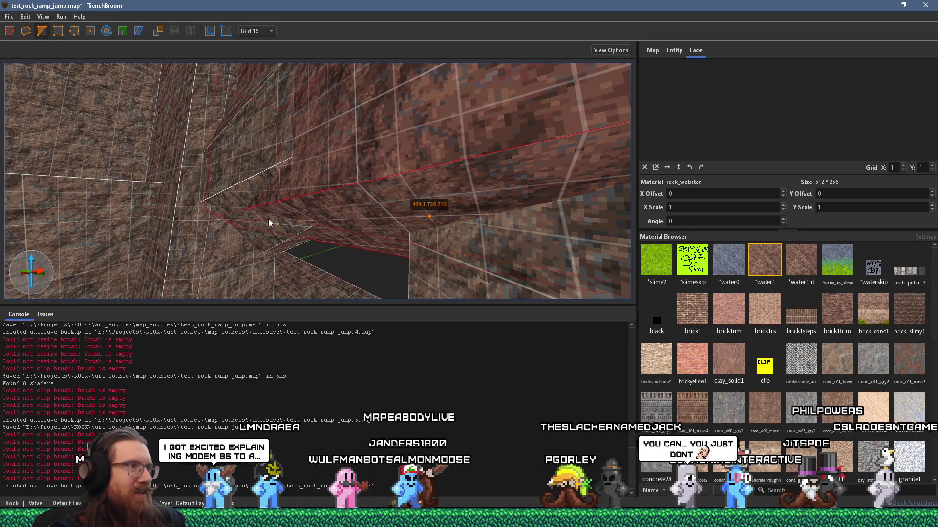
click(296, 220)
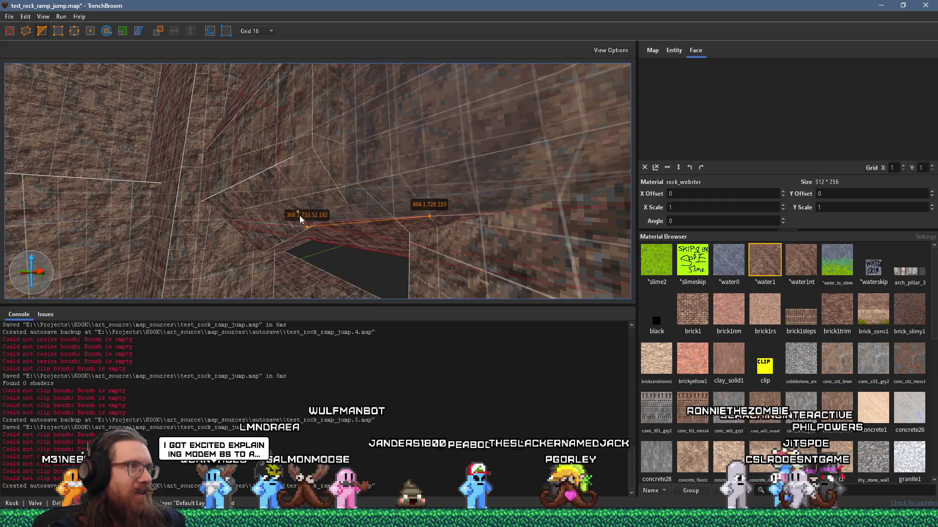
click(356, 142)
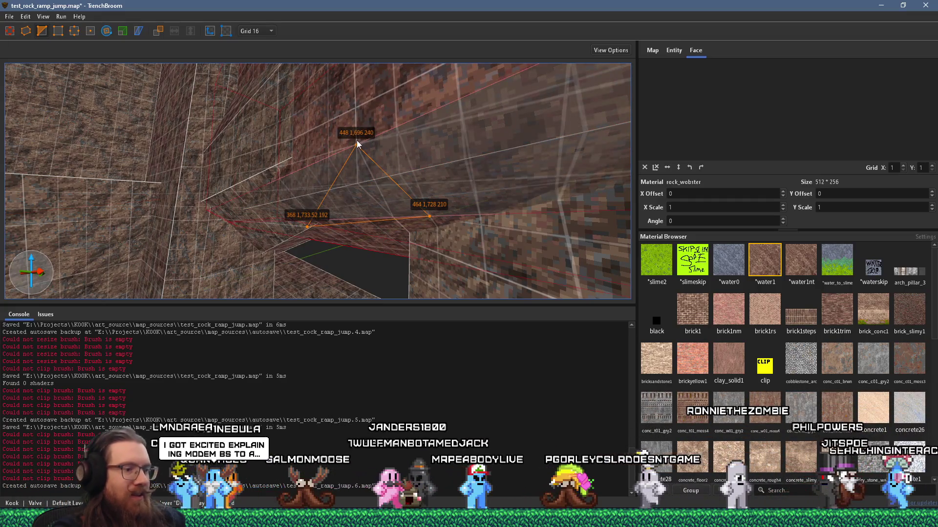
key(Return)
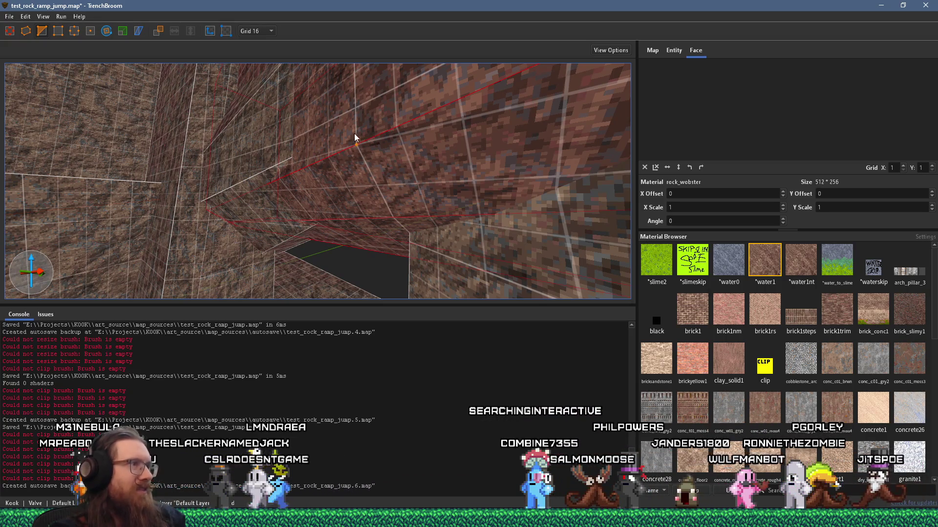
scroll(362, 134, down, 5)
scroll(381, 169, down, 6)
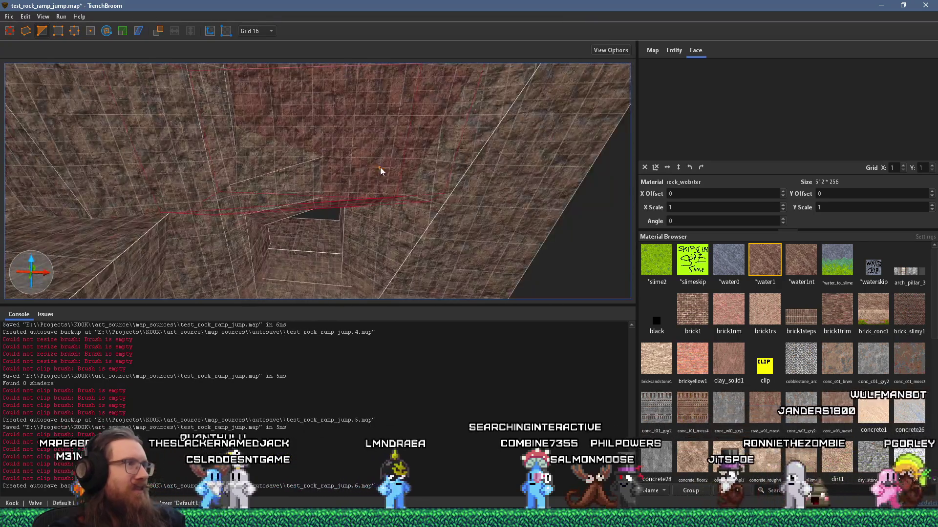
scroll(352, 148, up, 4)
mouse_move(264, 122)
mouse_down()
mouse_move(245, 124)
mouse_move(361, 114)
mouse_move(397, 123)
mouse_move(395, 138)
mouse_move(407, 124)
mouse_up()
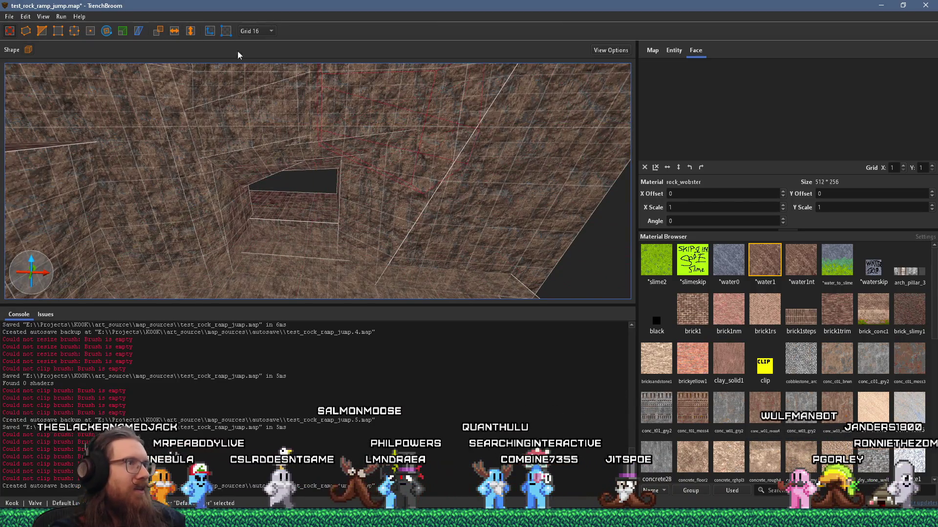
scroll(418, 125, up, 3)
mouse_move(382, 207)
mouse_down()
mouse_move(413, 157)
mouse_move(383, 143)
mouse_move(383, 160)
mouse_up()
scroll(395, 98, up, 5)
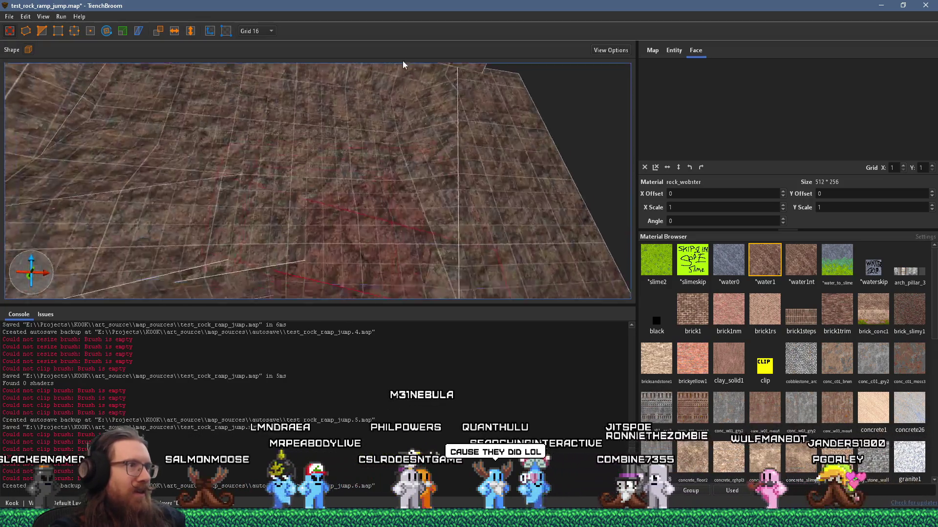
drag(444, 91, 463, 134)
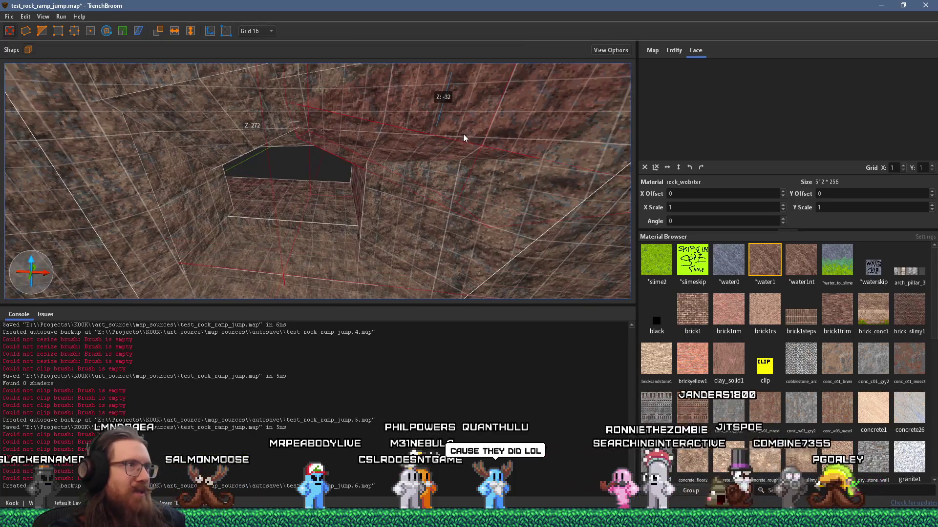
scroll(417, 115, up, 2)
scroll(338, 100, up, 5)
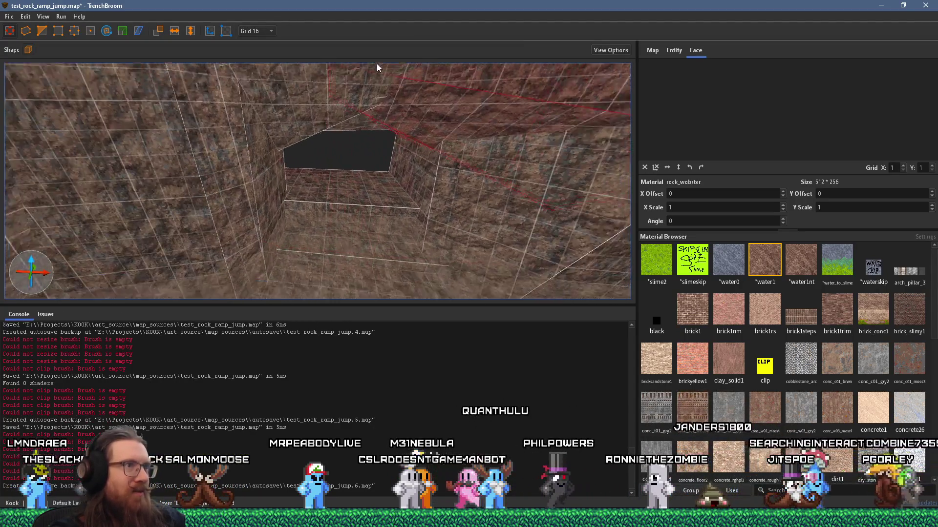
scroll(337, 103, up, 5)
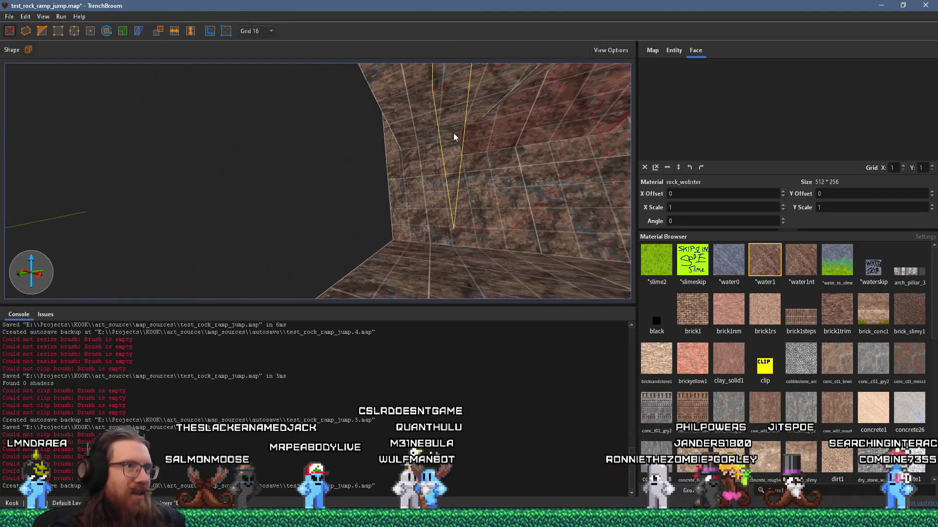
scroll(466, 128, down, 5)
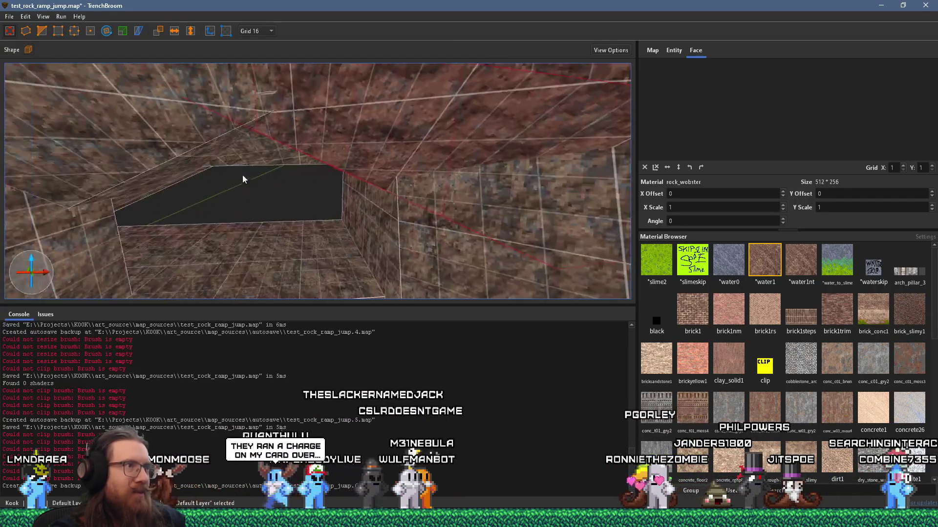
scroll(303, 200, down, 2)
key(Escape)
scroll(368, 158, down, 3)
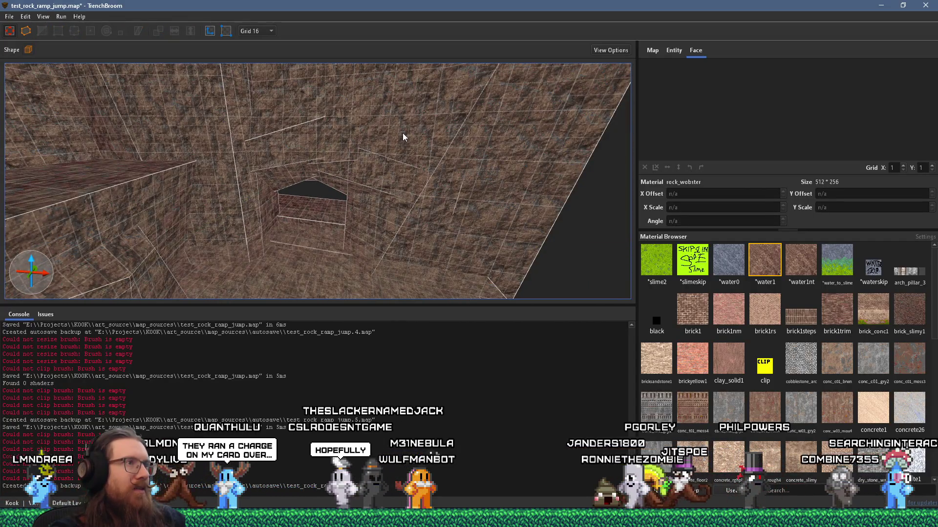
click(393, 169)
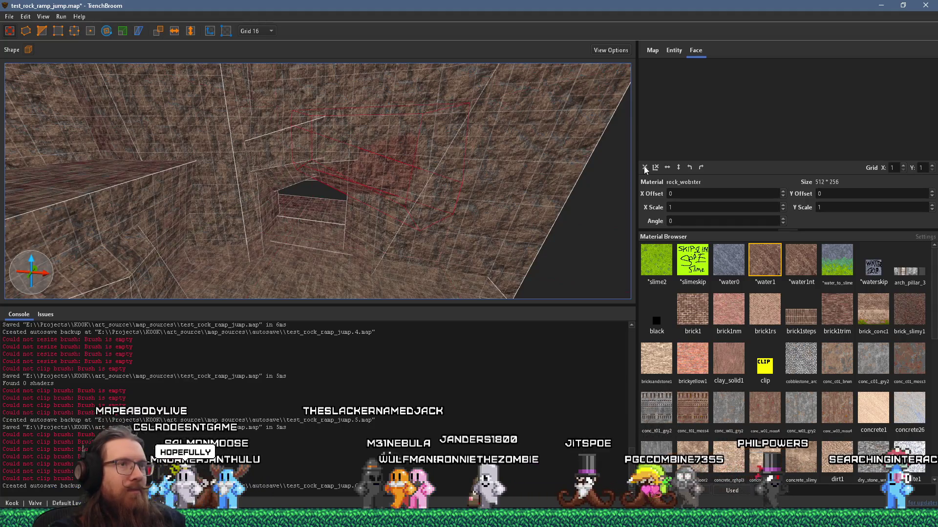
click(447, 192)
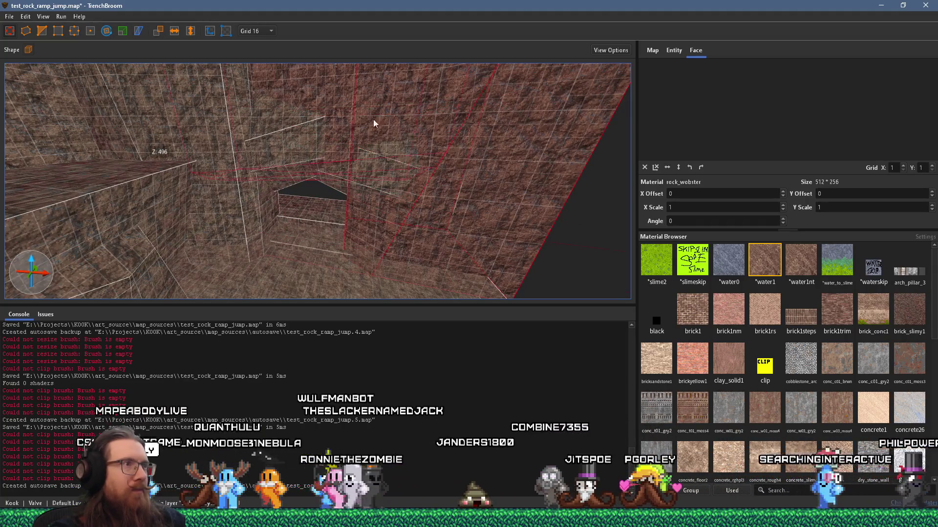
ctrl+click(306, 154)
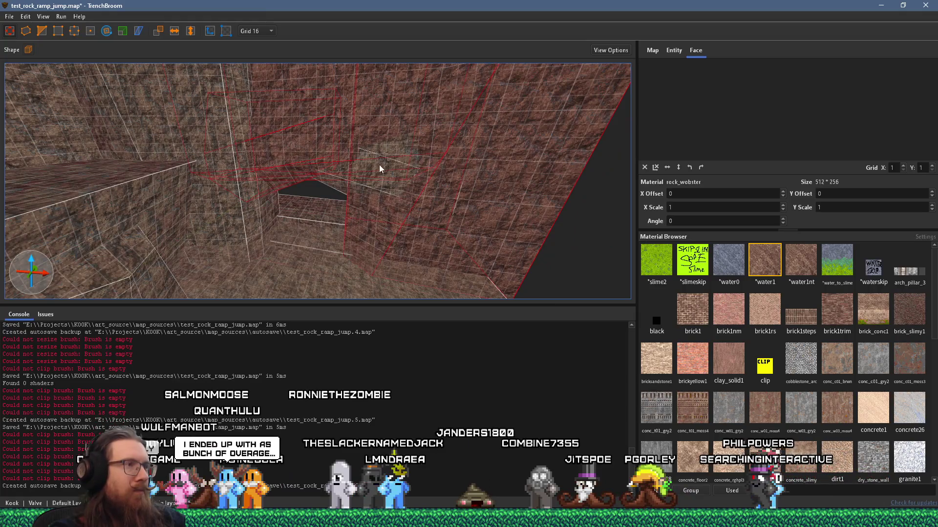
key(Escape)
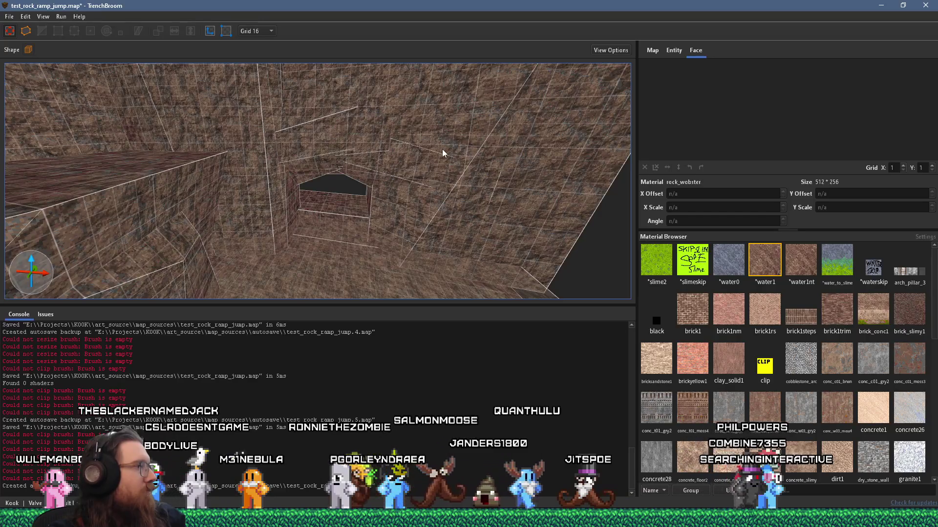
- Draw a 432-unit-long low floor ledge brush in the pit along the wall
scroll(313, 205, up, 3)
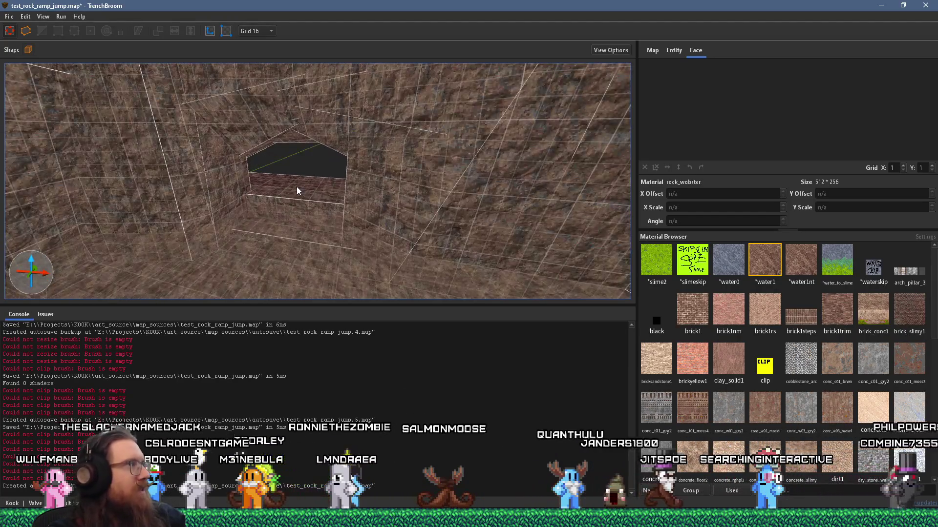
scroll(296, 186, up, 5)
drag(432, 167, 431, 152)
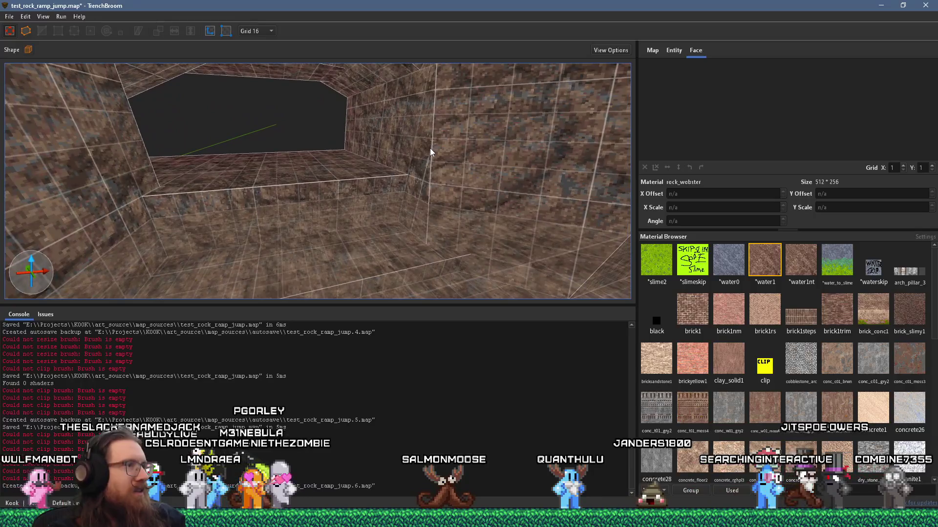
shift+click(334, 184)
scroll(341, 186, up, 5)
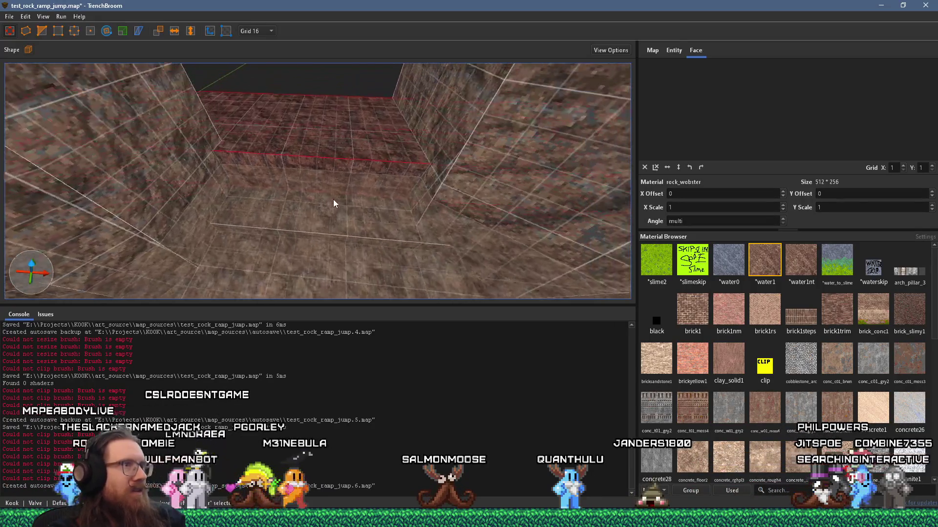
scroll(311, 208, down, 3)
scroll(385, 190, down, 3)
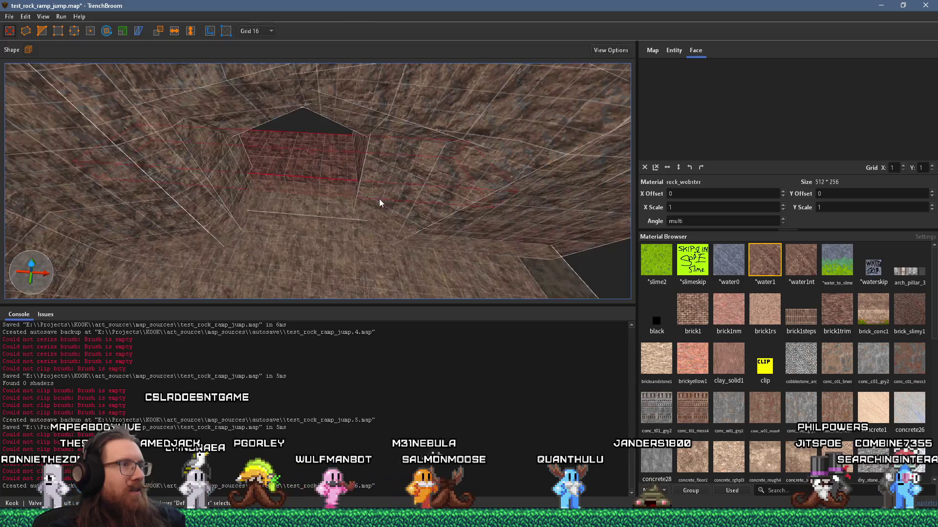
key(shift)
mouse_move(327, 197)
mouse_down()
mouse_move(45, 157)
mouse_move(238, 190)
mouse_up()
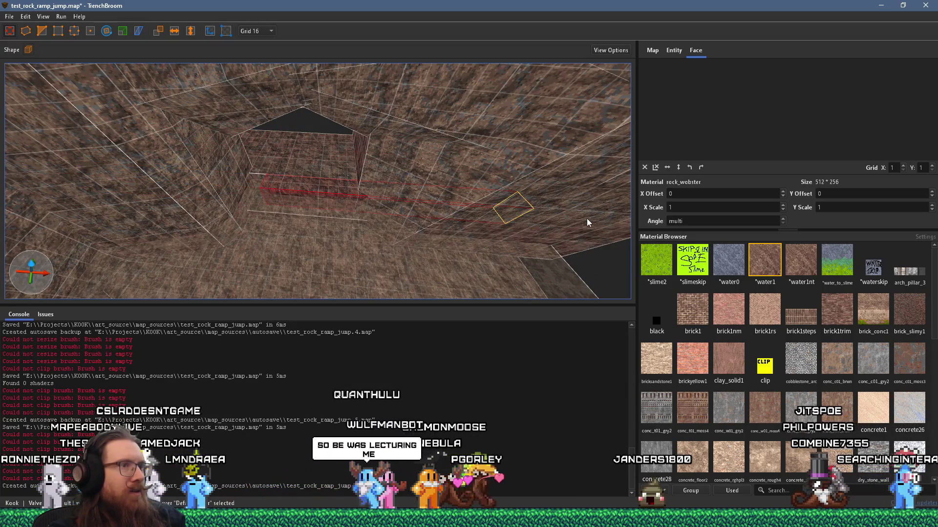
scroll(396, 203, down, 5)
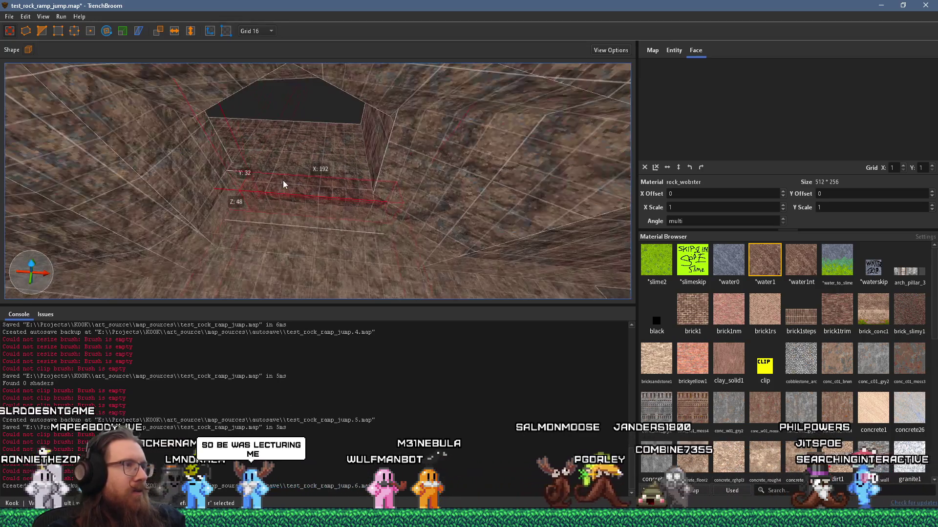
drag(332, 218, 332, 218)
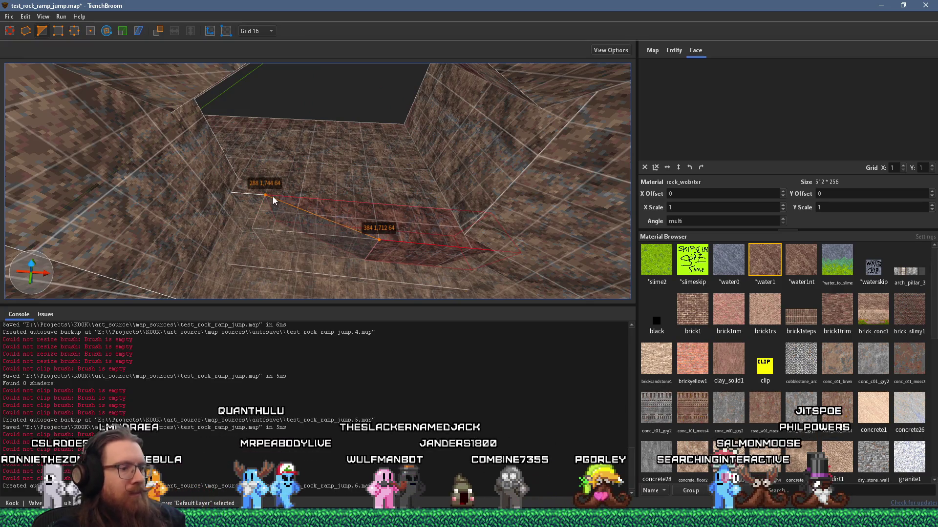
key(Escape)
key(Escape)
- Clip the left end off the long floor ledge brush
mouse_move(306, 232)
mouse_down()
mouse_move(314, 245)
mouse_move(346, 122)
mouse_move(310, 77)
mouse_move(347, 119)
mouse_up()
click(358, 141)
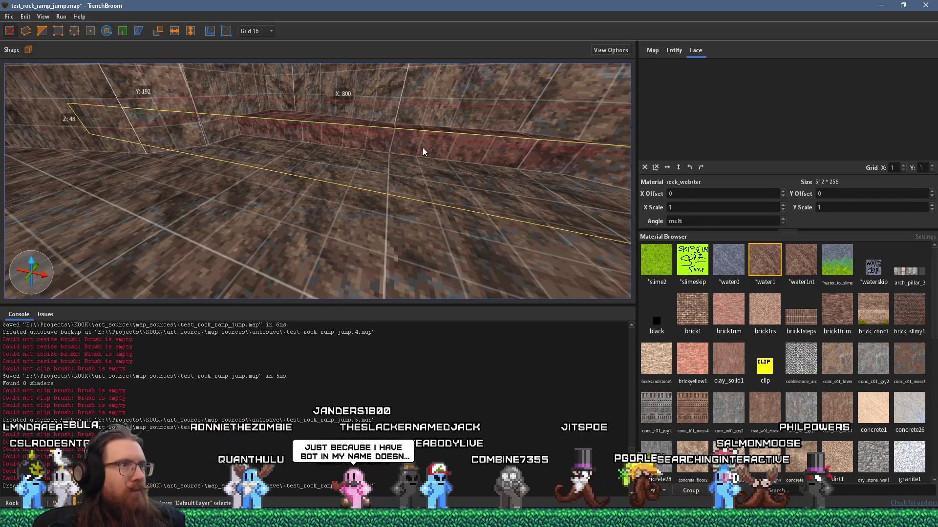
mouse_move(423, 147)
mouse_down()
mouse_move(355, 174)
mouse_move(324, 228)
mouse_up()
click(42, 31)
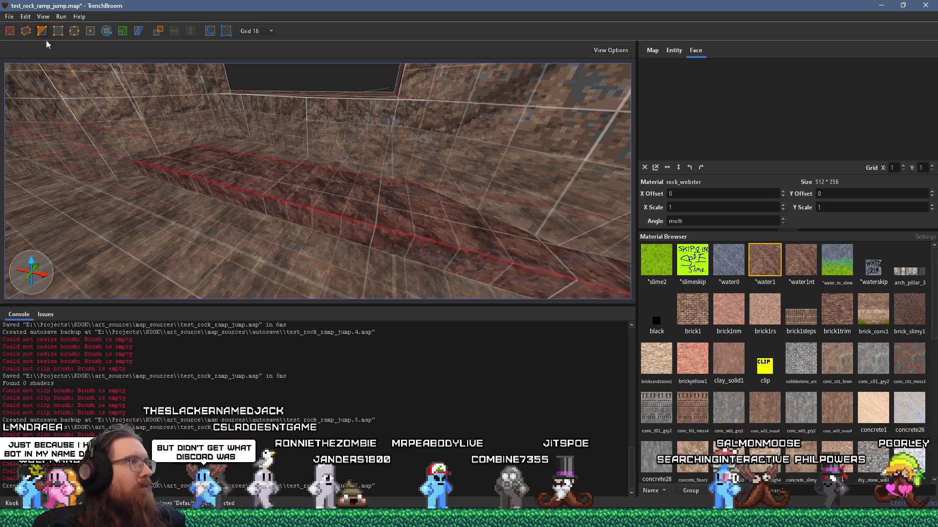
mouse_move(178, 140)
mouse_down()
mouse_move(224, 163)
mouse_move(236, 140)
mouse_move(218, 127)
mouse_move(219, 146)
mouse_up()
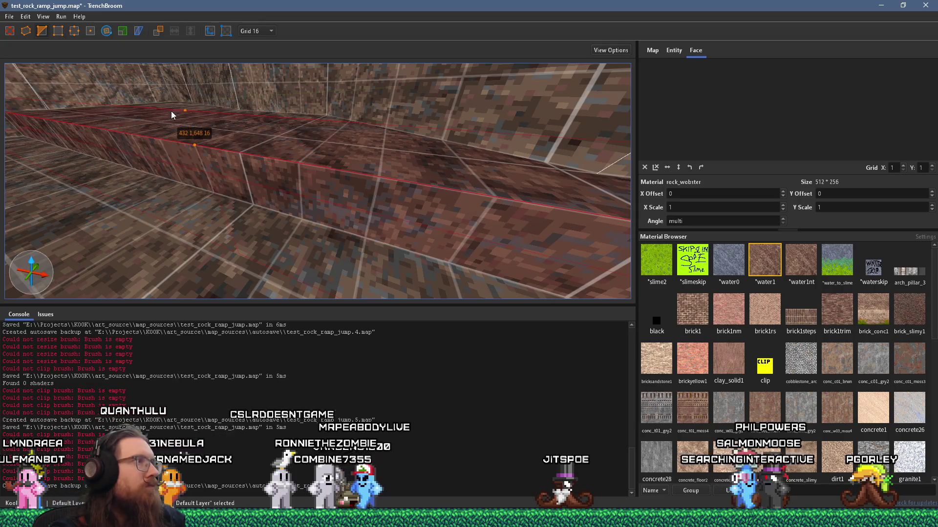
key(ctrl+z)
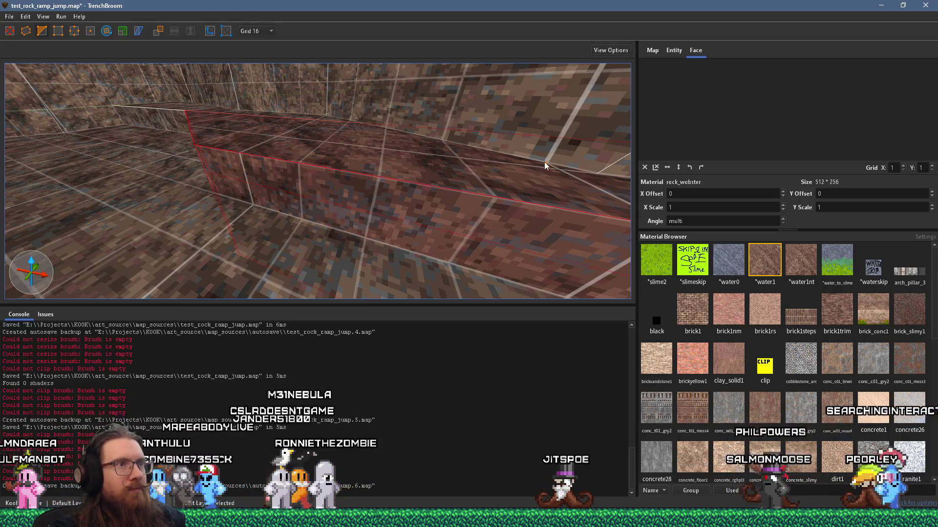
key(Escape)
- Save test_rock_ramp_jump.map
mouse_move(500, 189)
mouse_down()
mouse_move(417, 163)
mouse_move(404, 201)
mouse_move(379, 216)
mouse_move(381, 254)
mouse_up()
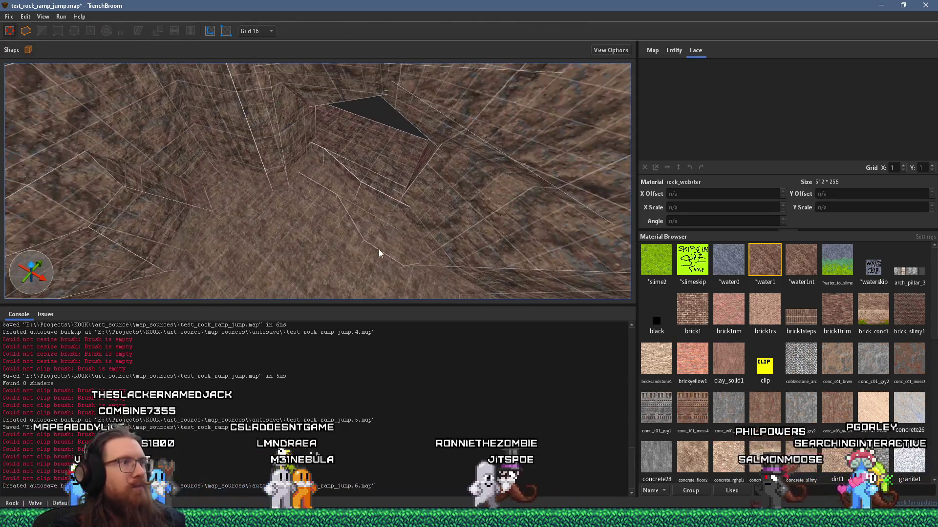
click(10, 16)
click(30, 61)
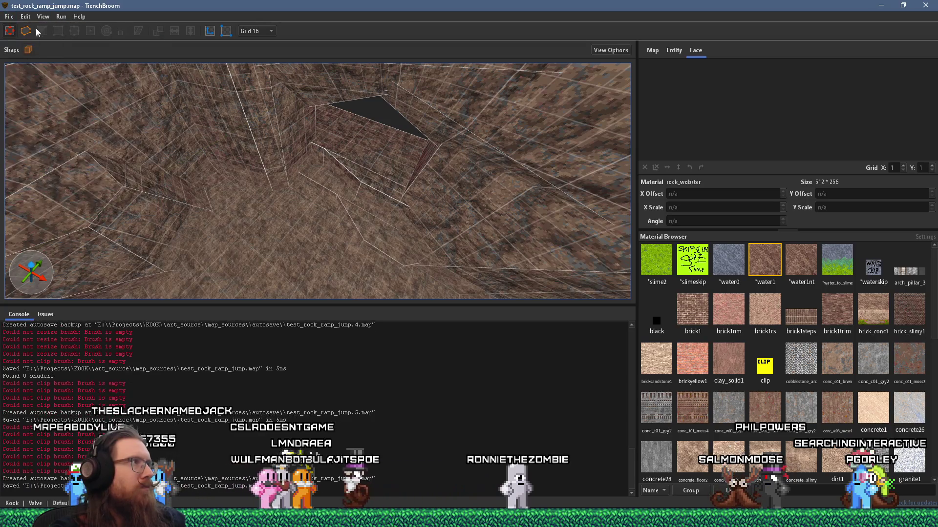
mouse_move(192, 154)
mouse_down()
mouse_move(327, 130)
mouse_move(133, 94)
mouse_up()
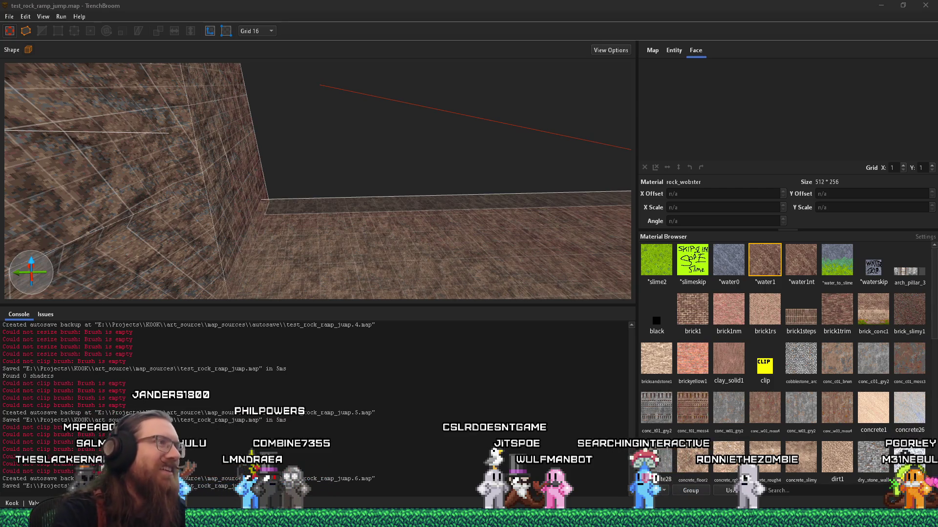
- Lower the outer overhang brush's top from 192 to 144 units
mouse_move(236, 209)
mouse_down()
mouse_move(259, 234)
mouse_move(186, 210)
mouse_up()
right_click(186, 210)
mouse_move(327, 152)
mouse_down()
mouse_move(341, 151)
mouse_move(235, 140)
mouse_move(326, 166)
mouse_move(375, 218)
mouse_move(411, 220)
mouse_move(359, 224)
mouse_move(326, 215)
mouse_move(385, 185)
mouse_move(432, 206)
mouse_move(343, 195)
mouse_move(469, 186)
mouse_move(468, 247)
mouse_move(321, 248)
mouse_move(306, 229)
mouse_move(290, 239)
mouse_move(266, 230)
mouse_move(388, 149)
mouse_move(371, 169)
mouse_move(368, 196)
mouse_move(323, 186)
mouse_move(356, 146)
mouse_move(321, 186)
mouse_up()
click(326, 215)
key(Escape)
scroll(324, 186, down, 5)
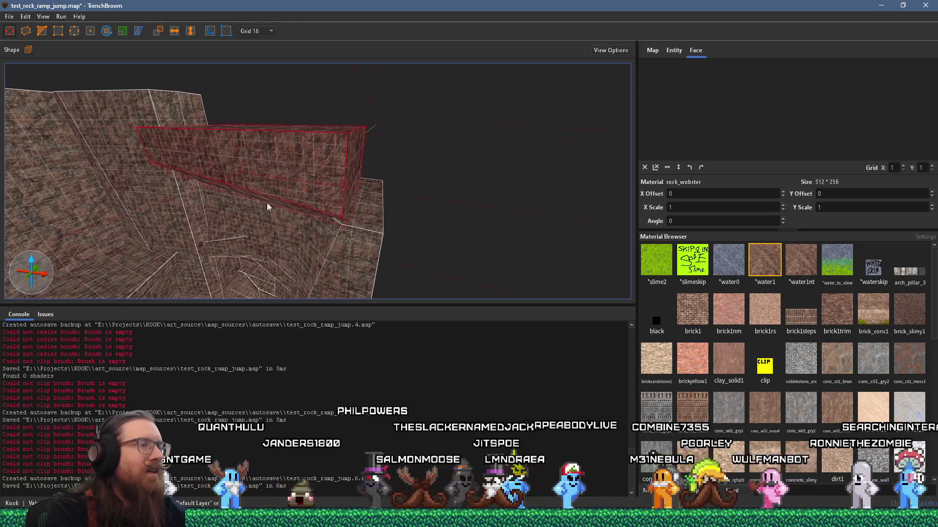
mouse_move(309, 158)
mouse_down()
mouse_move(303, 127)
mouse_move(306, 151)
mouse_up()
- Clip a slanted end onto the overhang where it meets the wall
key(v)
mouse_move(262, 177)
mouse_down()
mouse_move(197, 129)
mouse_move(278, 210)
mouse_up()
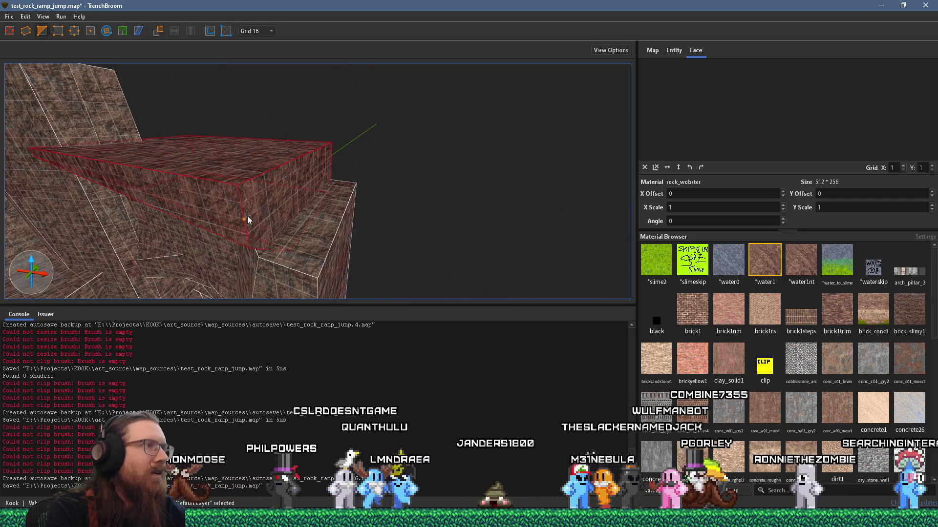
drag(278, 172, 317, 172)
scroll(317, 173, up, 5)
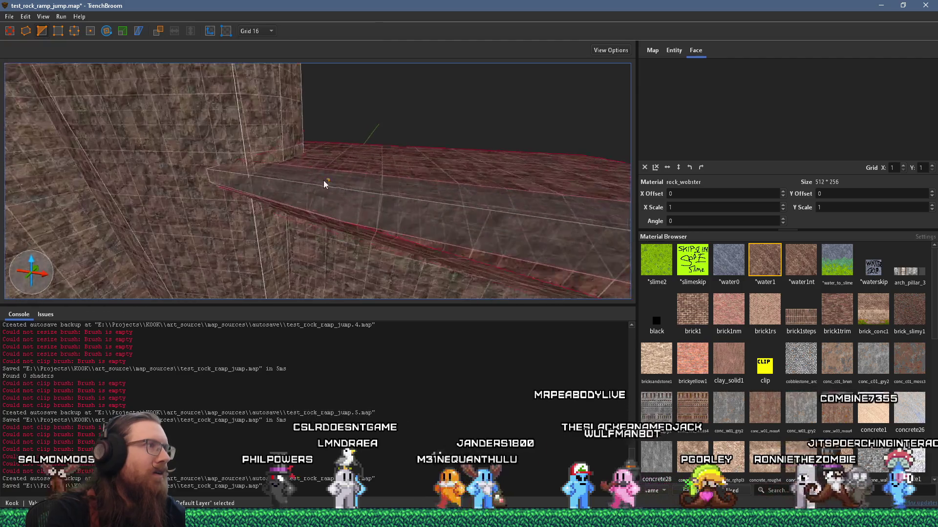
mouse_move(125, 165)
mouse_down()
mouse_move(321, 190)
mouse_move(239, 194)
mouse_up()
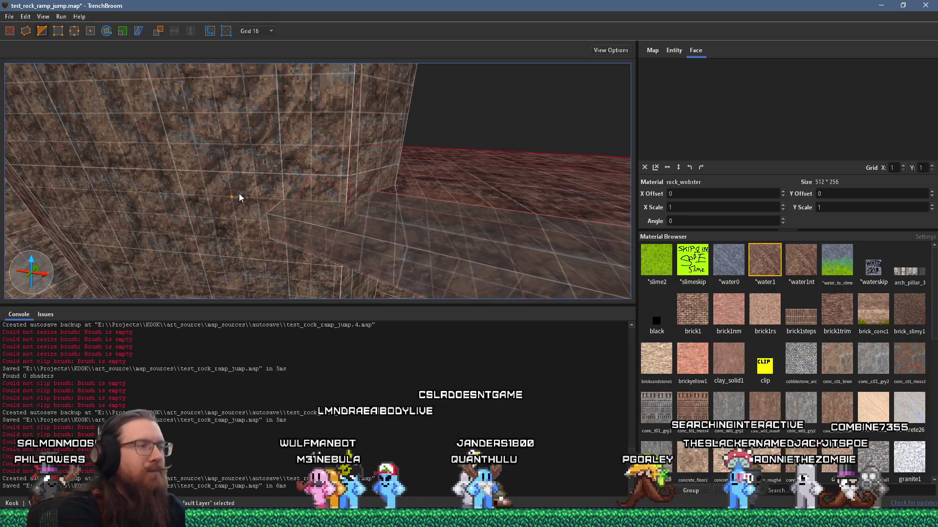
key(ctrl+z)
mouse_move(305, 147)
mouse_down()
mouse_move(341, 160)
mouse_move(376, 253)
mouse_move(408, 201)
mouse_move(371, 194)
mouse_move(430, 204)
mouse_move(423, 121)
mouse_move(383, 211)
mouse_up()
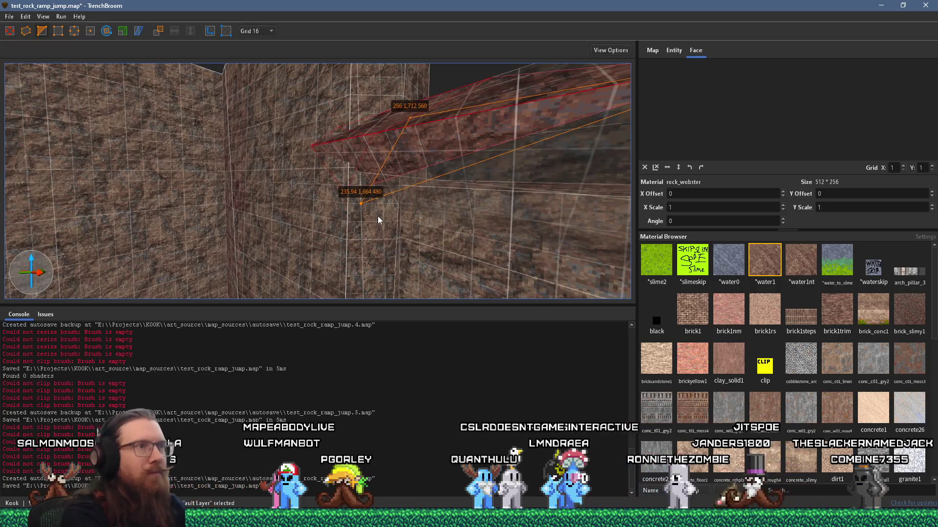
key(s)
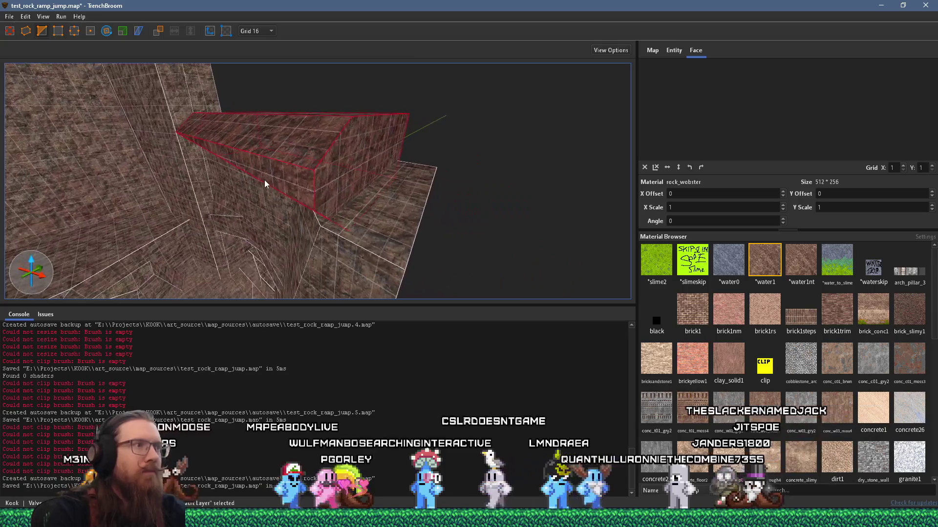
key(Escape)
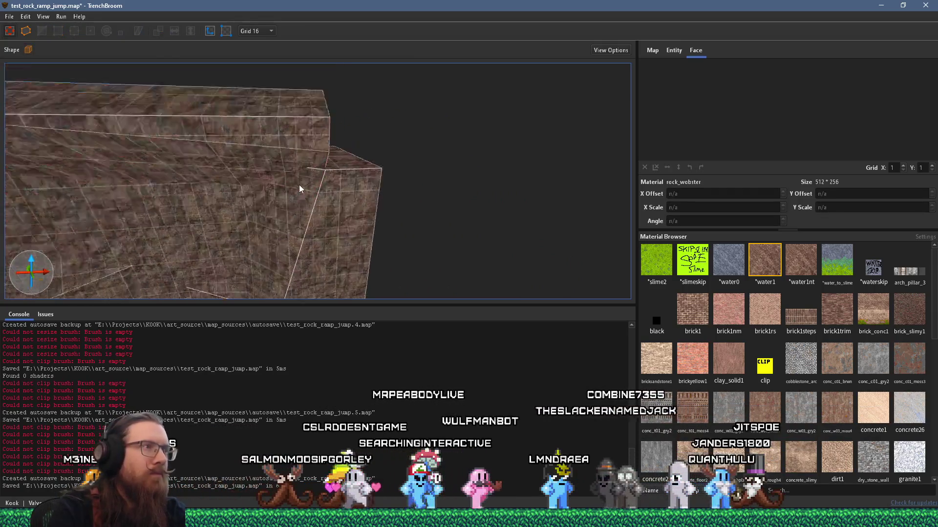